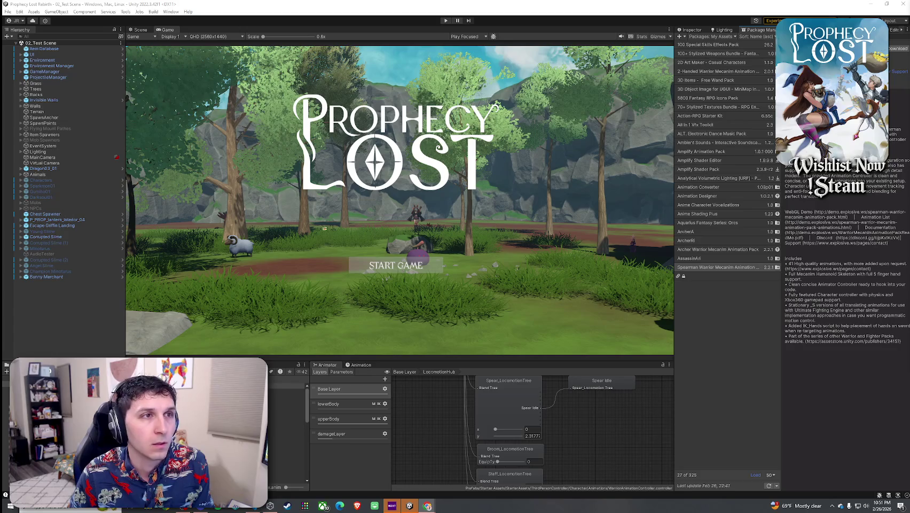
Widen the Package Manager panel and refresh the My Assets list.
left_click_drag(675, 60, 624, 60)
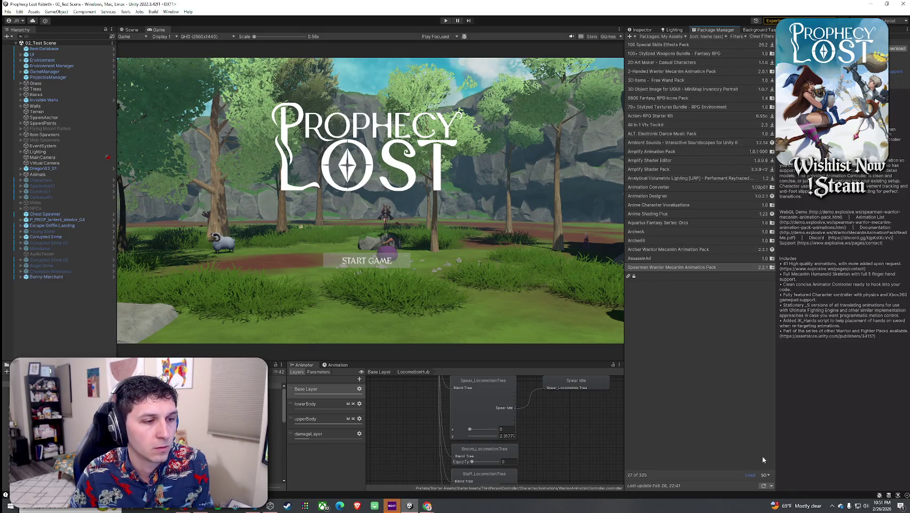
left_click(751, 475)
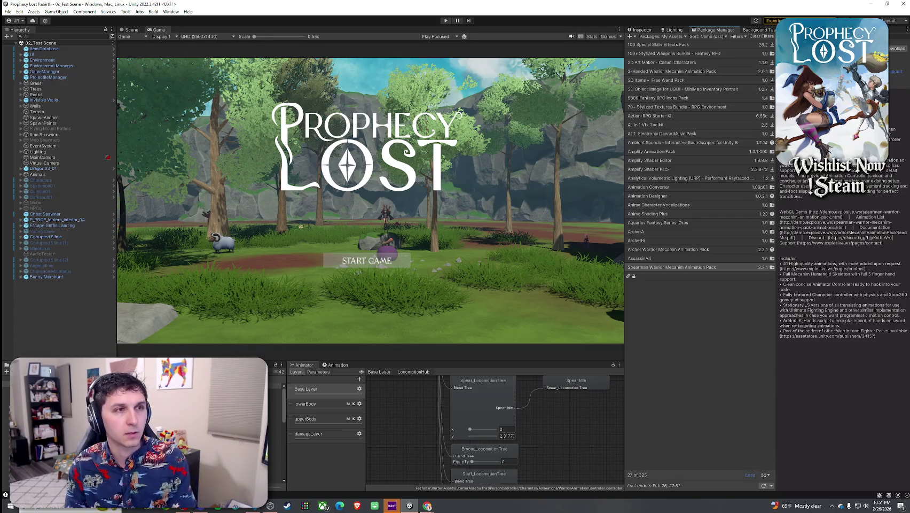
left_click(428, 505)
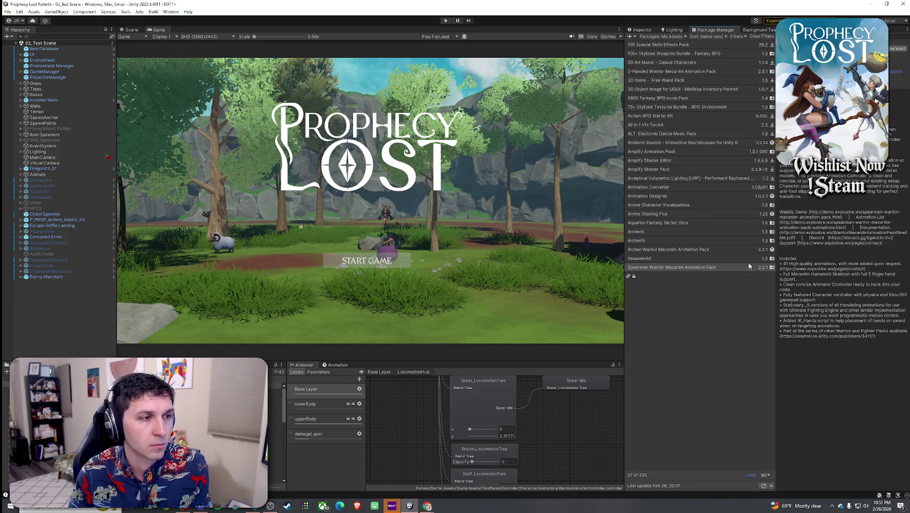
Select the Spear Animation Pack in My Assets to show its animation list.
left_click(642, 30)
left_click(712, 30)
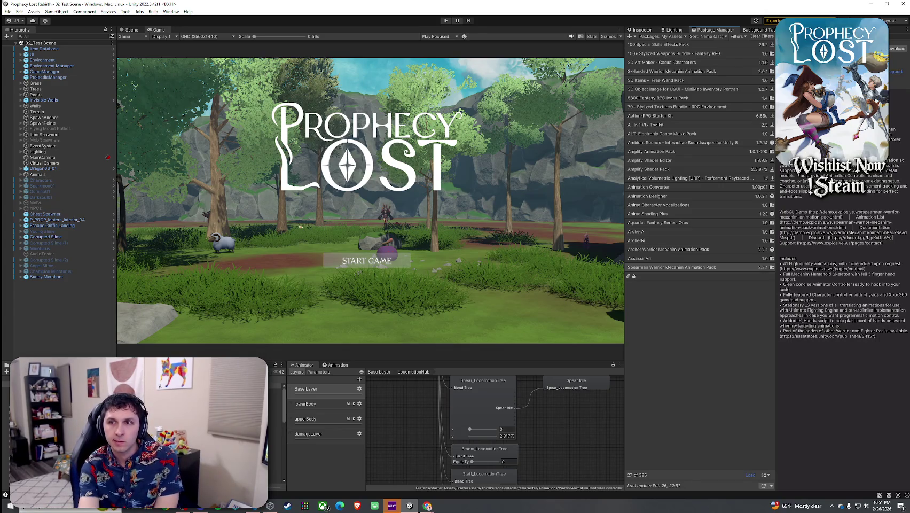
key("alt+Tab")
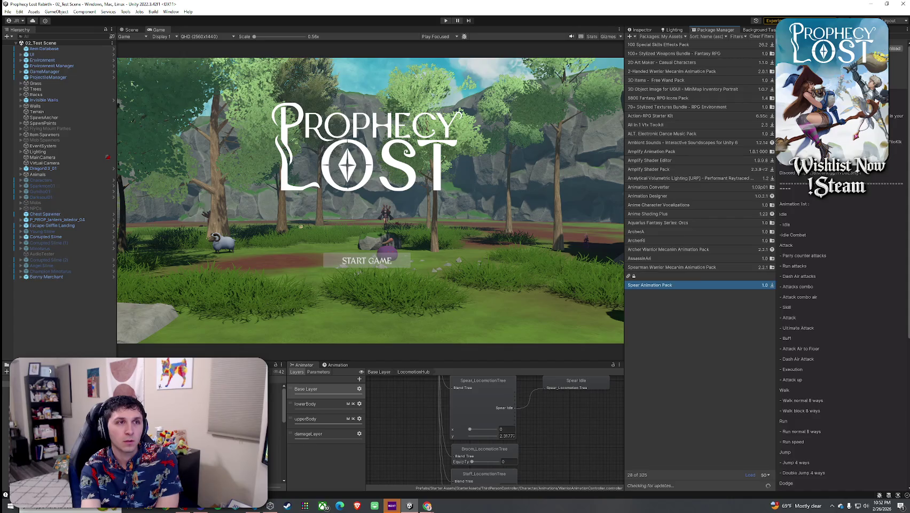
left_click(895, 48)
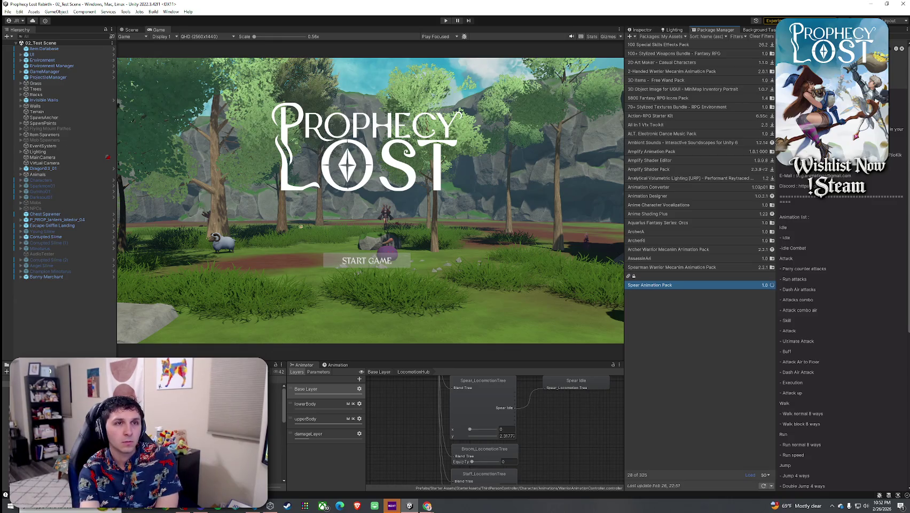
Download the Spear Animation Pack while switching briefly to the browser.
key("alt+Tab")
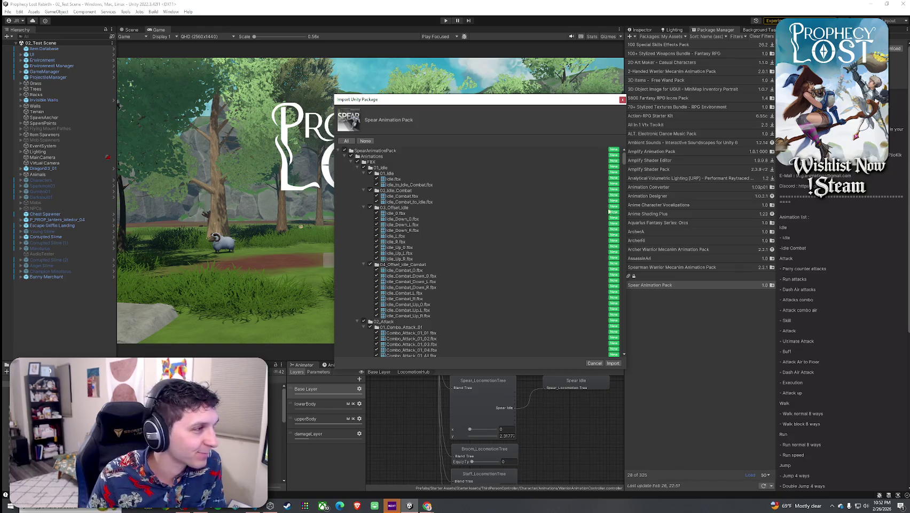
Collapse the import tree's folders, from 01_Idle through 09_Turn, Humanoid and FBX.
left_click(358, 168)
left_click(358, 174)
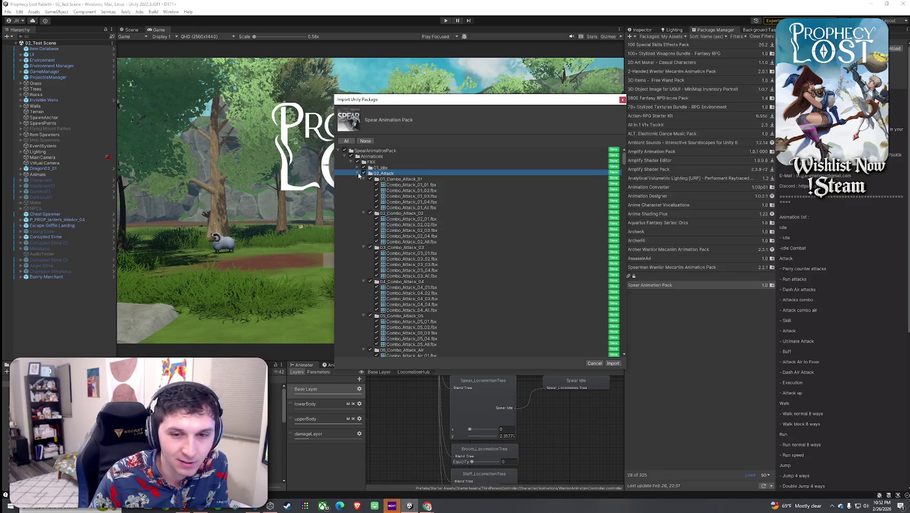
left_click(357, 174)
left_click(357, 179)
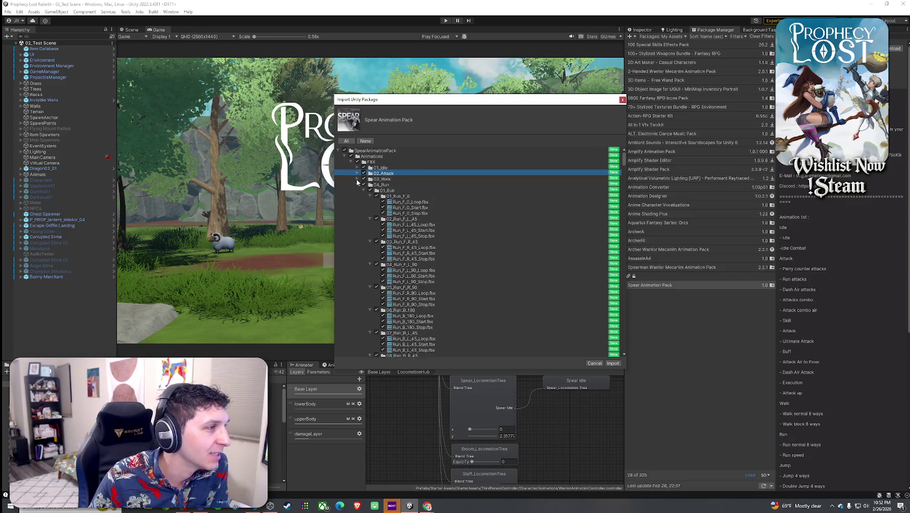
left_click(358, 185)
left_click(358, 190)
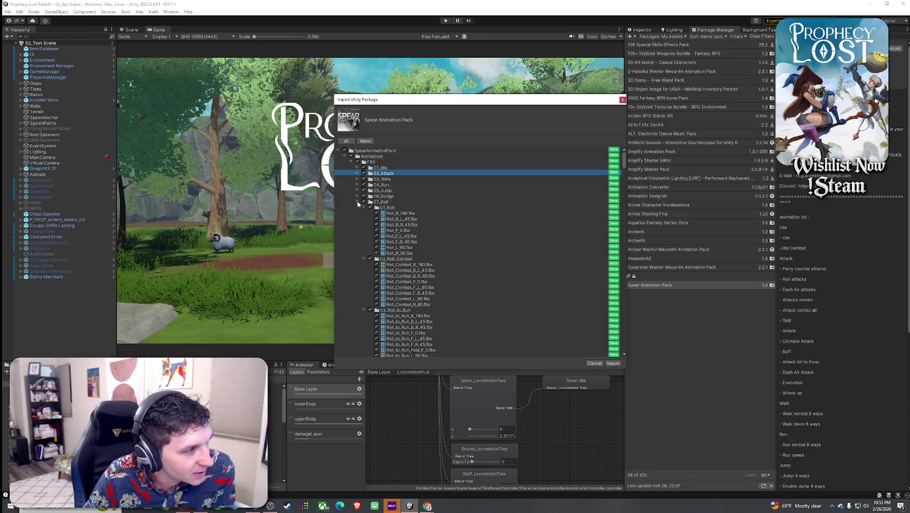
left_click(357, 202)
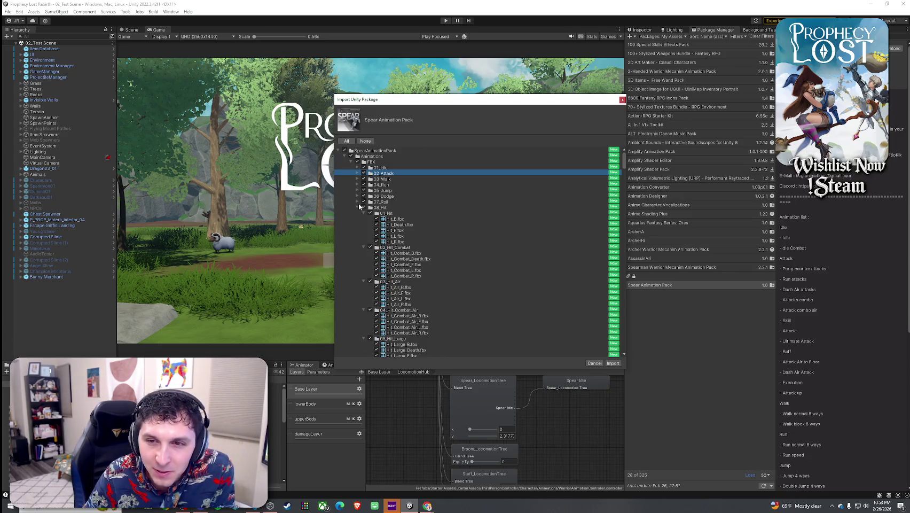
left_click(358, 208)
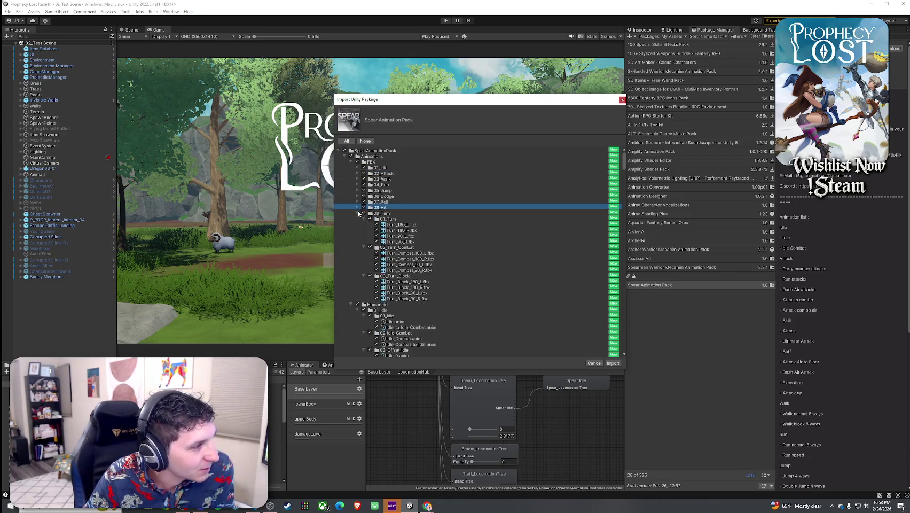
left_click(358, 213)
left_click(358, 219)
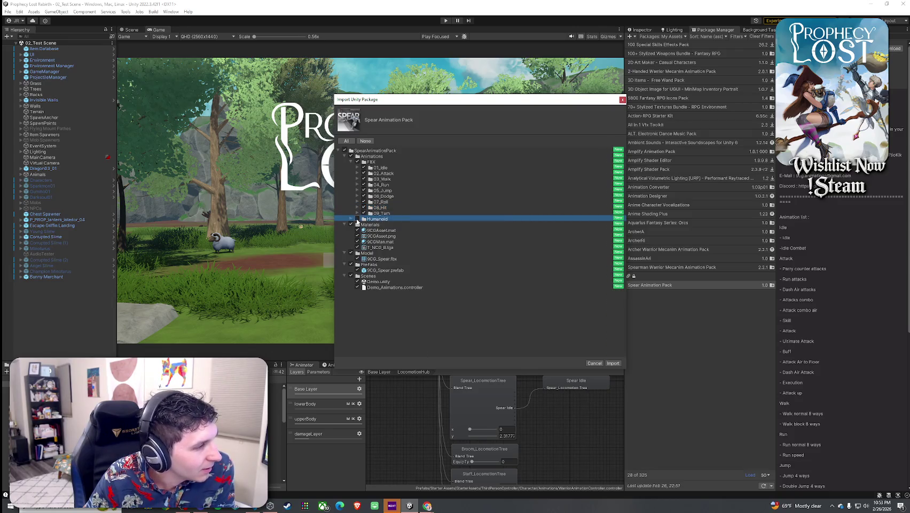
left_click(352, 218)
left_click(352, 218)
left_click(351, 162)
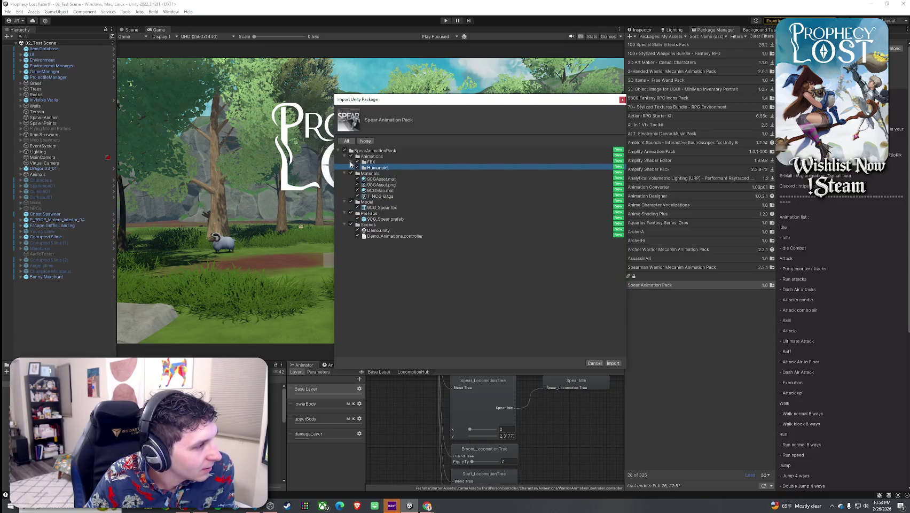
Uncheck Materials, Model, PreFabs and Scenes, then import the remaining animations.
left_click(351, 173)
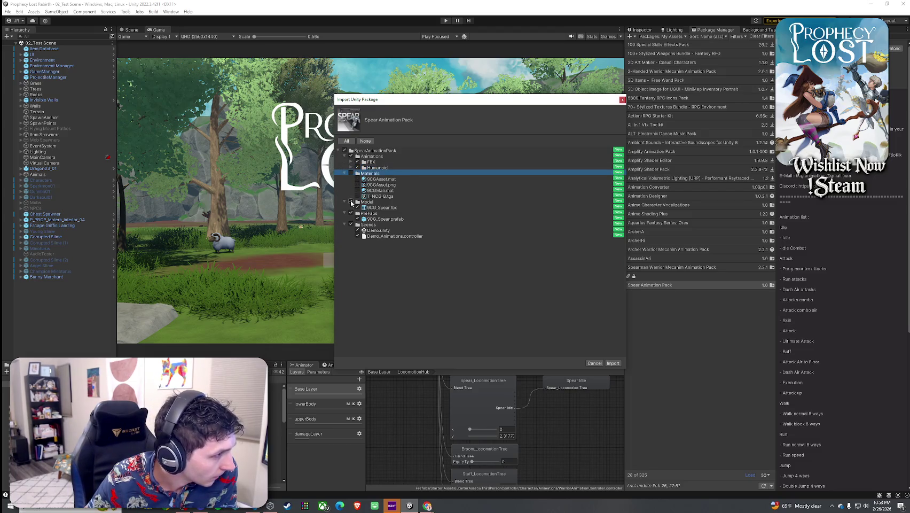
left_click(351, 202)
left_click(351, 224)
left_click(351, 213)
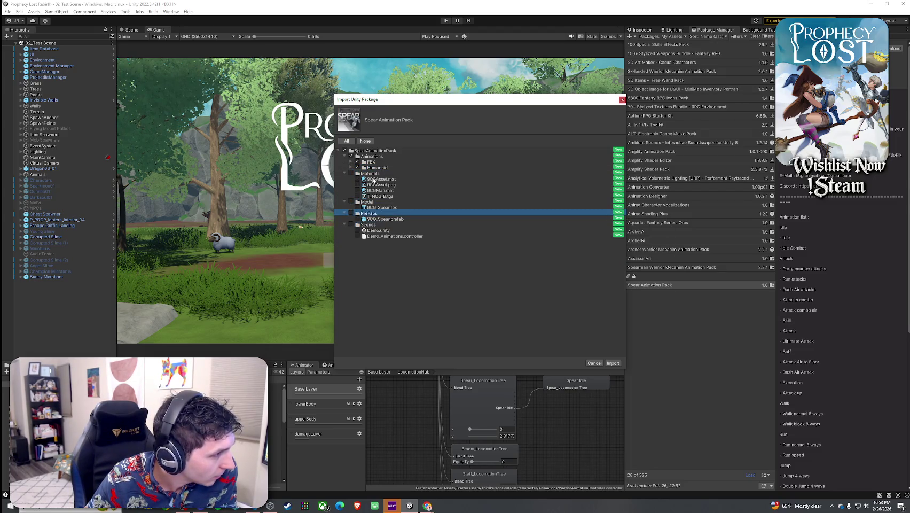
left_click(374, 150)
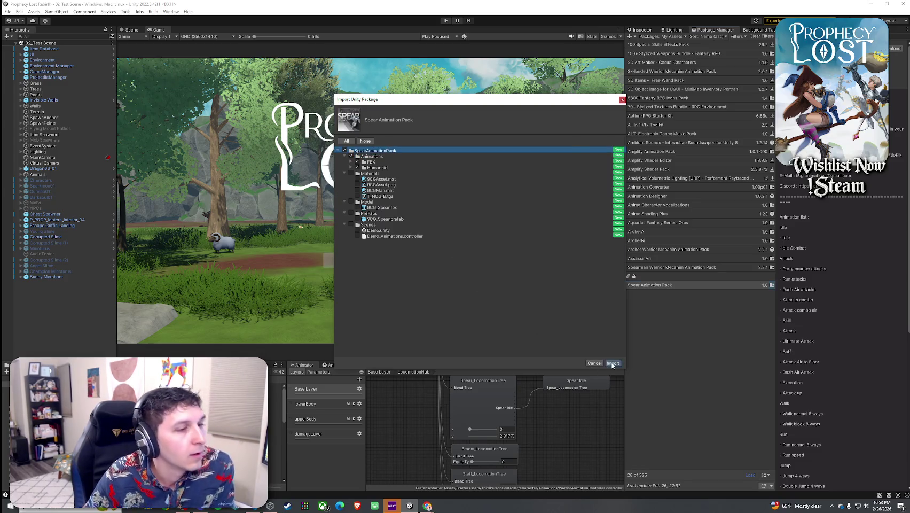
left_click(613, 363)
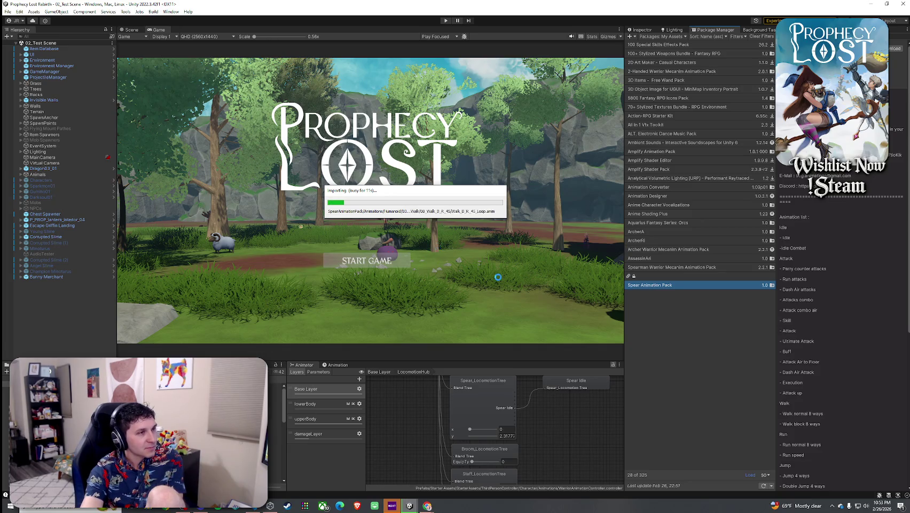
Nudge the Importing Package progress window aside and bring up the Wordle browser window.
left_click_drag(411, 194, 434, 205)
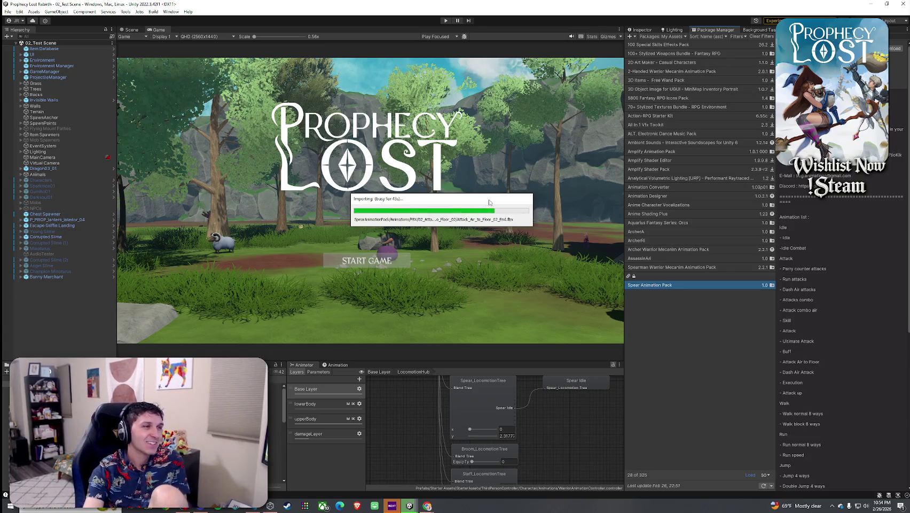
mouse_move(484, 199)
left_mouse_down()
mouse_move(489, 211)
mouse_move(482, 199)
left_mouse_up()
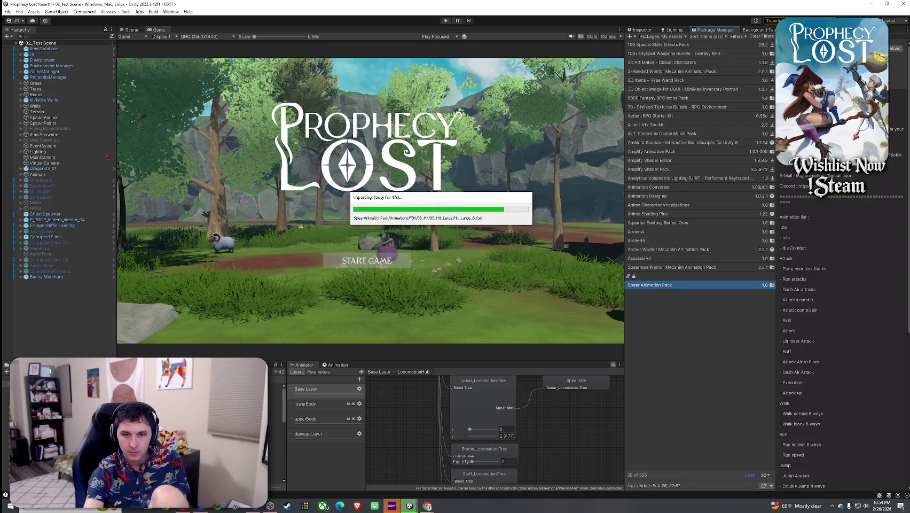
key("alt+Tab")
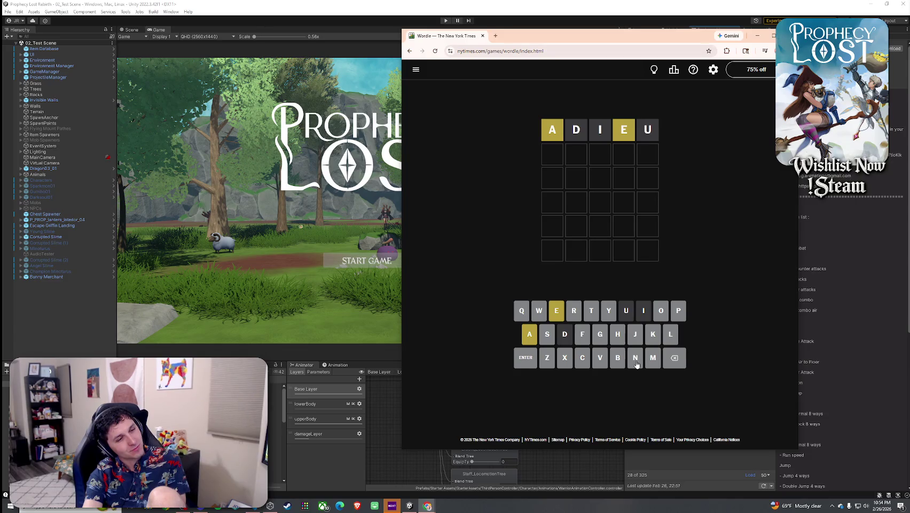
Enter LEARN as the second Wordle guess.
left_click(671, 340)
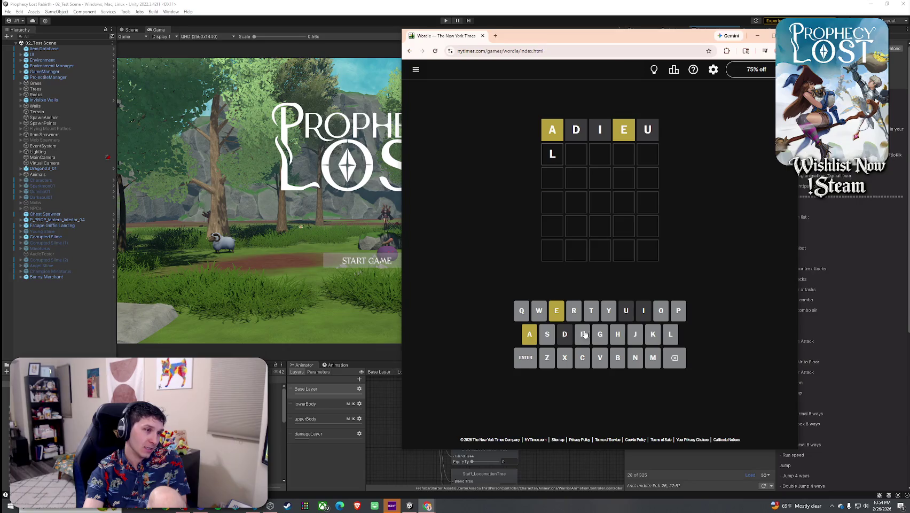
left_click(673, 358)
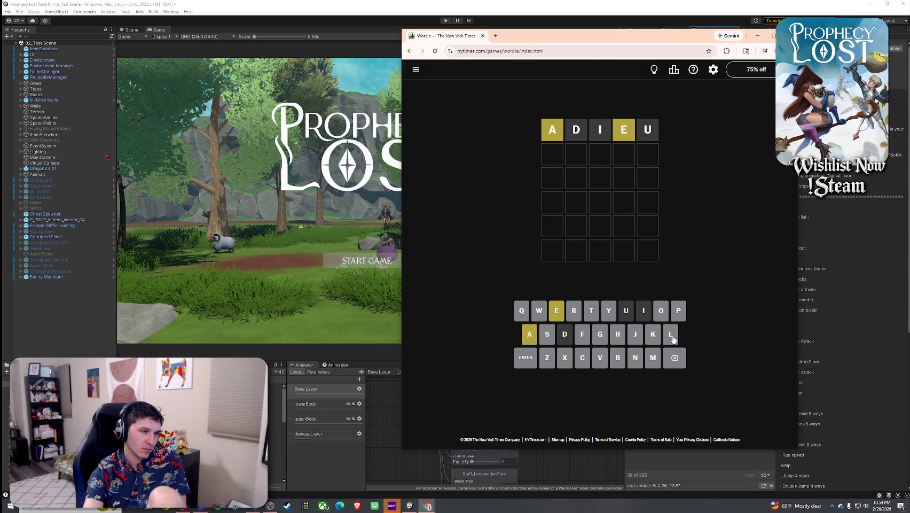
left_click(671, 336)
left_click(556, 312)
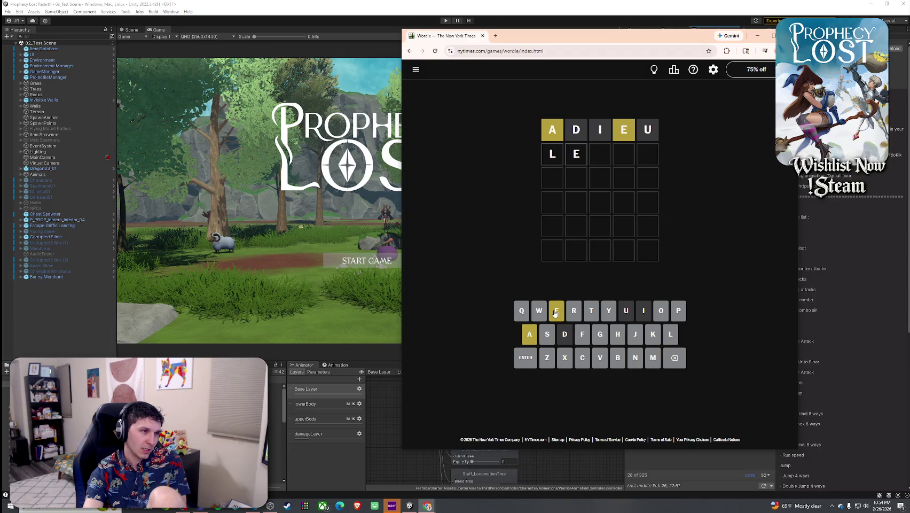
left_click(530, 336)
left_click(636, 360)
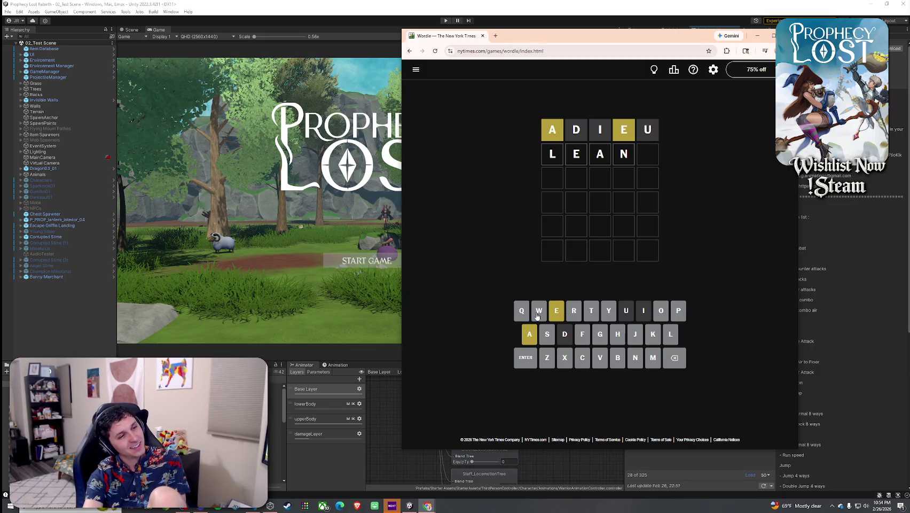
left_click(676, 359)
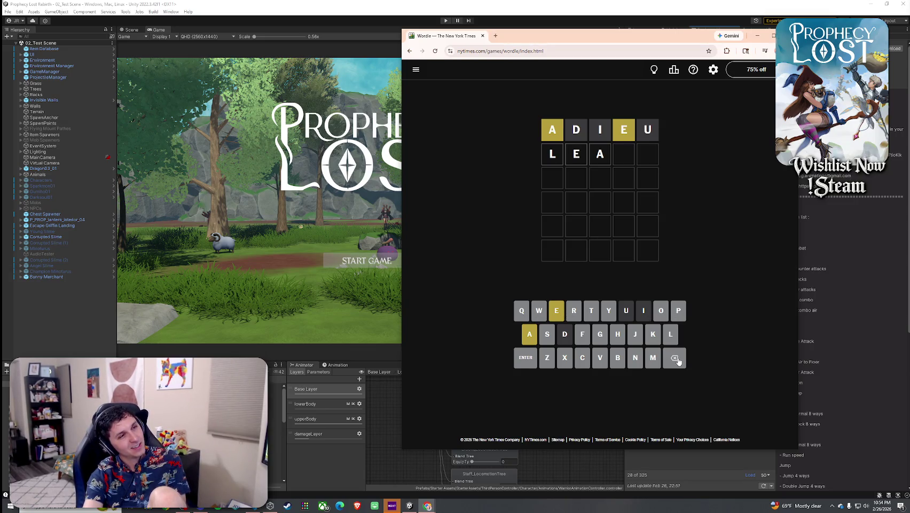
left_click(574, 311)
left_click(633, 359)
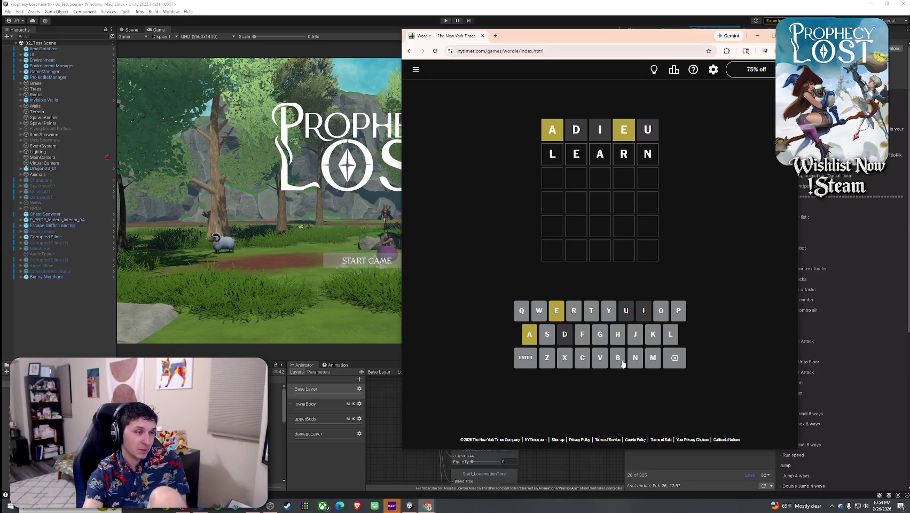
left_click(526, 359)
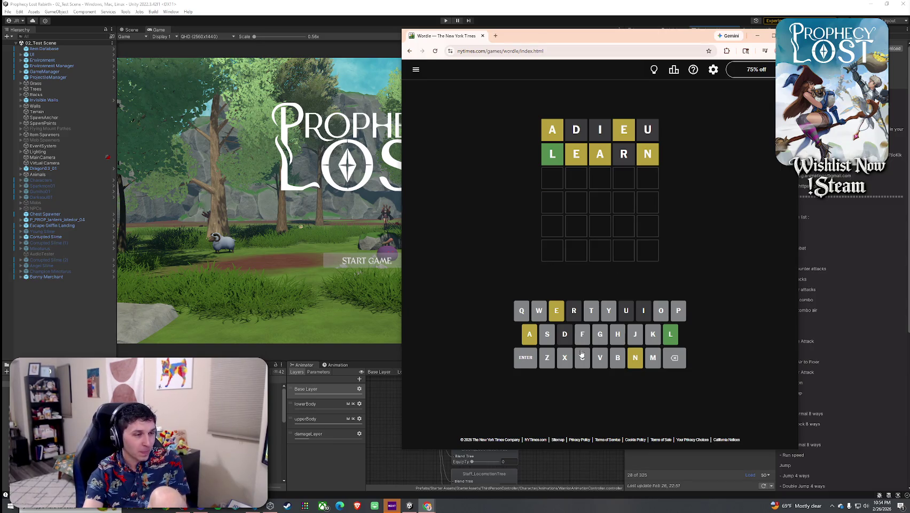
Enter LANES as the third guess.
left_click(667, 343)
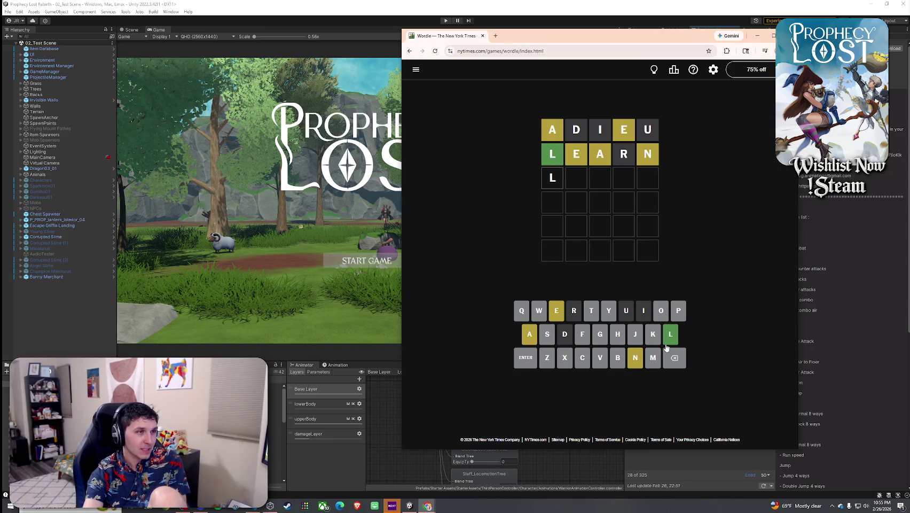
left_click(536, 334)
left_click(636, 358)
left_click(557, 312)
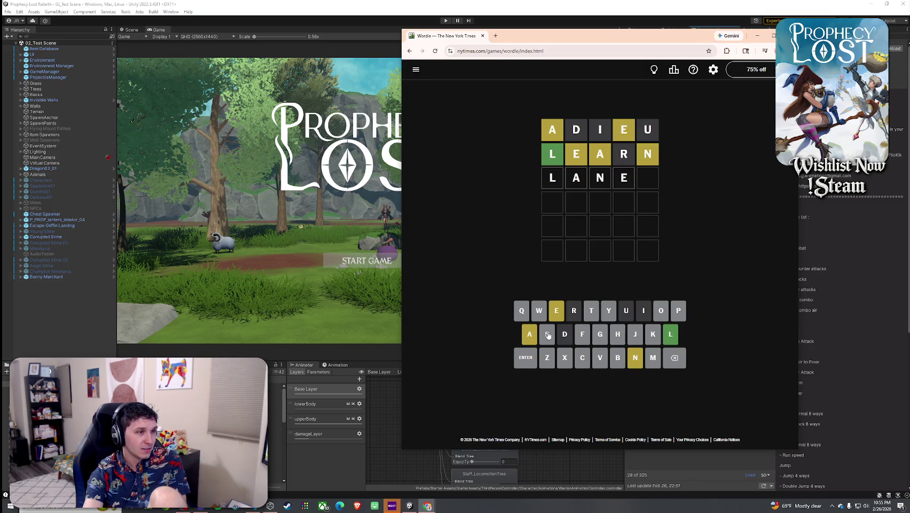
left_click(547, 334)
left_click(535, 365)
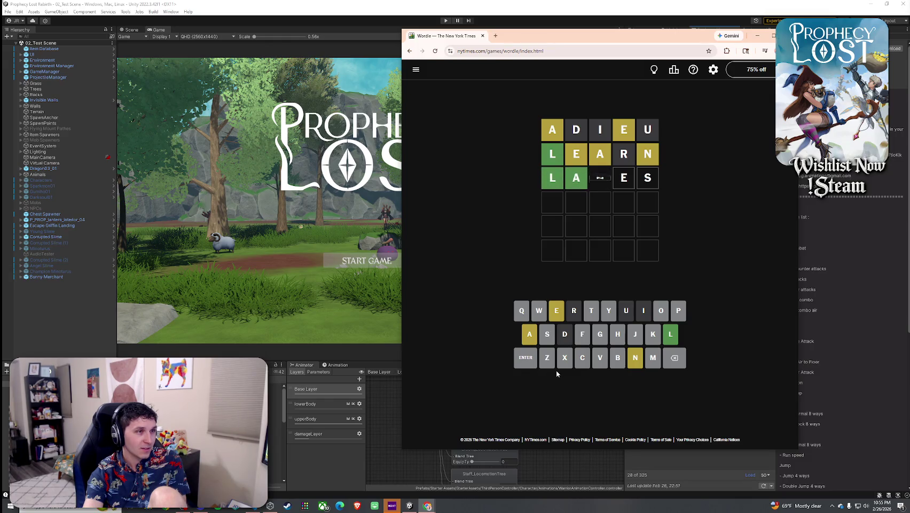
Solve the puzzle with LANCE as the fourth guess and return to Unity.
left_click(675, 337)
left_click(532, 337)
left_click(634, 361)
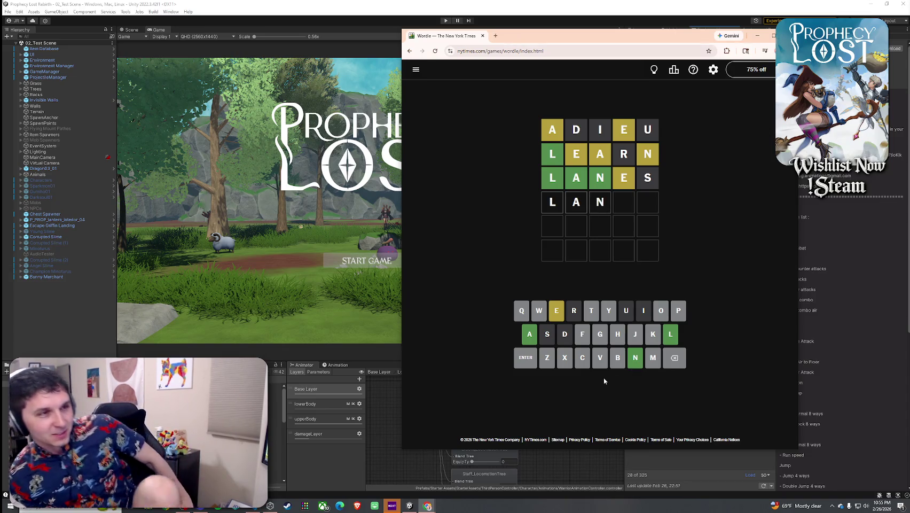
type("k")
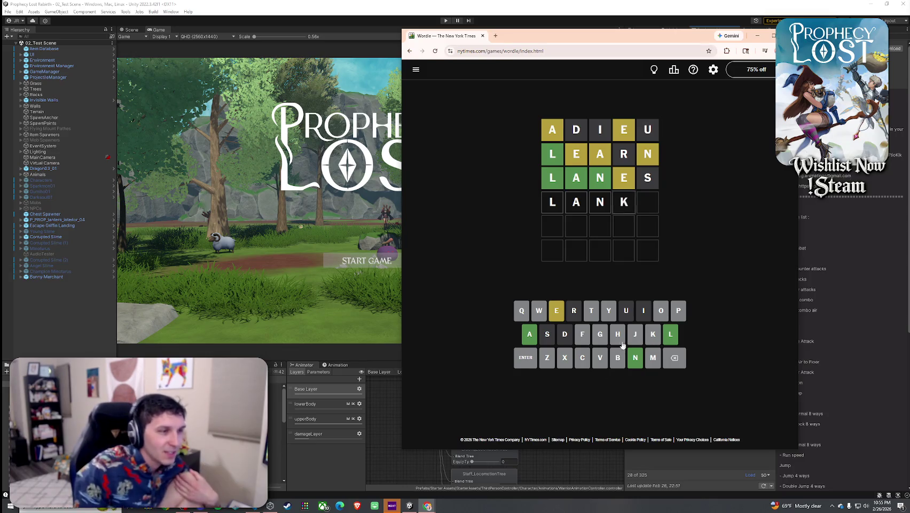
type("e")
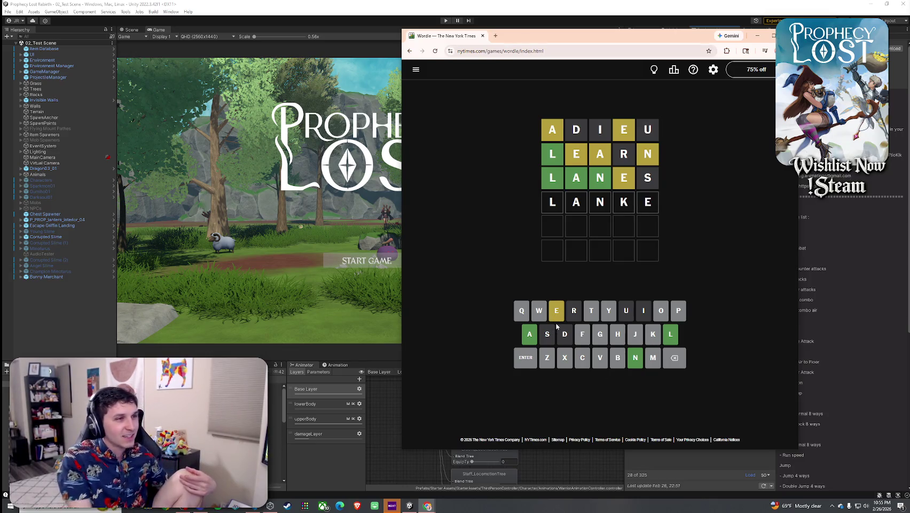
left_click(675, 359)
left_click(675, 359)
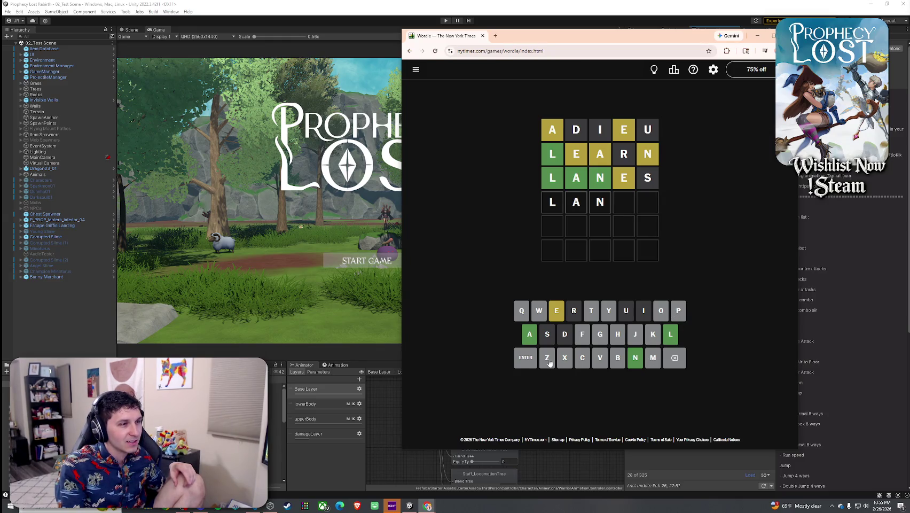
left_click(580, 366)
left_click(557, 314)
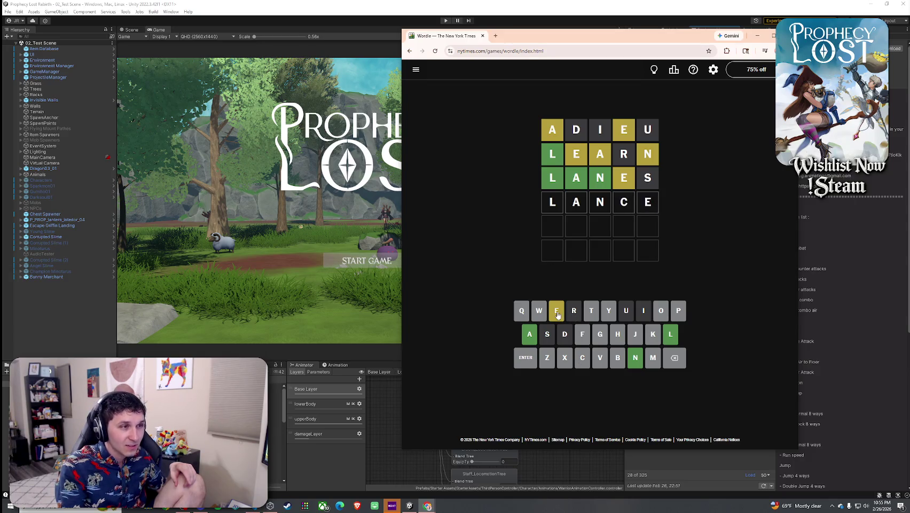
left_click(526, 359)
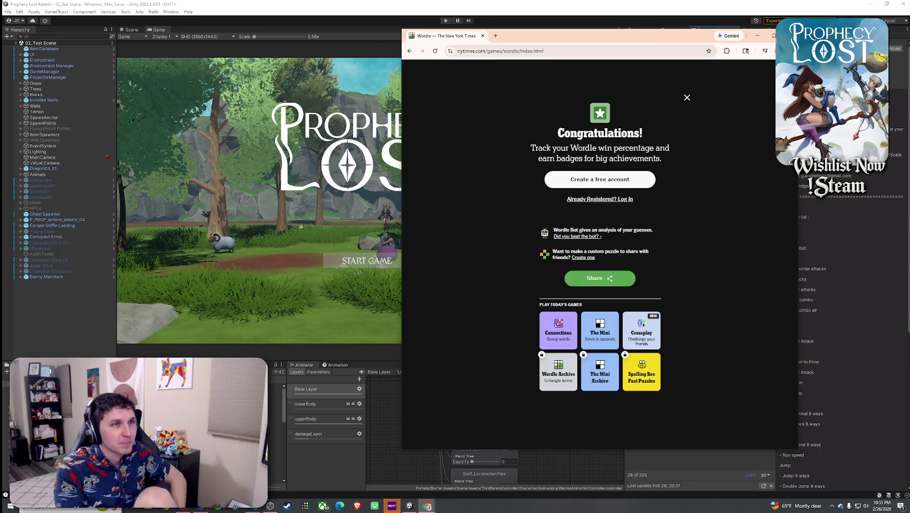
key("alt+Tab")
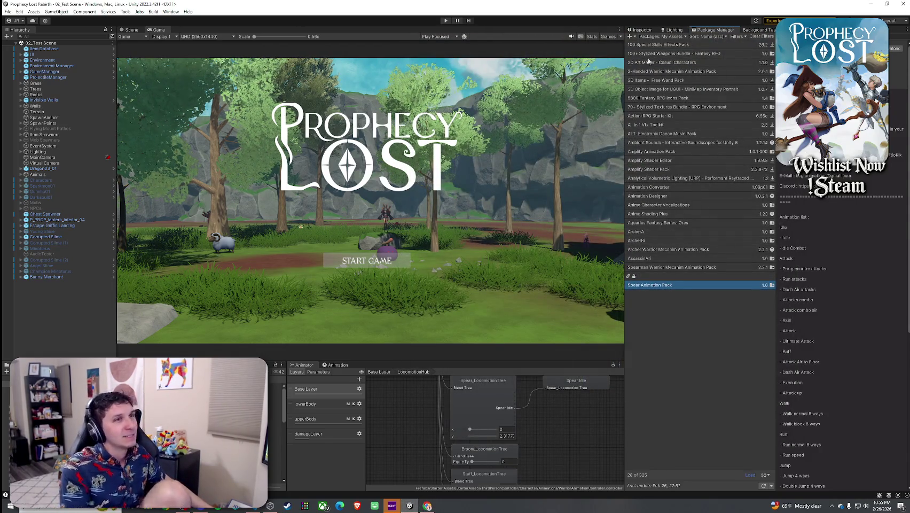
Preview the blend tree, then the Run_Combat_F_0_Start and Run_Combat_F_0_Loop clips.
left_click(643, 30)
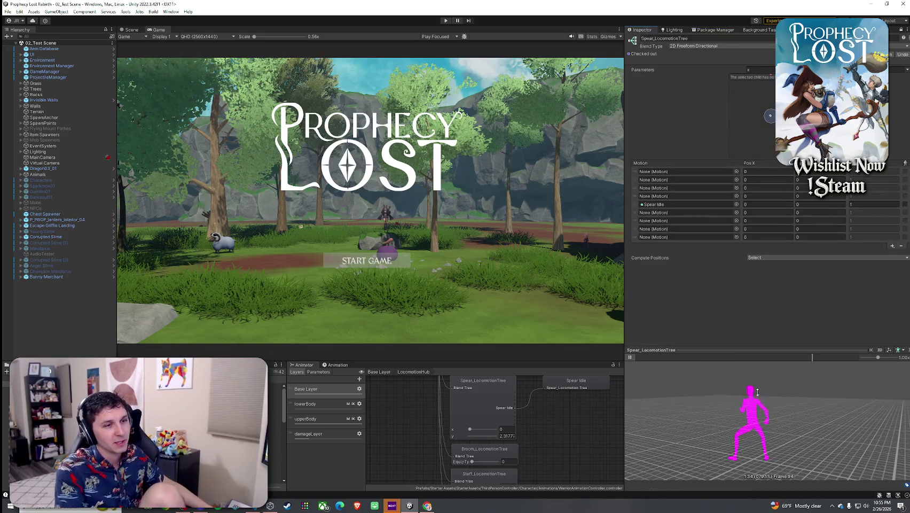
left_click_drag(694, 418, 649, 371)
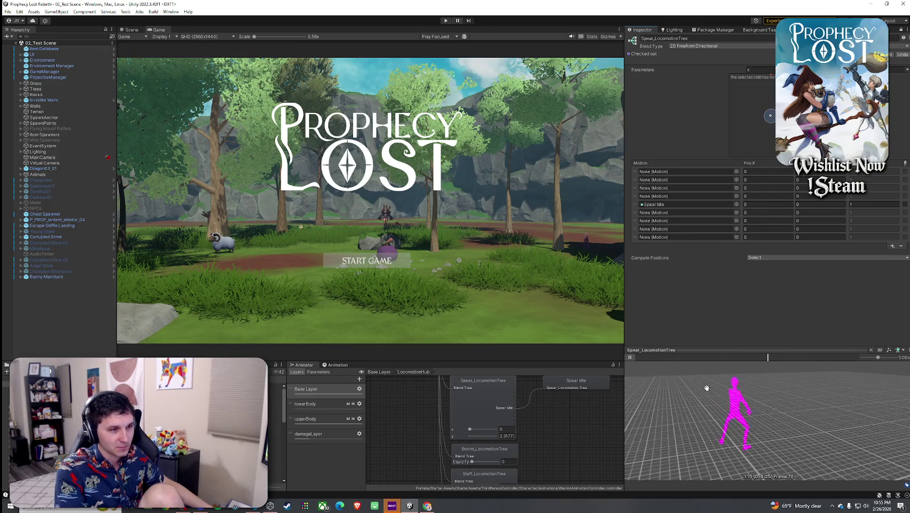
left_click(630, 357)
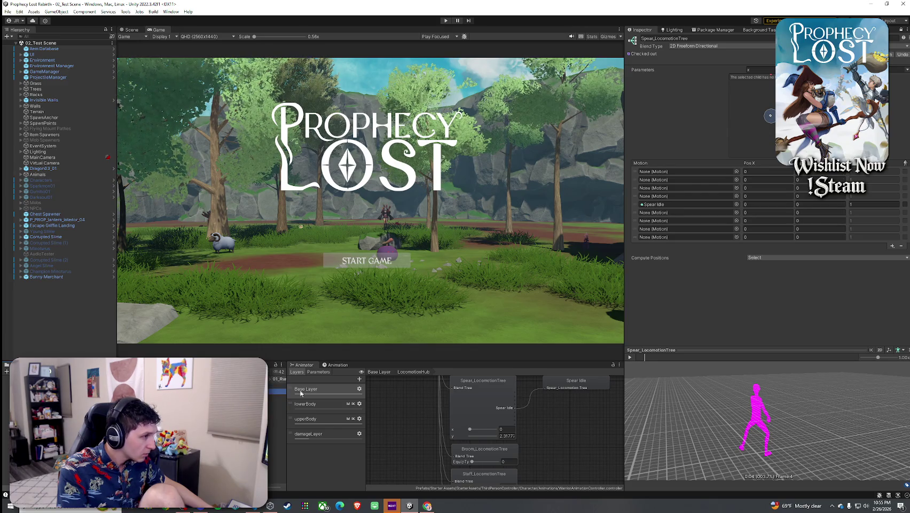
left_click(630, 357)
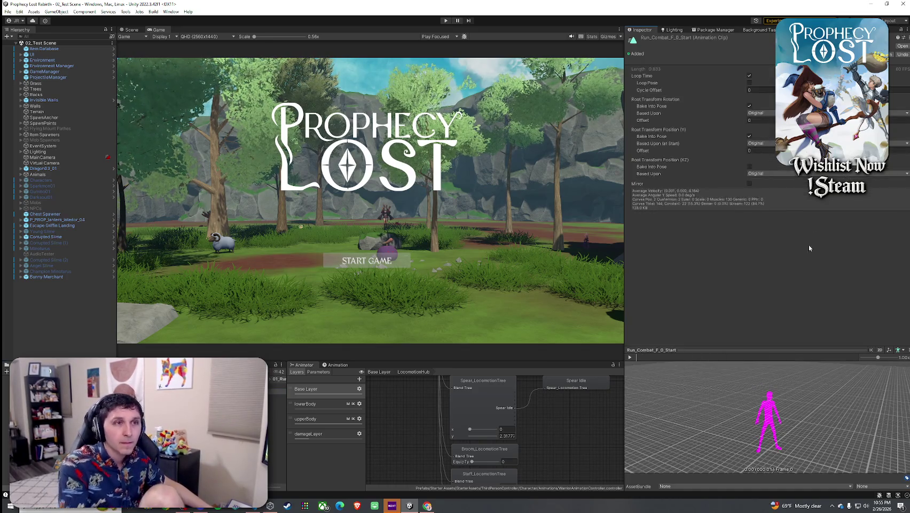
mouse_move(693, 399)
left_mouse_down()
mouse_move(687, 393)
mouse_move(685, 406)
left_mouse_up()
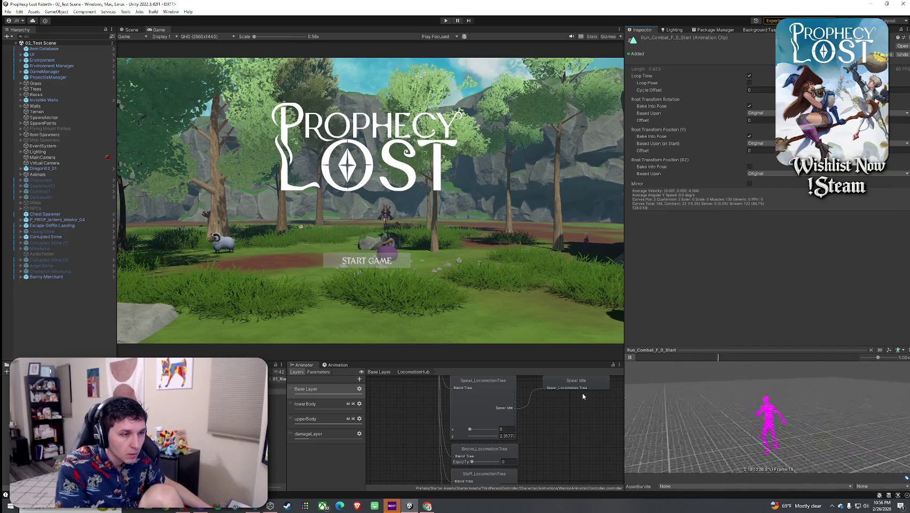
left_click(651, 356)
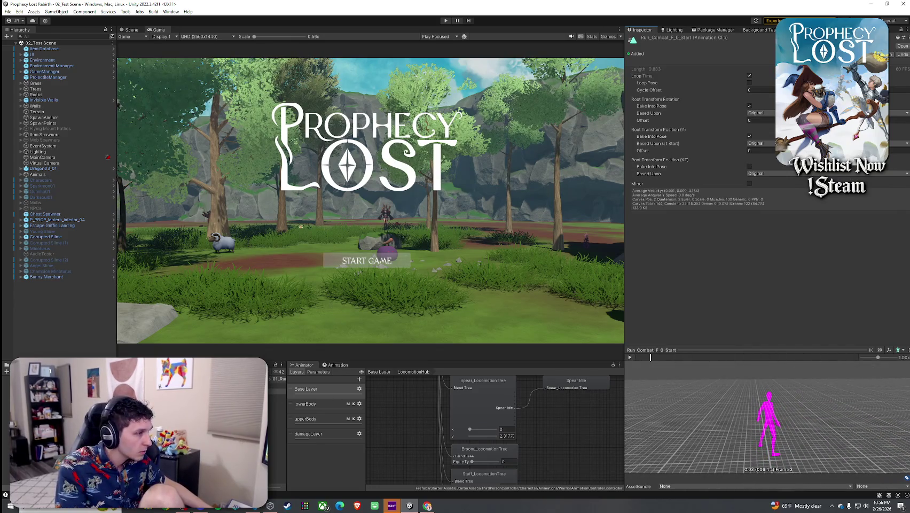
key("Down")
mouse_move(682, 425)
left_mouse_down()
mouse_move(686, 399)
mouse_move(600, 398)
left_mouse_up()
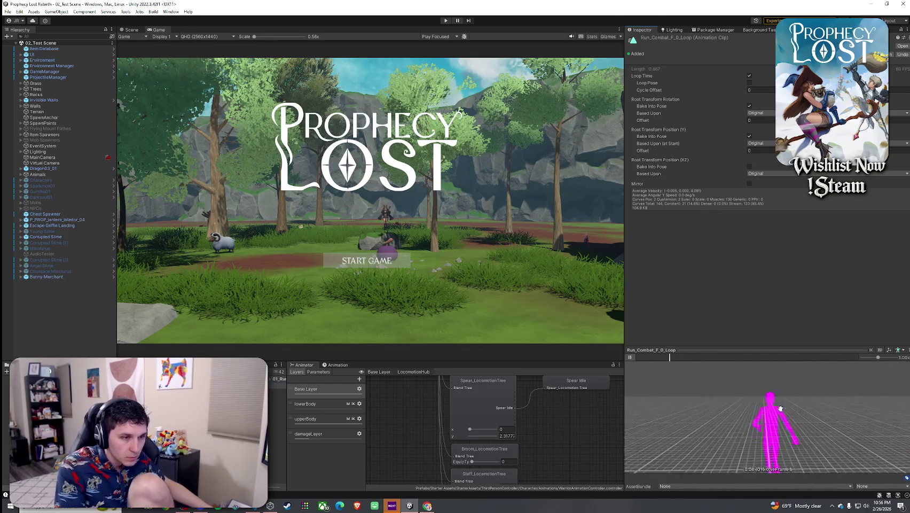
left_click_drag(761, 350, 762, 235)
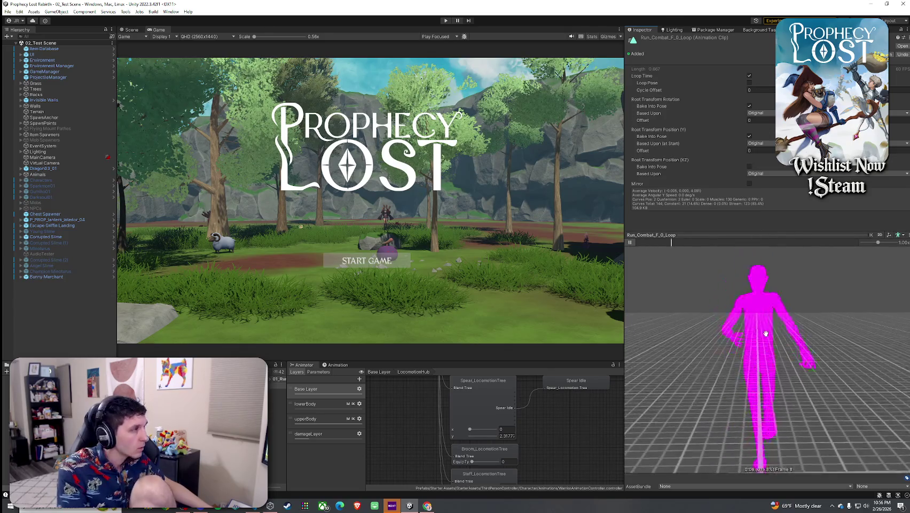
mouse_move(761, 282)
left_mouse_down()
mouse_move(808, 342)
mouse_move(586, 344)
left_mouse_up()
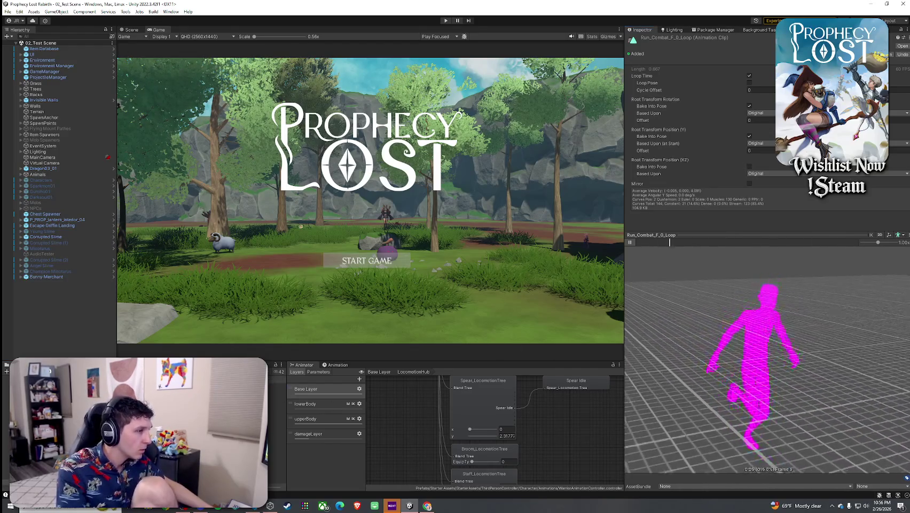
Preview the Run_F_0_Loop clip, then reselect the Spear_LocomotionTree node.
left_click(277, 391)
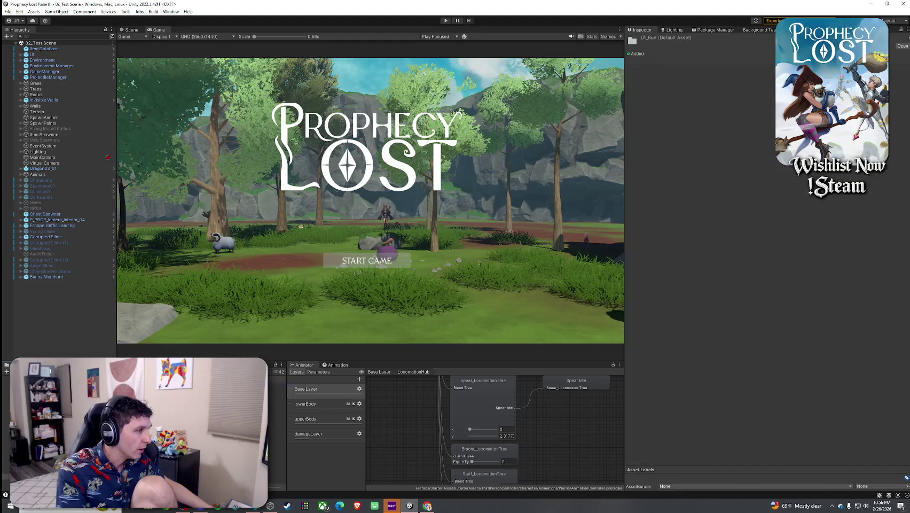
key("Down")
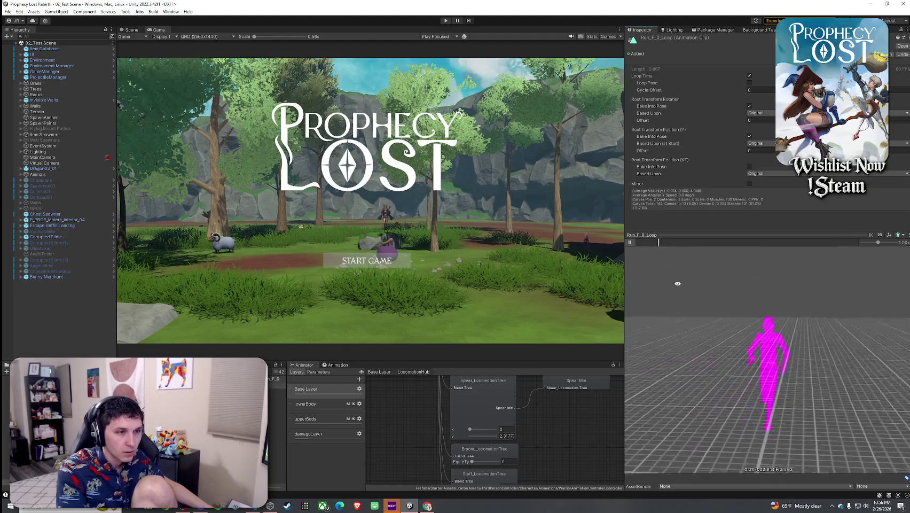
left_click_drag(655, 299, 695, 299)
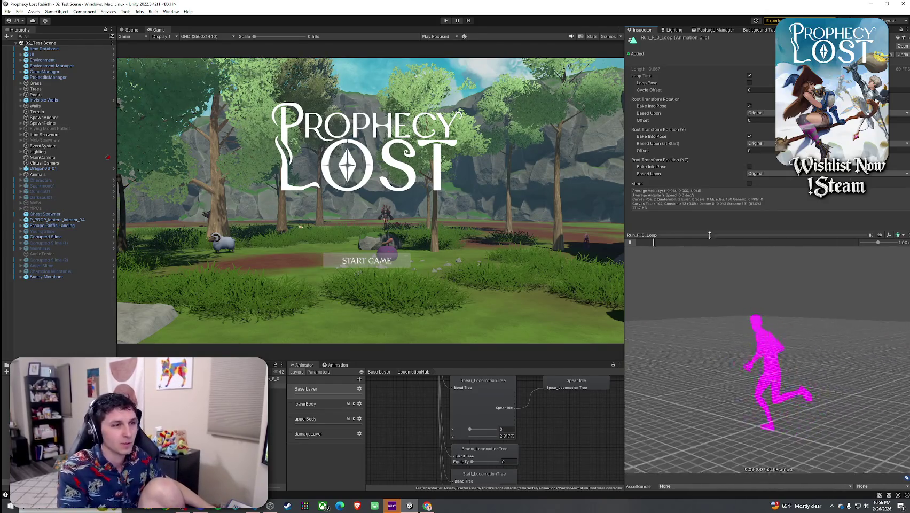
left_click_drag(703, 233, 706, 306)
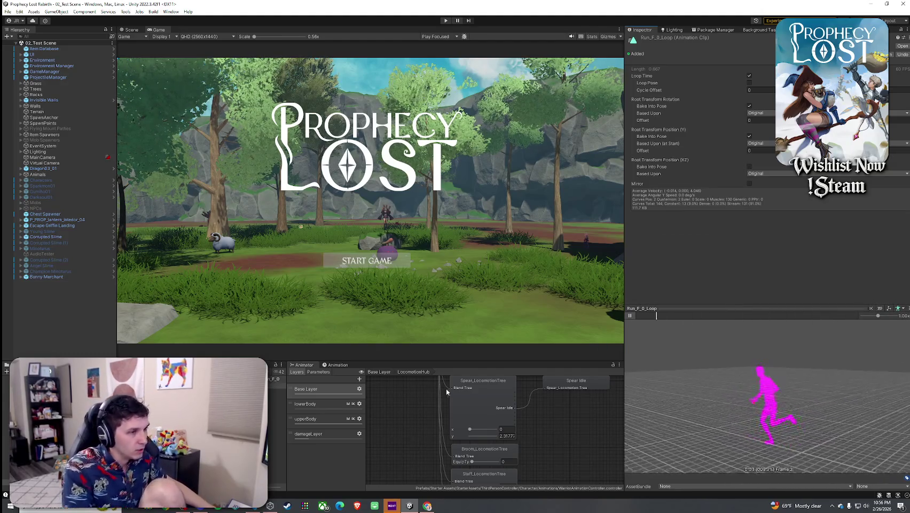
scroll(448, 417, "up", 2)
left_click(500, 435)
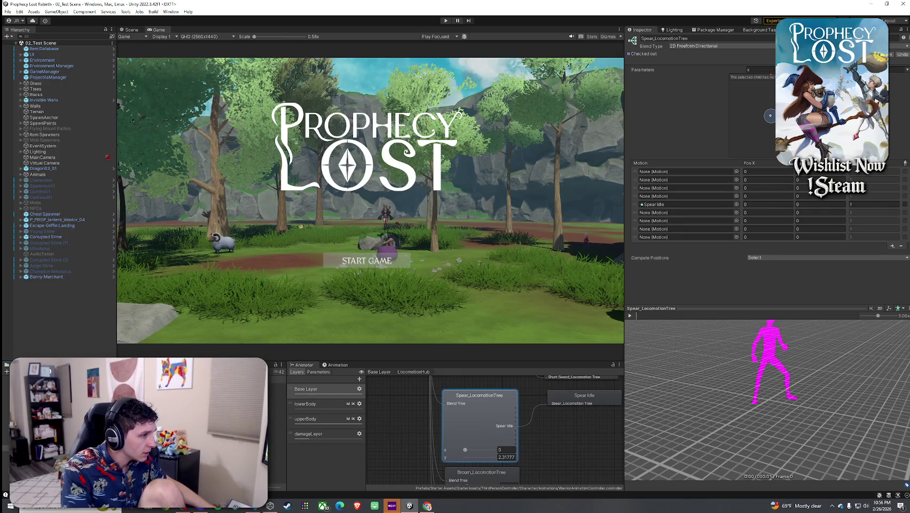
Preview the Idle_Combat and Idle_Combat_to_Idle clips from the 02_Idle_Combat folder.
left_click(278, 386)
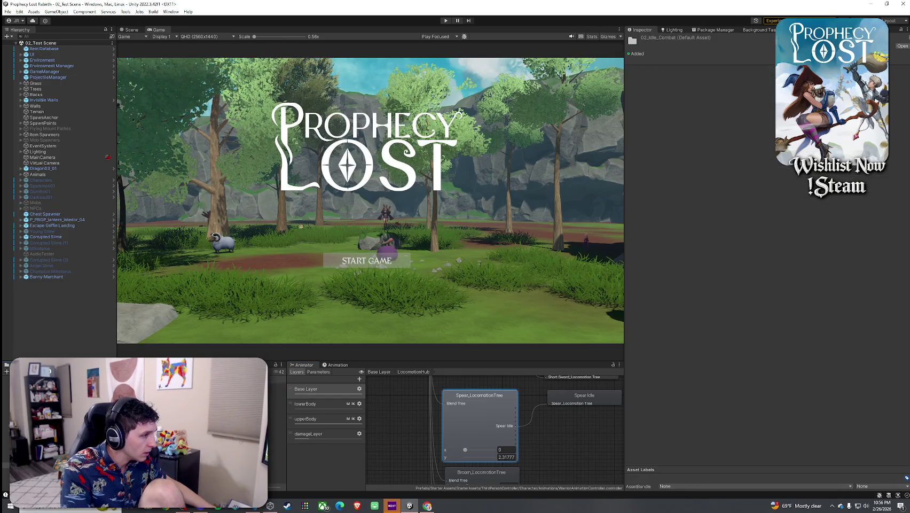
left_click(278, 386)
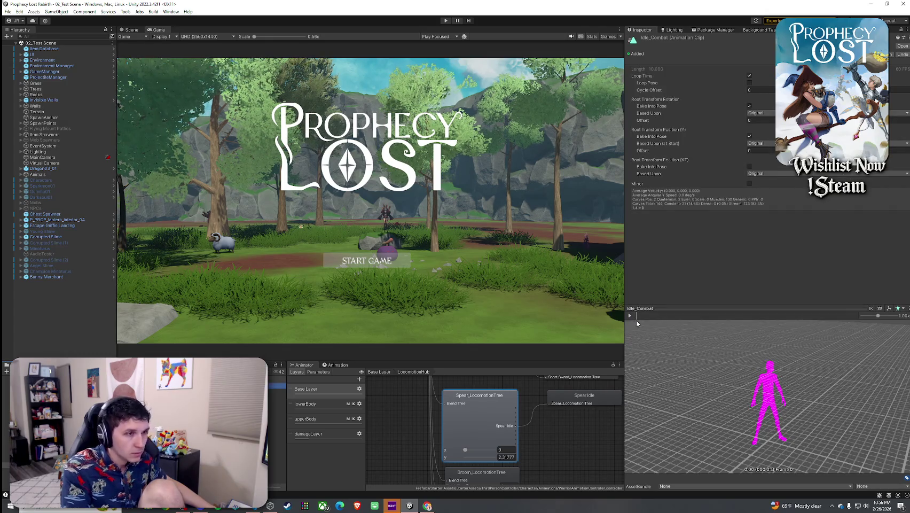
left_click_drag(668, 339, 487, 350)
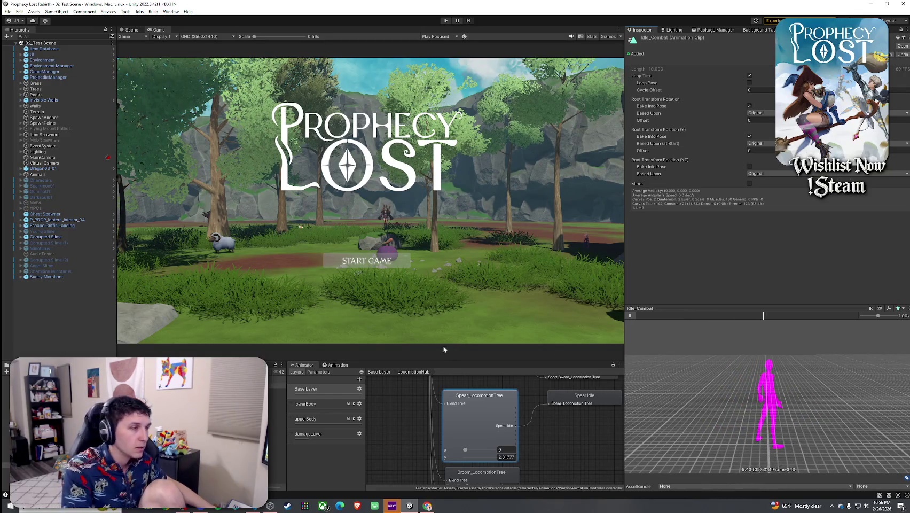
left_click(278, 390)
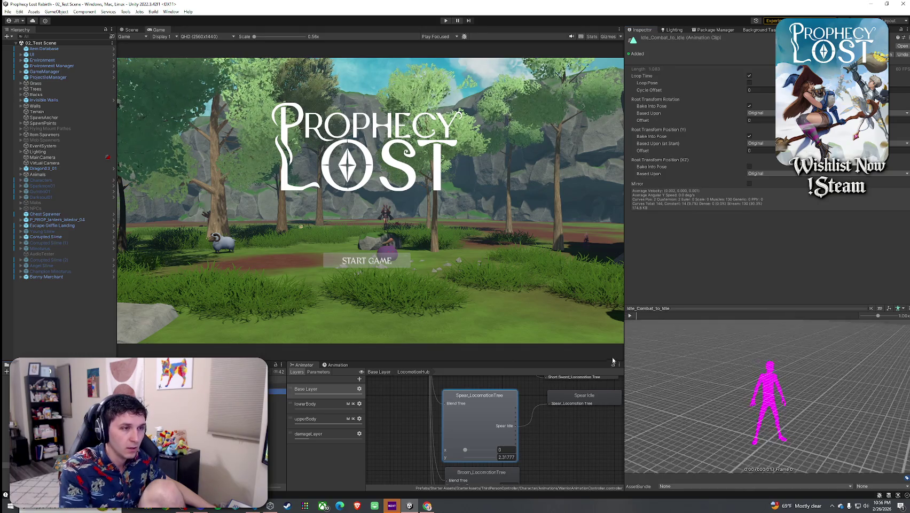
left_click(630, 316)
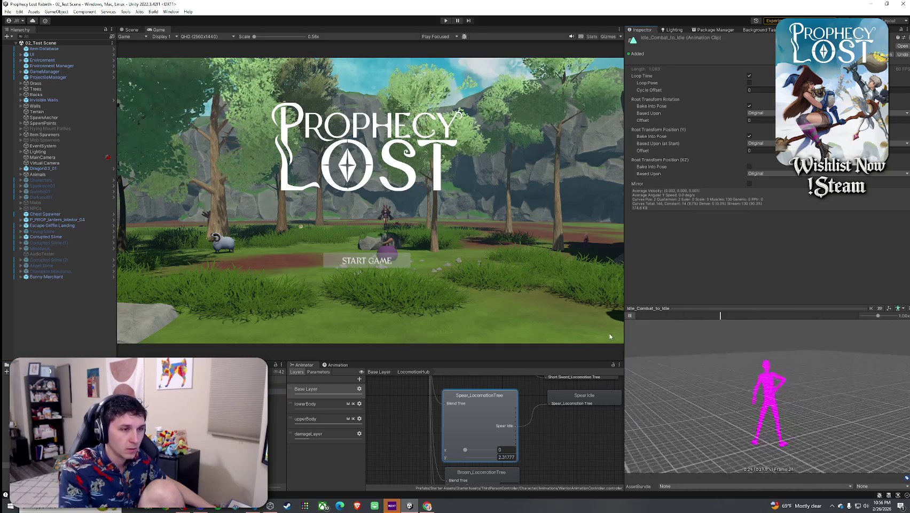
left_click(479, 406)
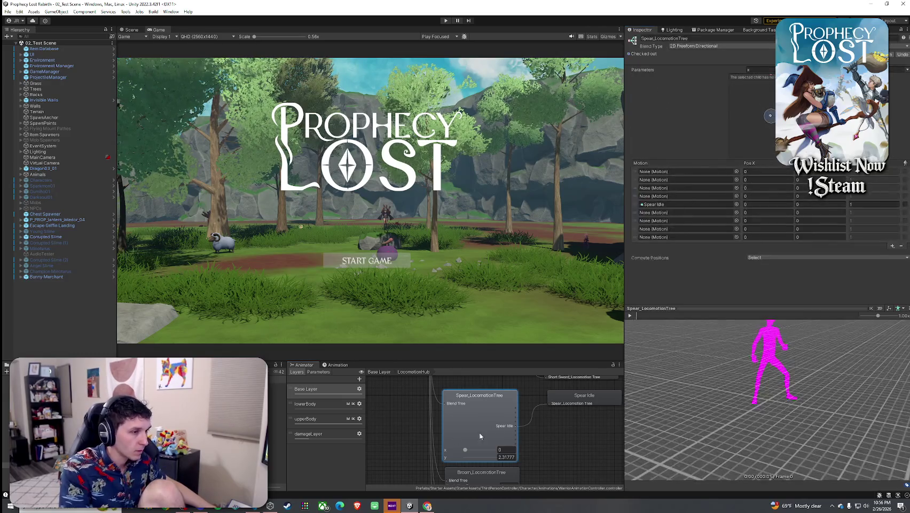
Locate the Spear_Idle_Combat clip and reopen the Spear_LocomotionTree motion list.
mouse_move(278, 386)
left_mouse_down()
mouse_move(721, 213)
mouse_move(699, 202)
left_mouse_up()
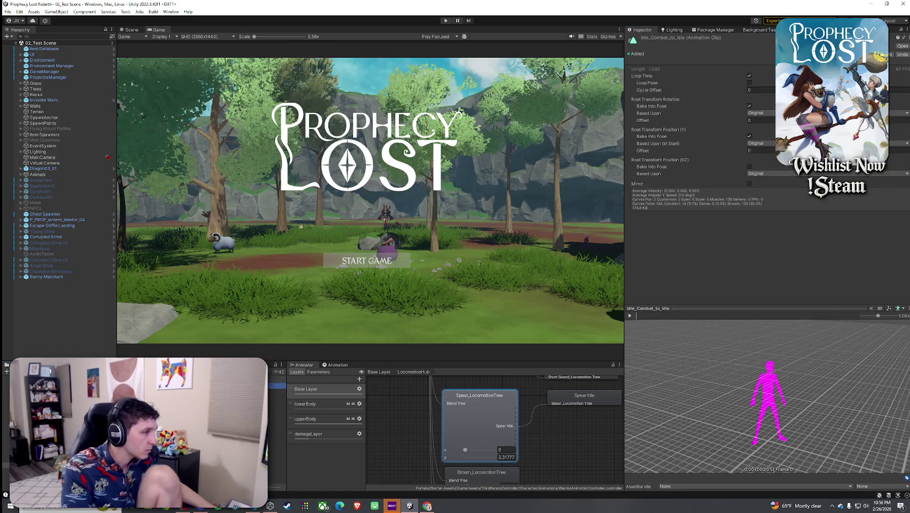
key("Up")
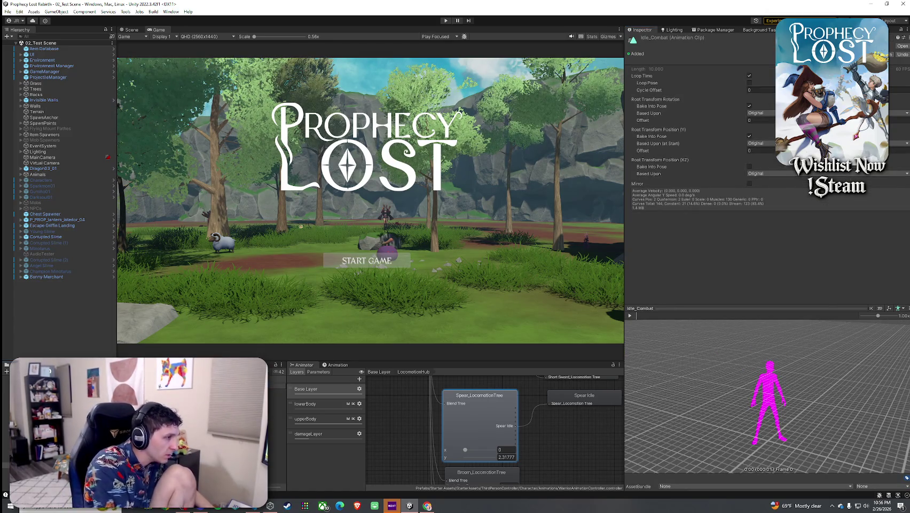
left_click(240, 391)
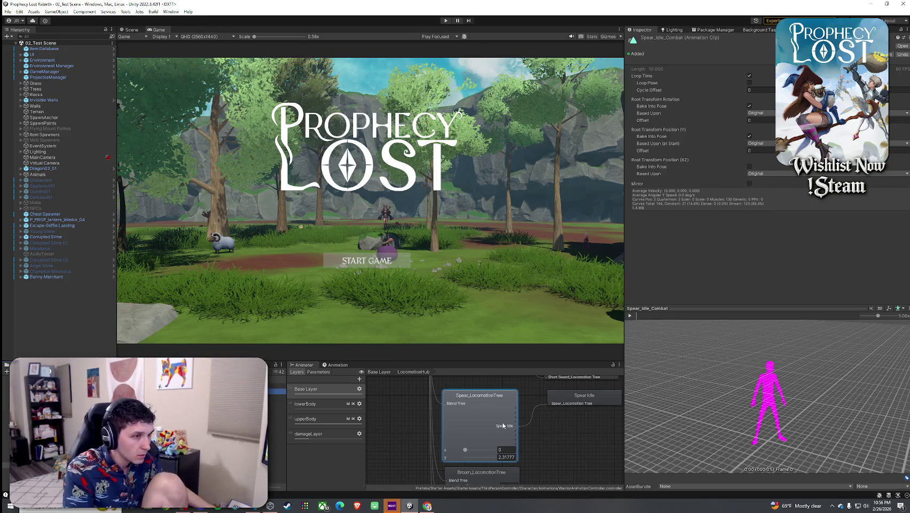
left_click(492, 408)
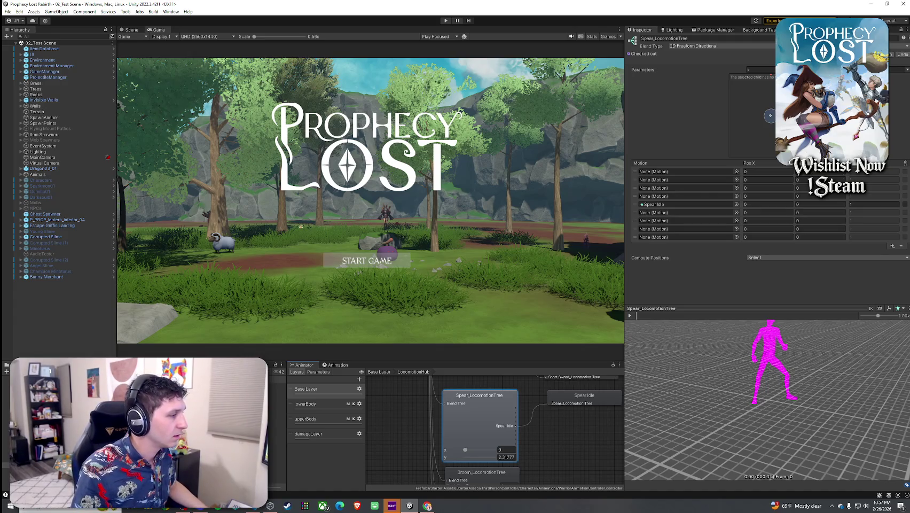
Swap the Spear Idle motion for Spear_Idle_Combat in Spear_LocomotionTree.
left_click_drag(265, 393, 689, 205)
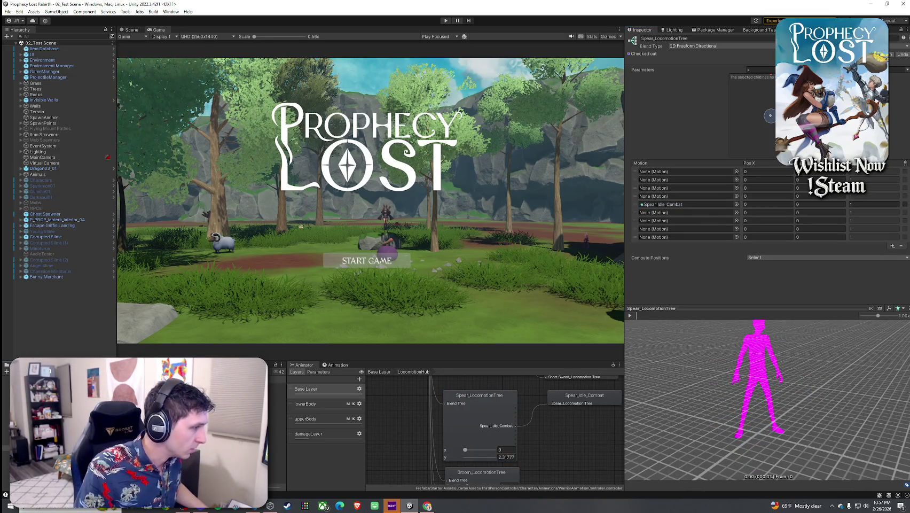
left_click(278, 408)
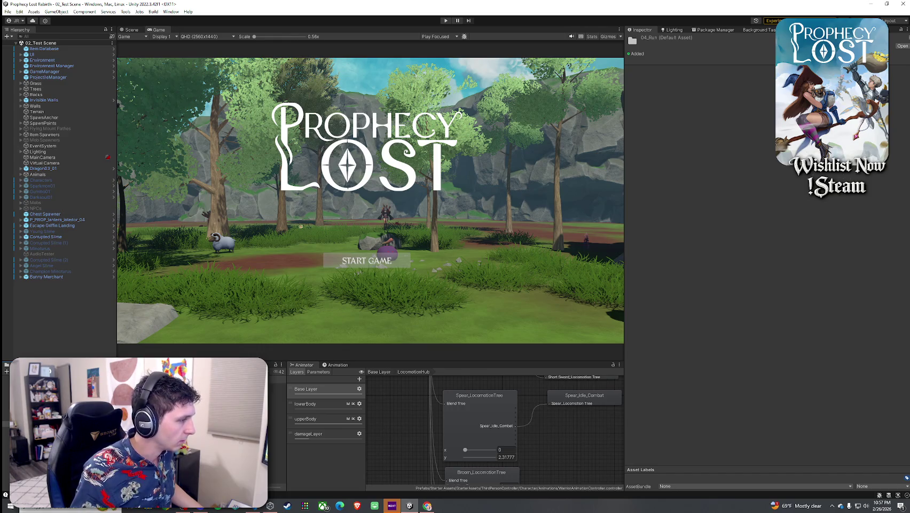
key("Up")
left_click(489, 427)
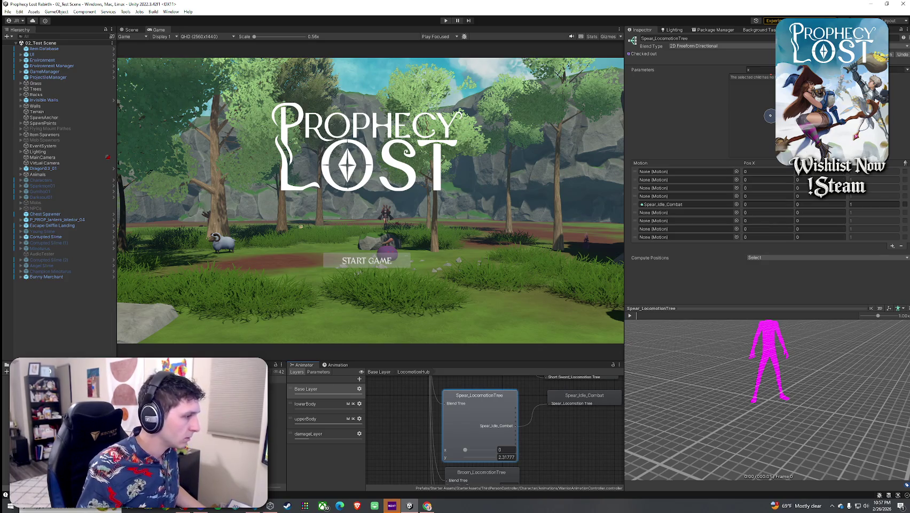
Preview Spear_Run_Combat_F_0_Loop and drop it into the sixth Motion slot.
left_click(278, 378)
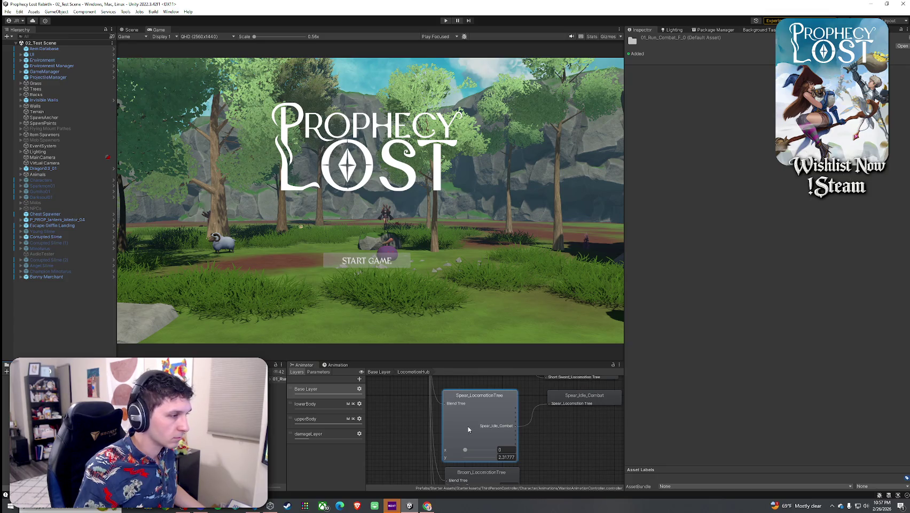
left_click(278, 384)
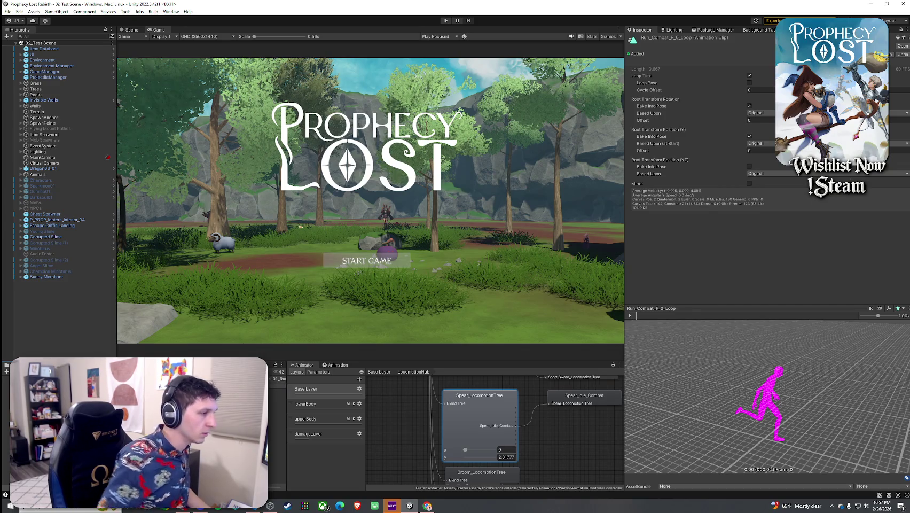
left_click(278, 397)
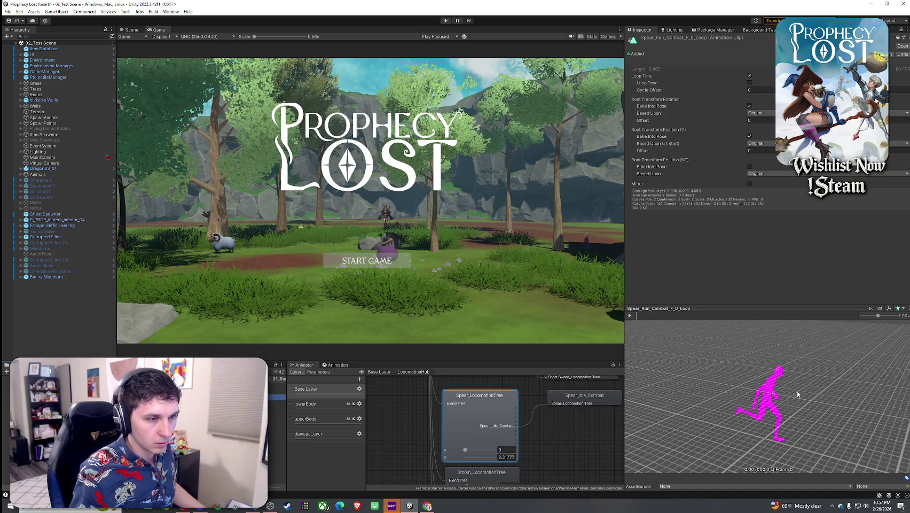
left_click_drag(797, 393, 695, 385)
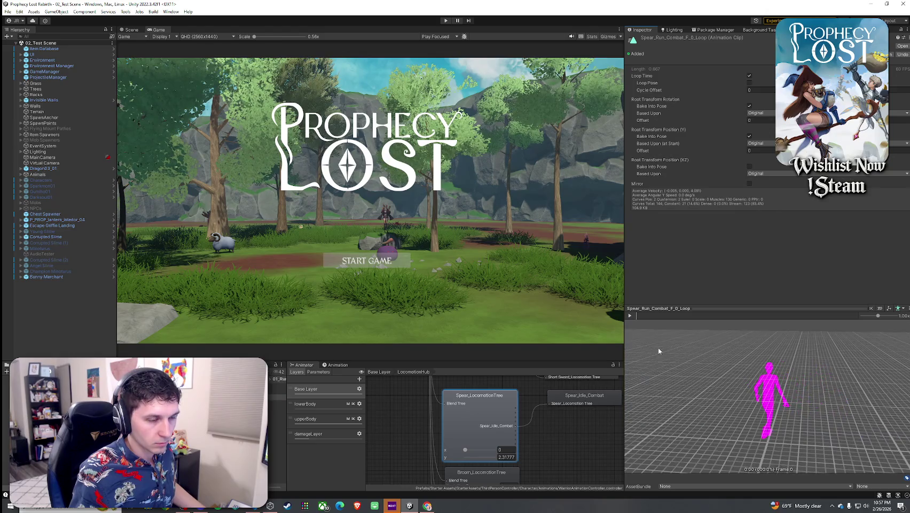
left_click(632, 315)
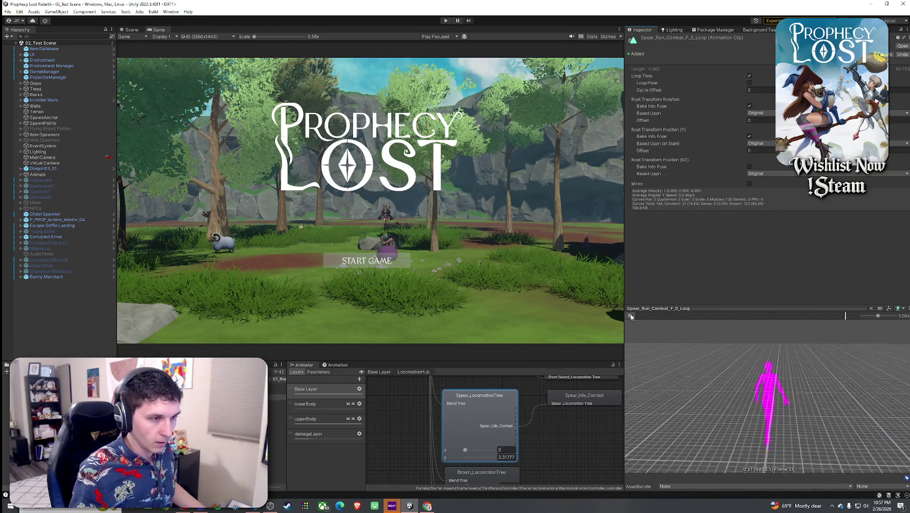
left_click(483, 404)
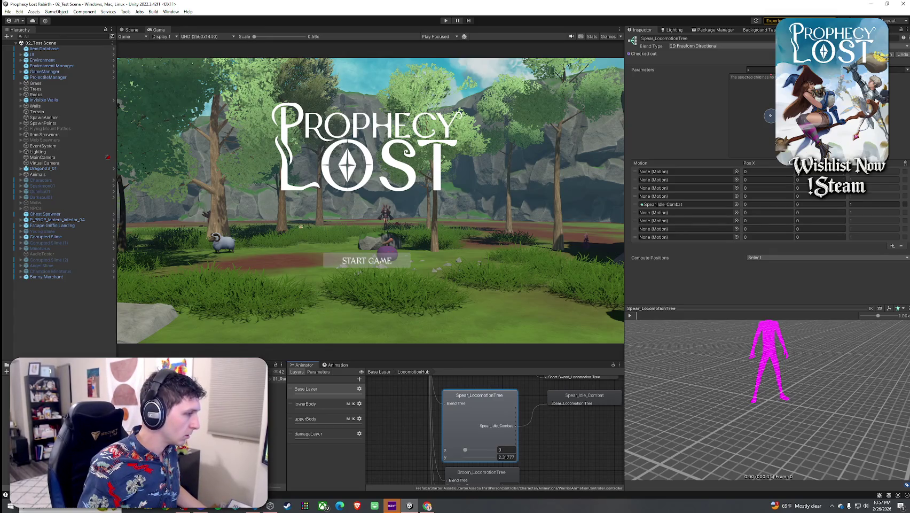
left_click_drag(318, 374, 688, 212)
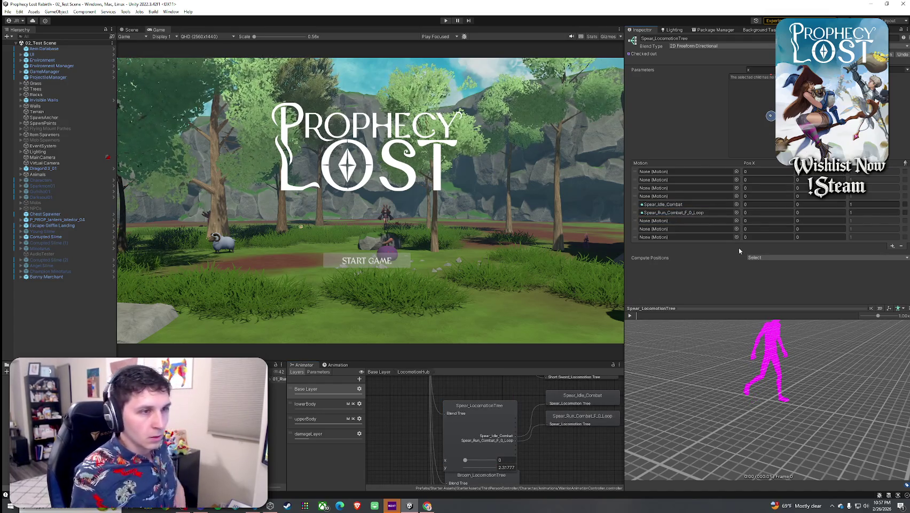
scroll(496, 409, "down", 2)
scroll(494, 413, "down", 3)
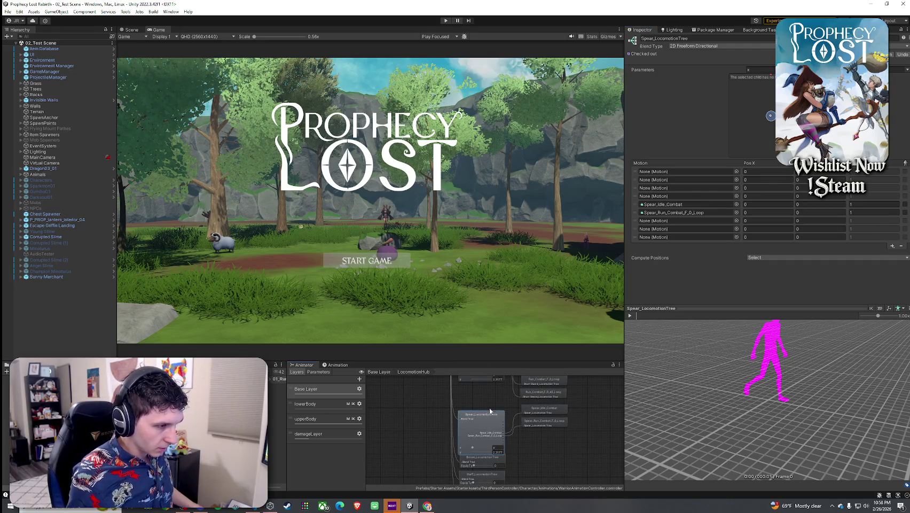
Check ShortSword_LocomotionTree, then set the Spear tree's first motion Pos X to -0.7071.
scroll(489, 407, "up", 2)
left_click(486, 398)
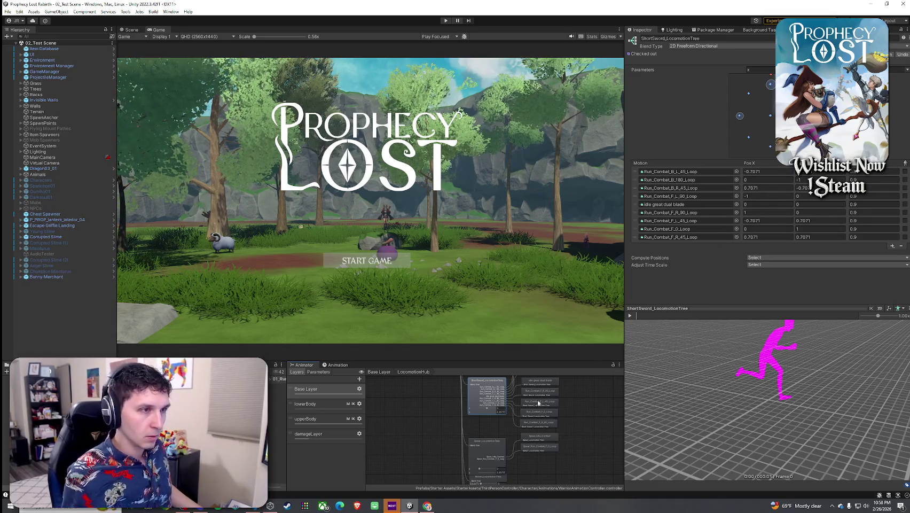
left_click(497, 441)
left_click(766, 172)
type("-")
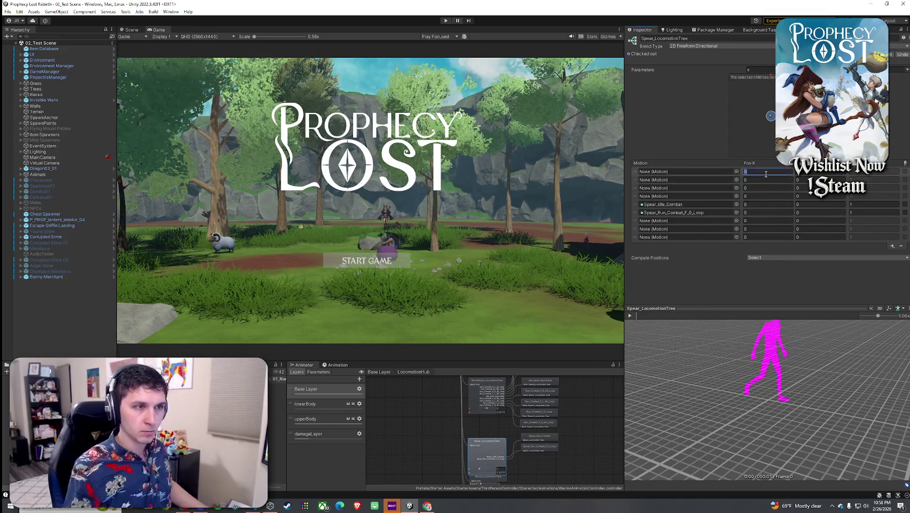
type(".7071")
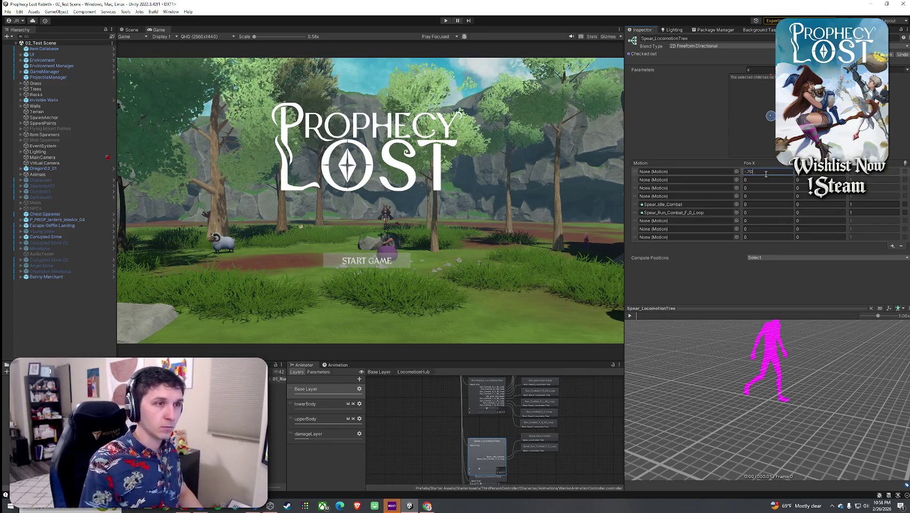
key("Return")
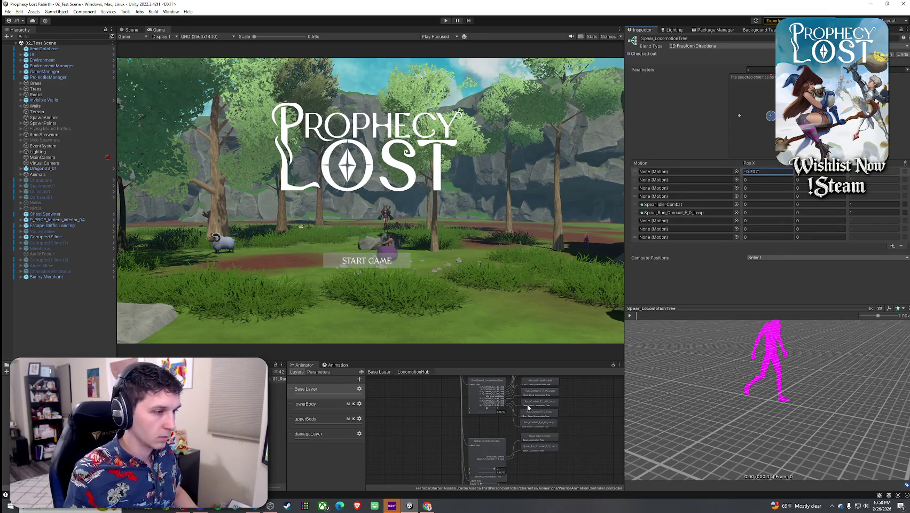
Reposition a motion point in the Spear blend graph, comparing against ShortSword_LocomotionTree.
left_click(489, 398)
left_click(486, 454)
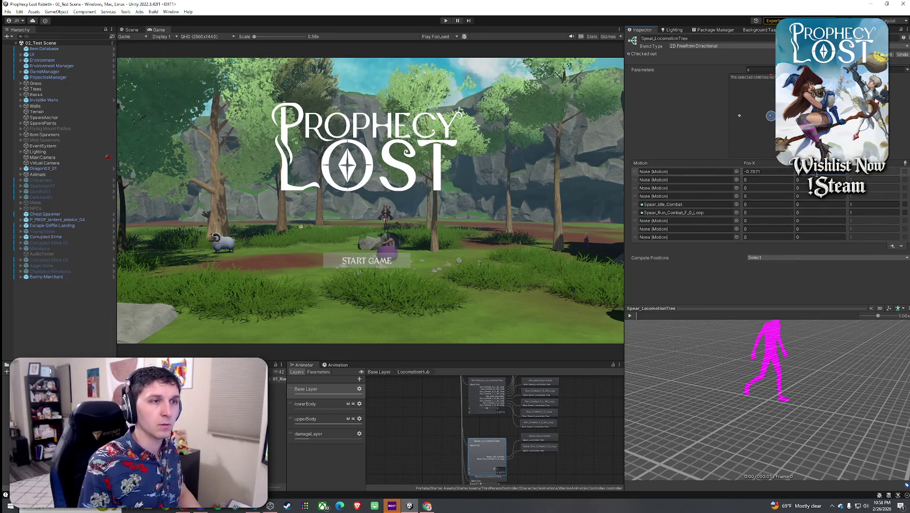
left_click_drag(739, 115, 740, 146)
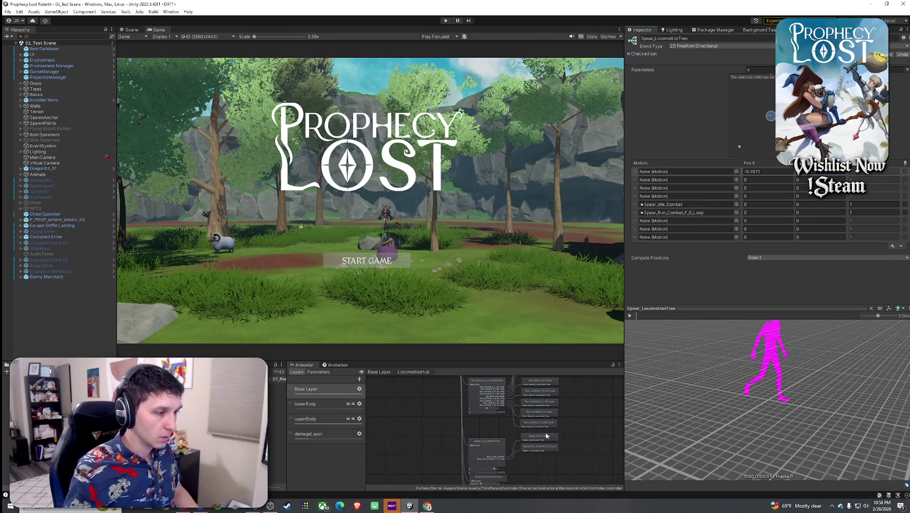
left_click(481, 398)
left_click(501, 449)
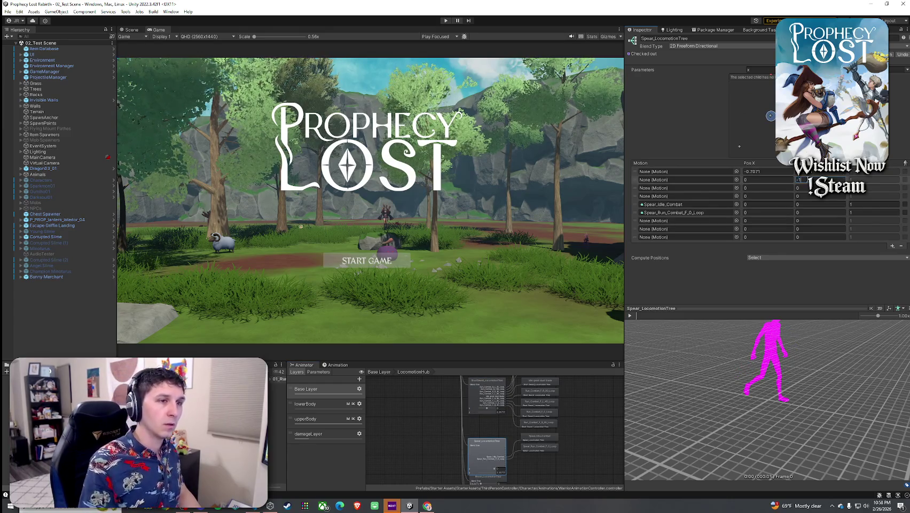
left_click(488, 392)
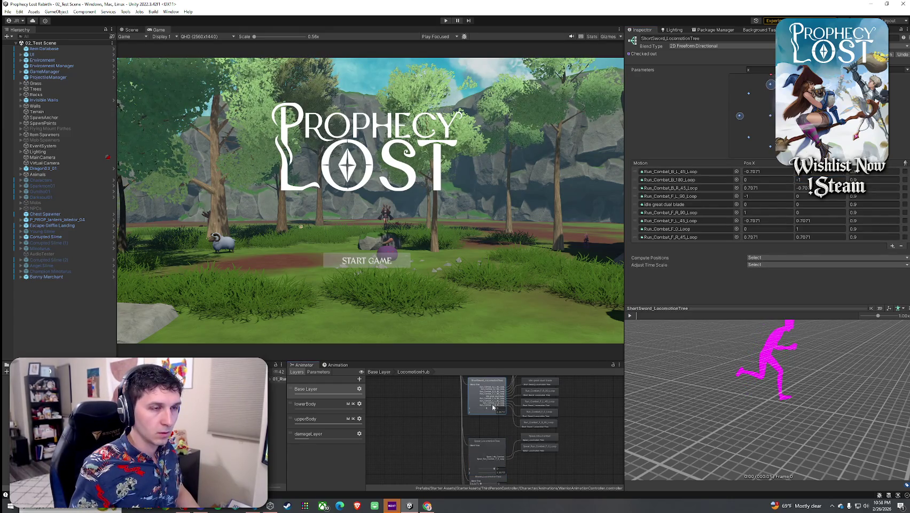
left_click(489, 447)
Set the third motion's position to Pos X 0.7071, Pos Y -0.707.
left_click(759, 187)
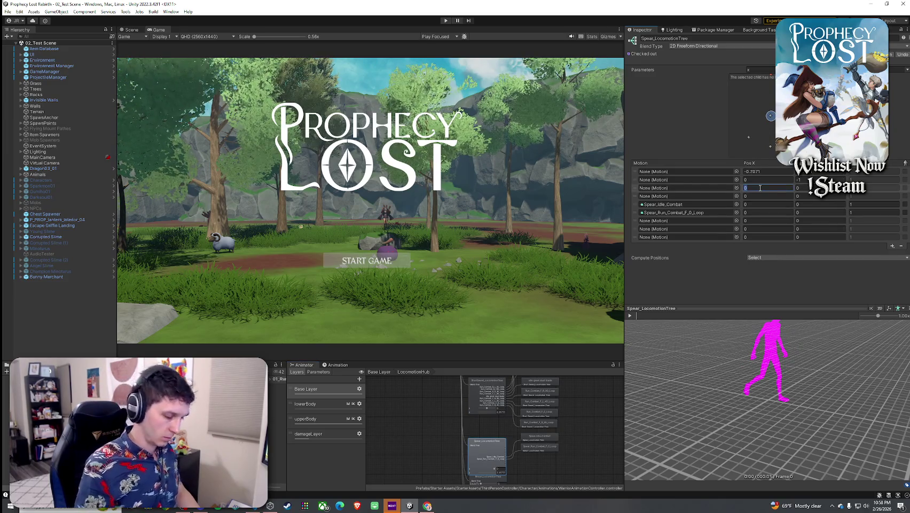
type("7071")
key("Tab")
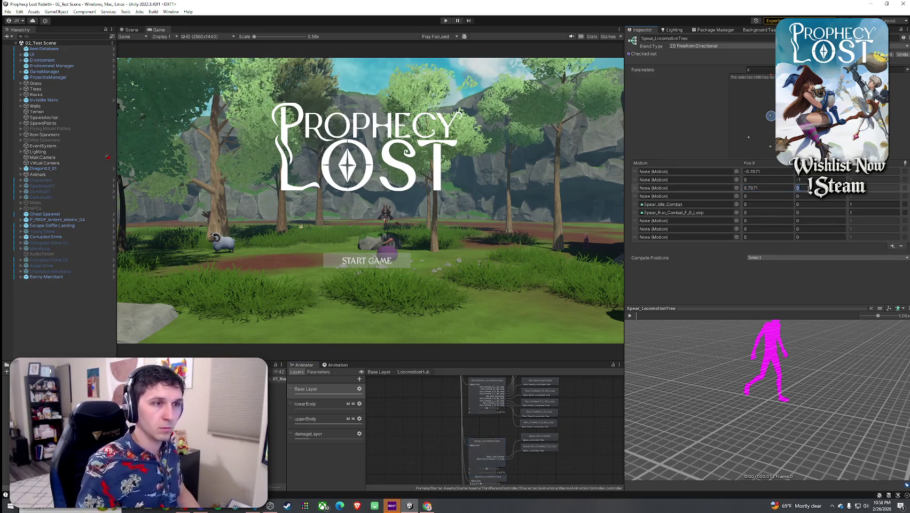
type("-0.707")
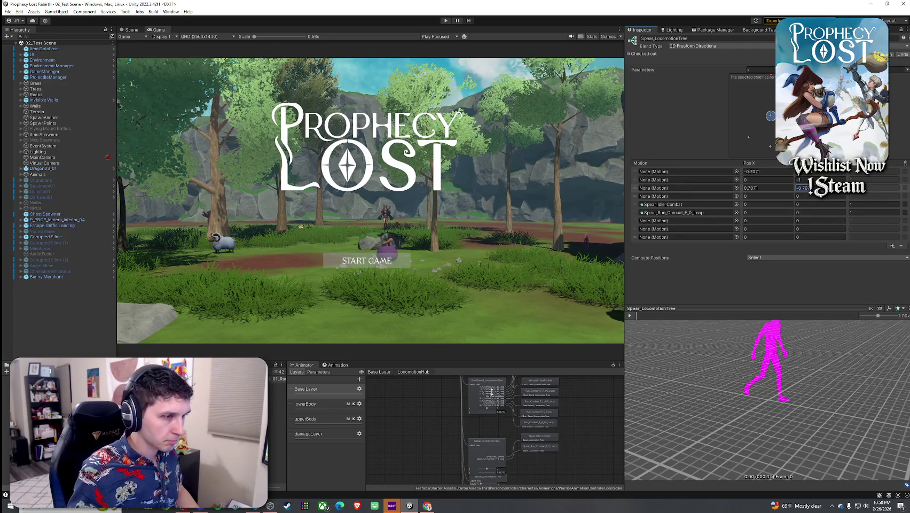
Begin a negative Pos X for the fourth motion after rechecking ShortSword's values.
left_click(503, 399)
left_click(502, 436)
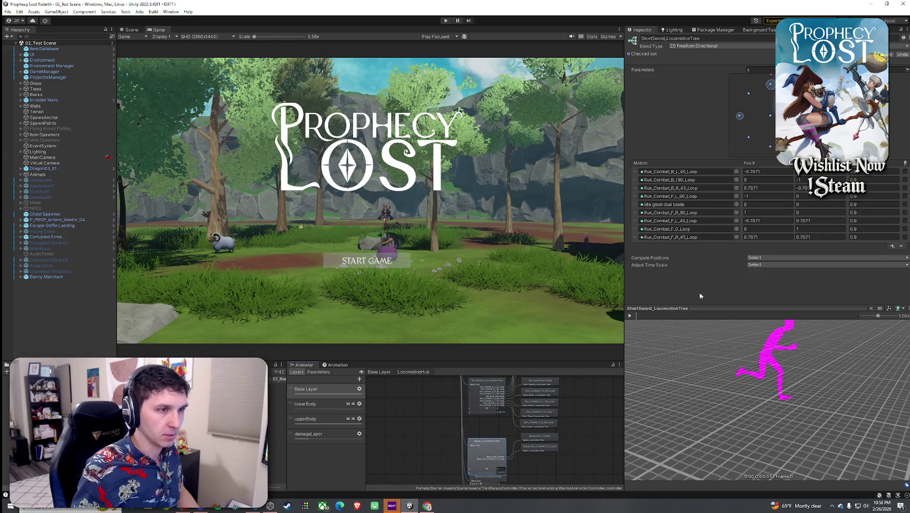
left_click(776, 198)
type("-1")
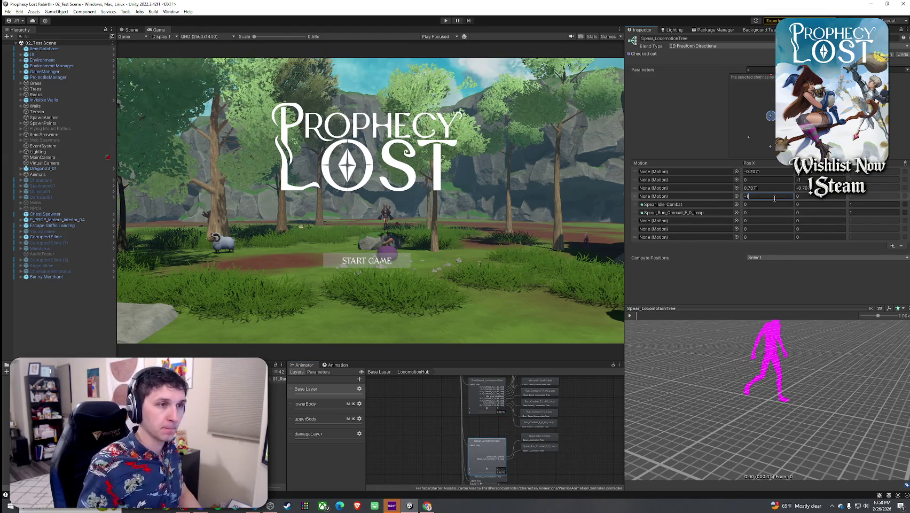
left_click(487, 398)
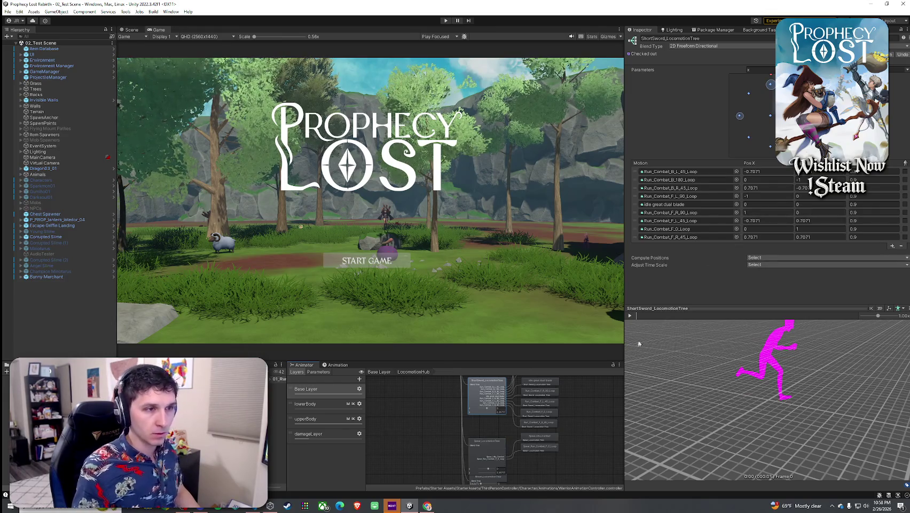
left_click(486, 446)
left_click(484, 391)
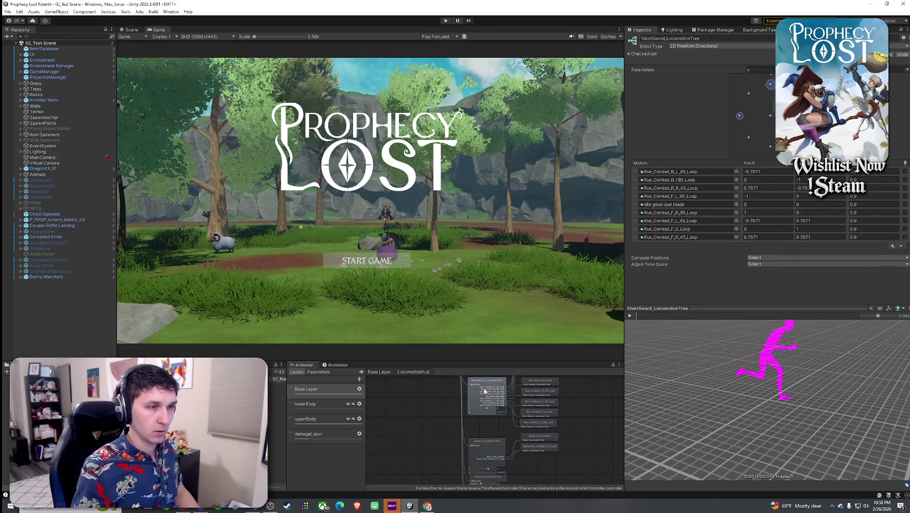
left_click(486, 454)
Set the run clip's Pos X to 1.
left_click(766, 212)
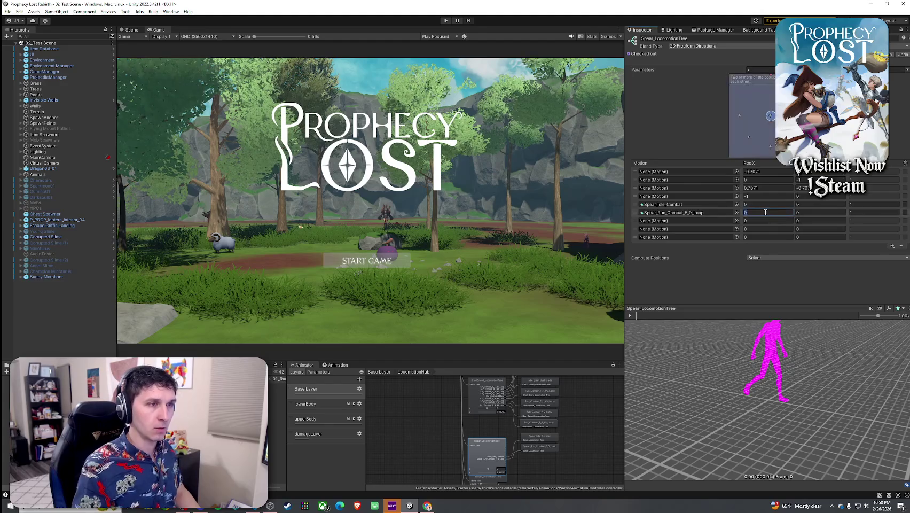
type("2")
key("BackSpace")
type("1")
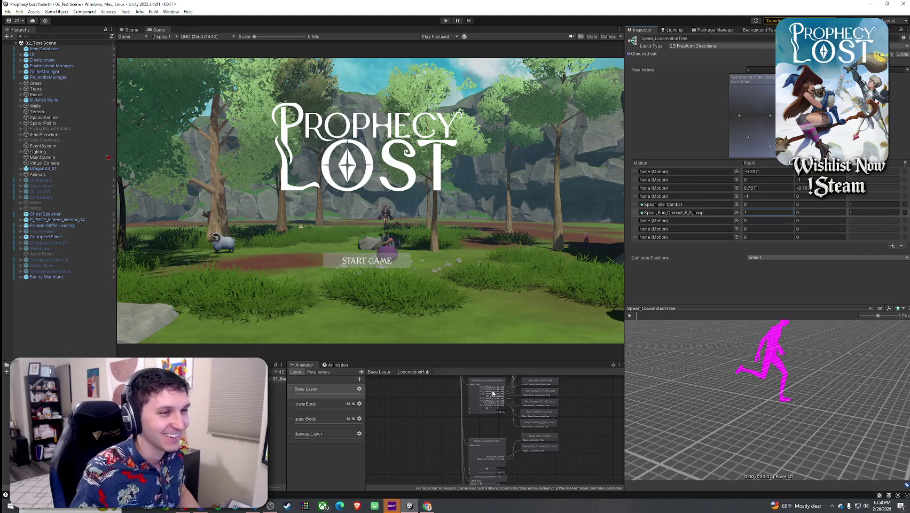
Set row 7's position to Pos X -0.7071, Pos Y 0.7071, matching ShortSword.
left_click(493, 393)
left_click(486, 446)
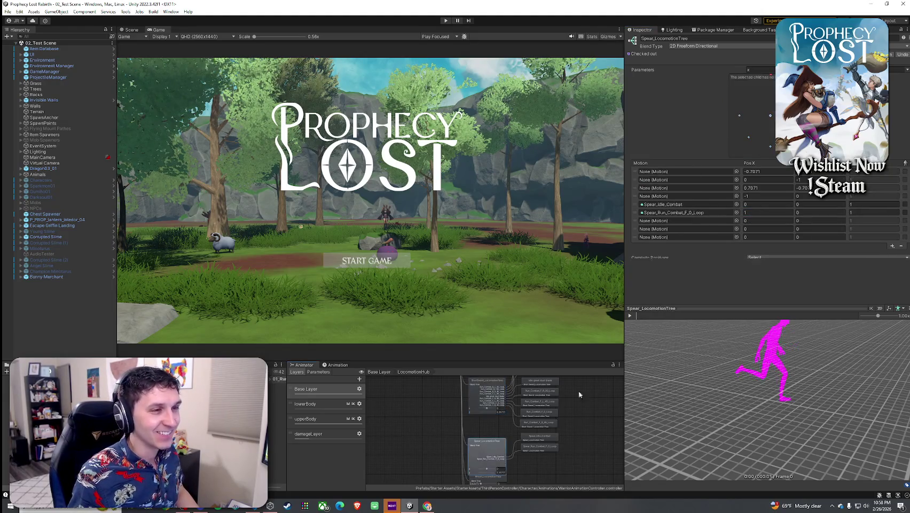
left_click(769, 220)
type("-.7071")
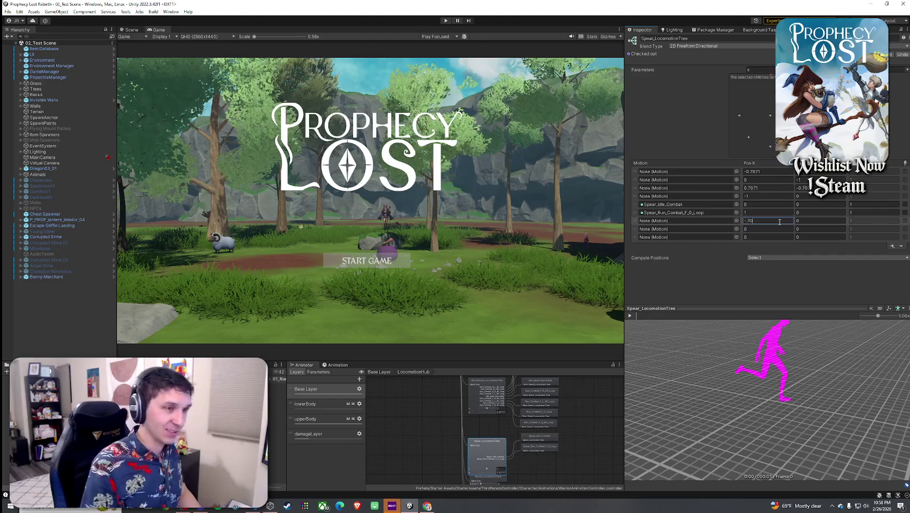
key("Return")
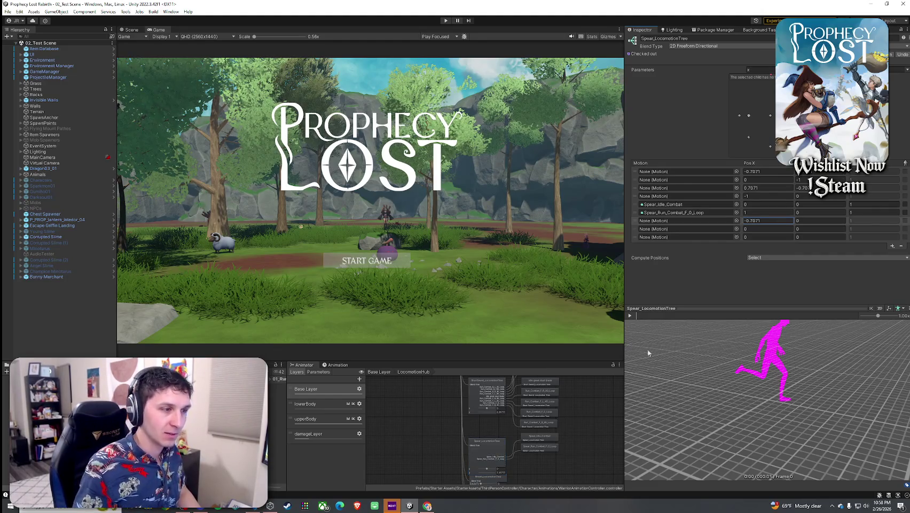
left_click(495, 394)
left_click(491, 458)
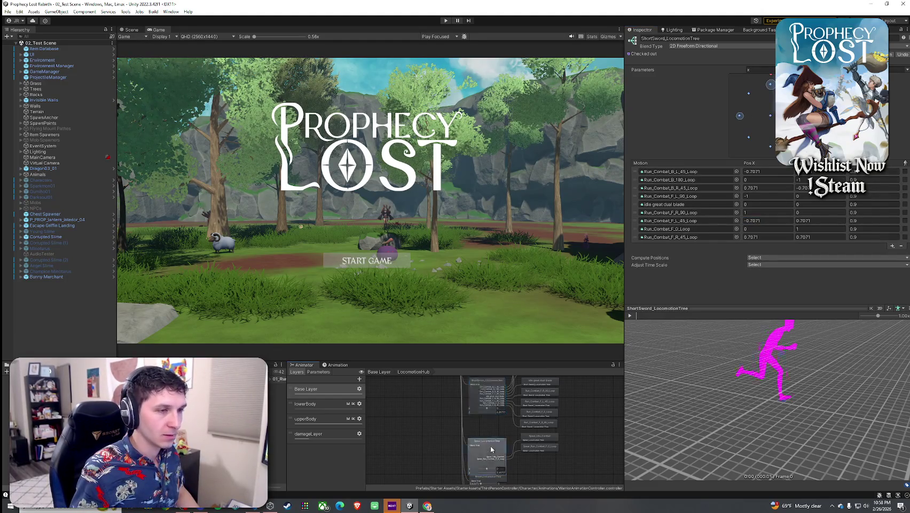
left_click(821, 220)
type("0.7071")
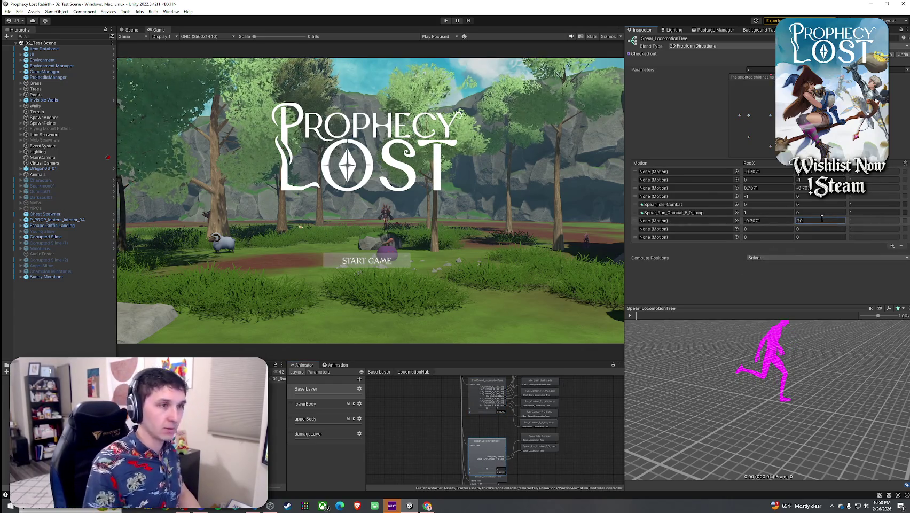
key("Return")
Set row 8's Pos Y to 1.
left_click(497, 406)
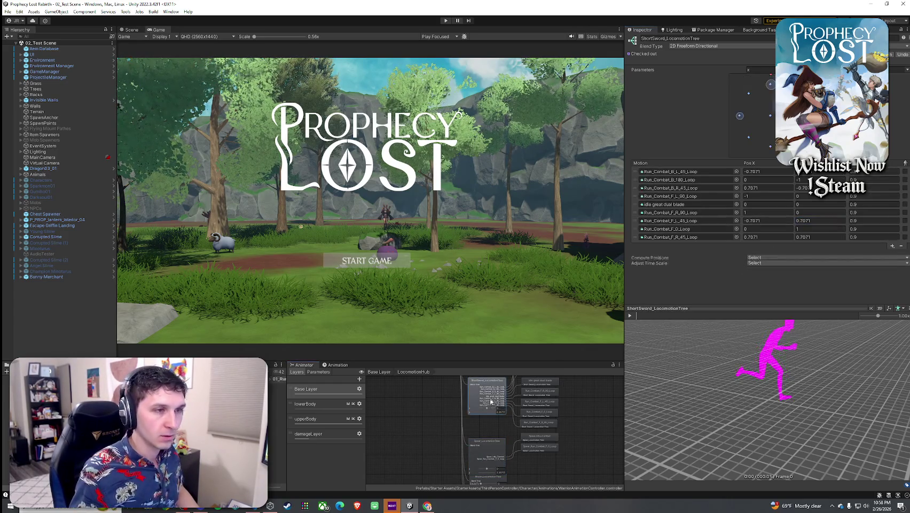
left_click(493, 441)
left_click(818, 228)
type("1")
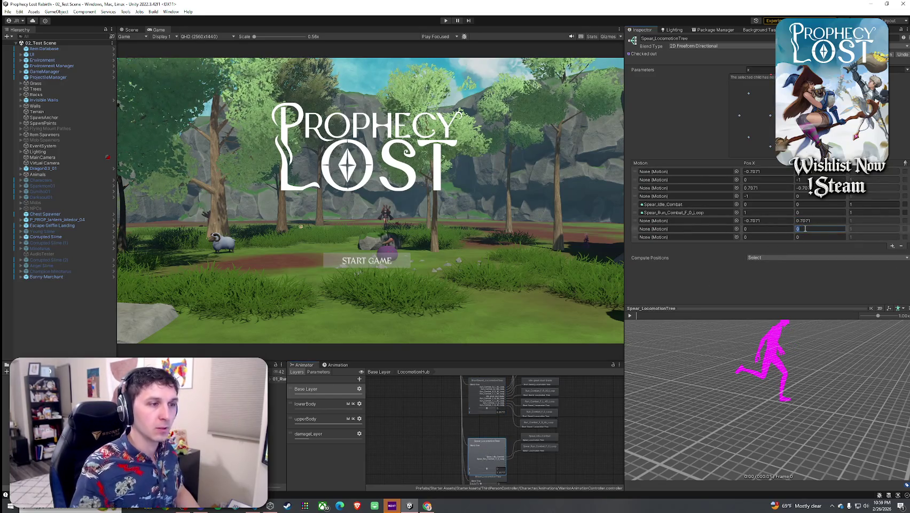
key("Return")
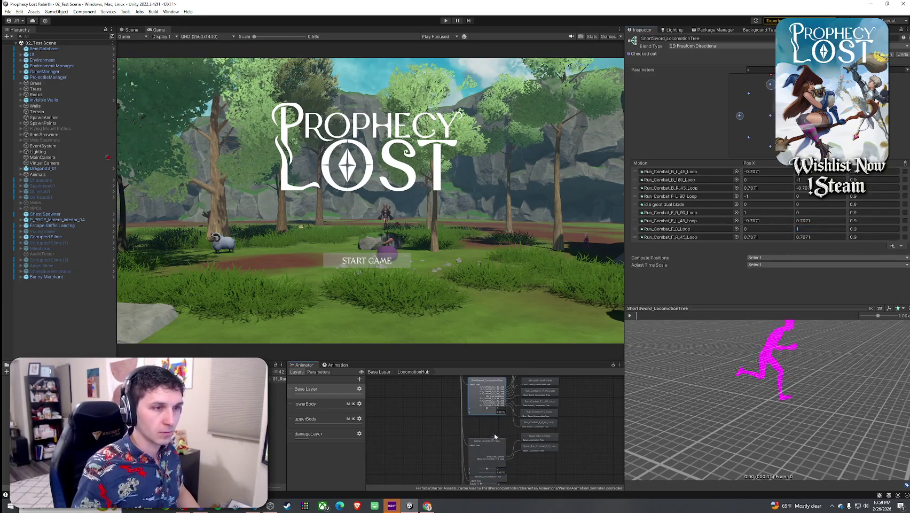
Give row 9 a Pos X of 0.7071 and enter its Pos Y value.
left_click(771, 237)
type("0.7071")
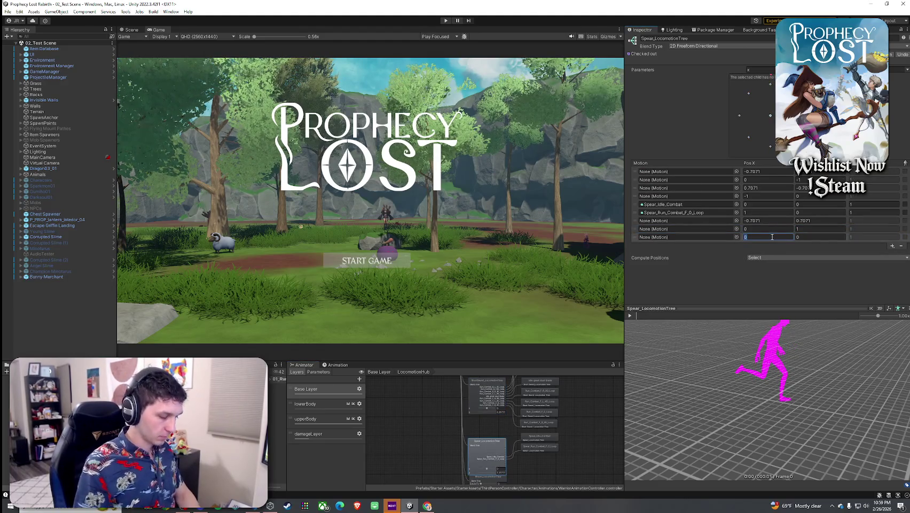
left_click(799, 238)
type("-.71")
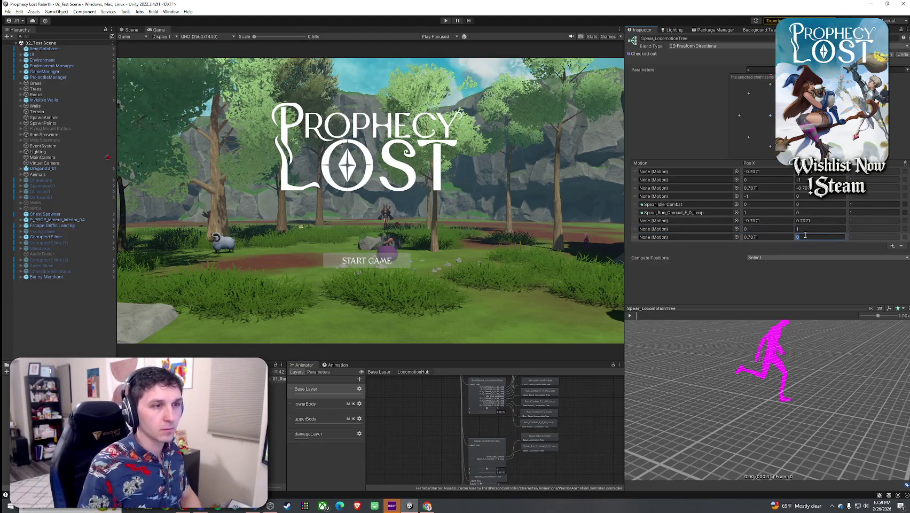
type("07")
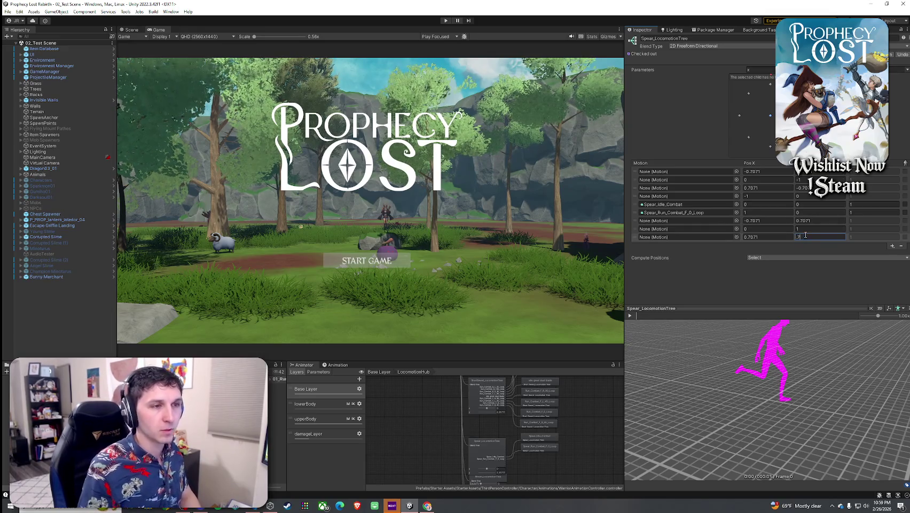
type("1")
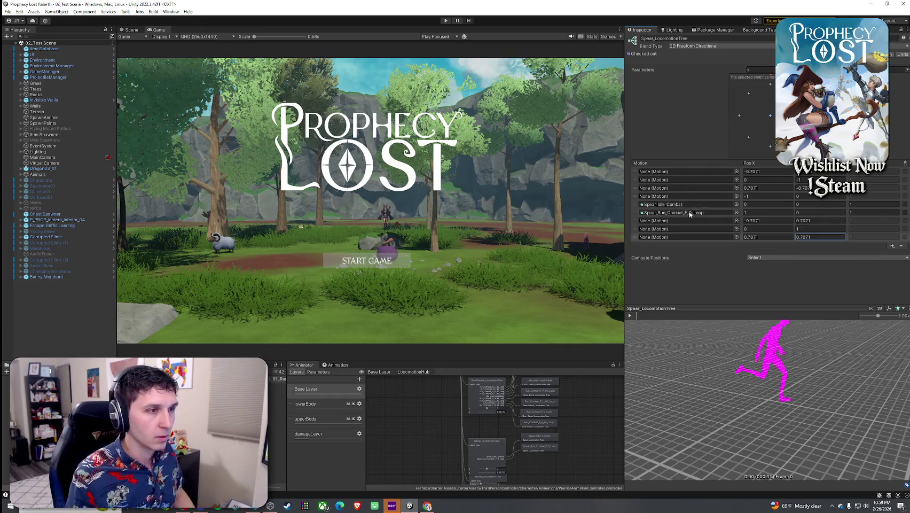
key("Return")
left_click(673, 205)
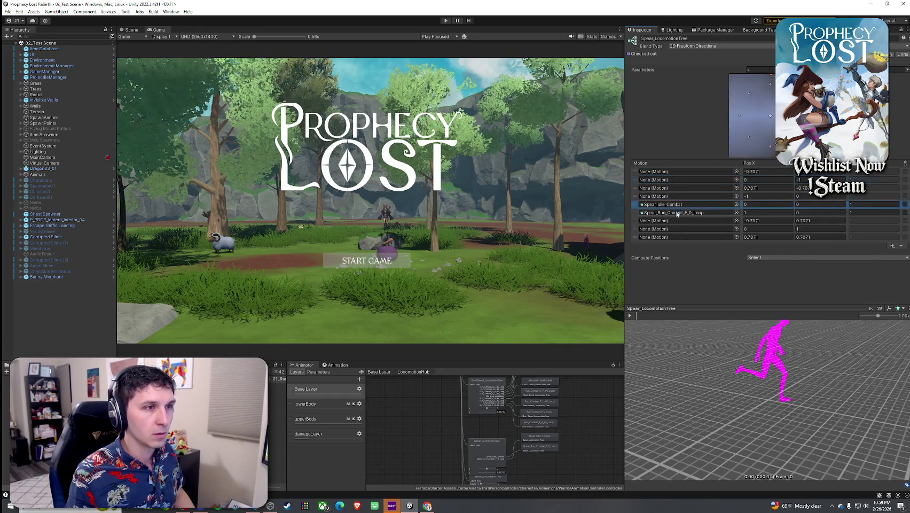
Drag the preview point from Spear_Idle_Combat toward running, then open the run row's motion picker.
left_click(671, 205)
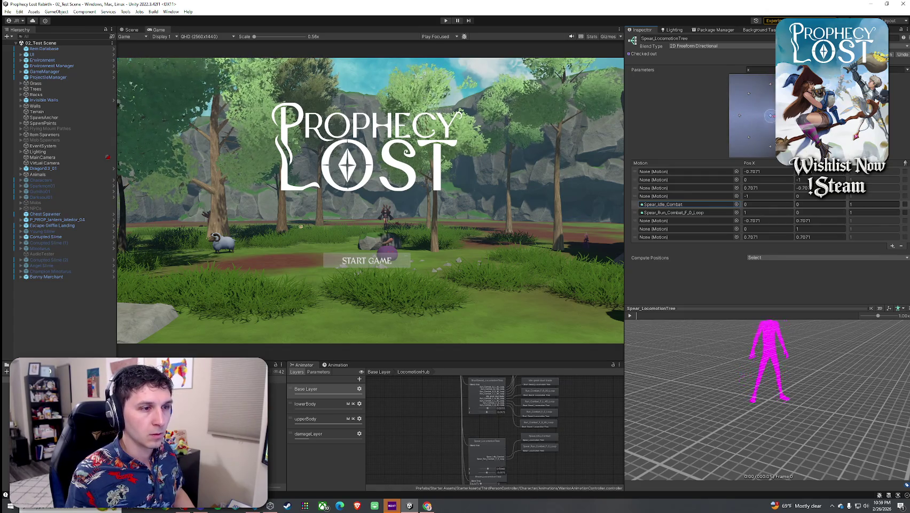
left_click(769, 116)
left_click_drag(770, 116, 773, 87)
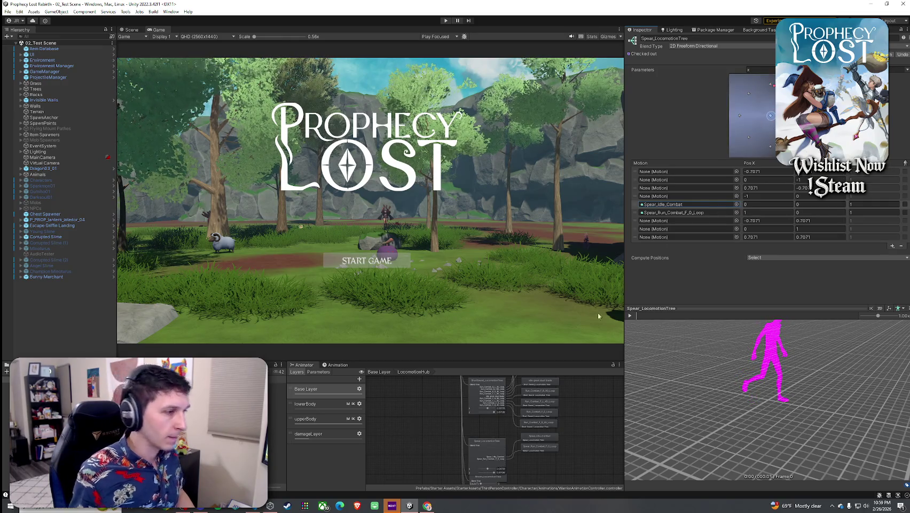
left_click(486, 395)
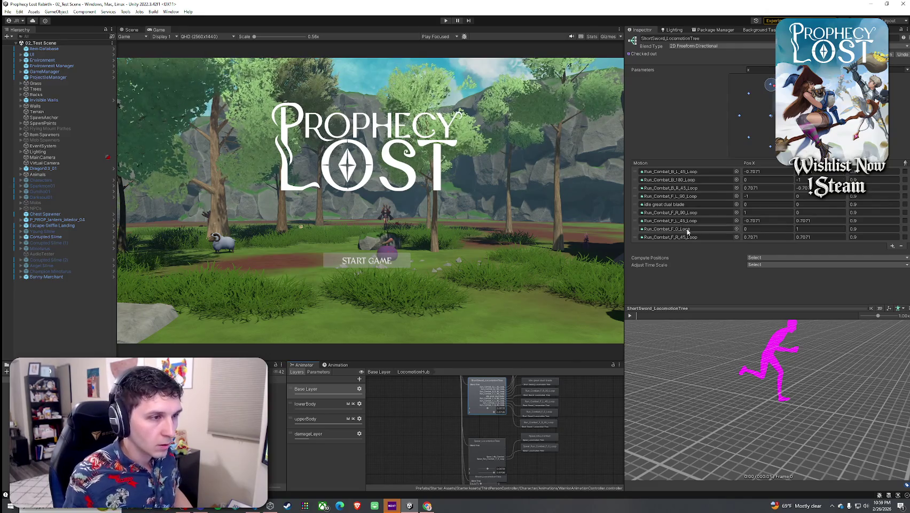
left_click(485, 456)
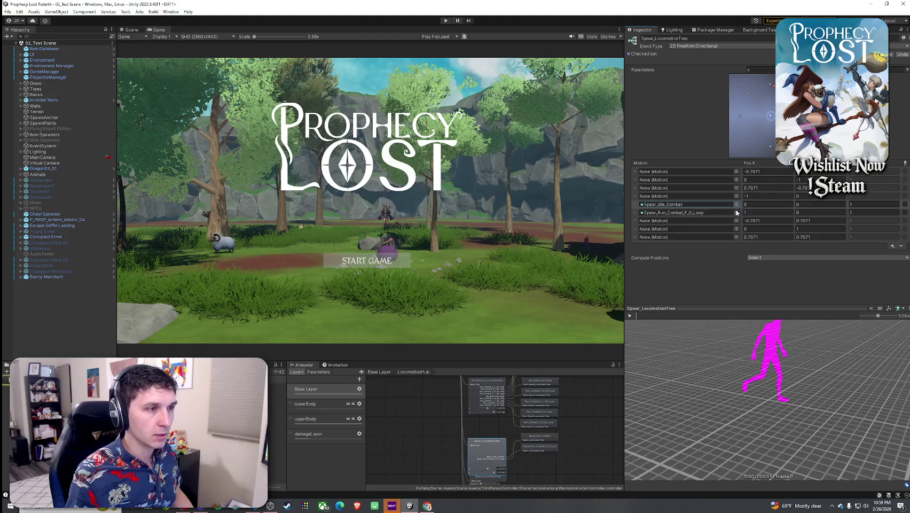
left_click(737, 212)
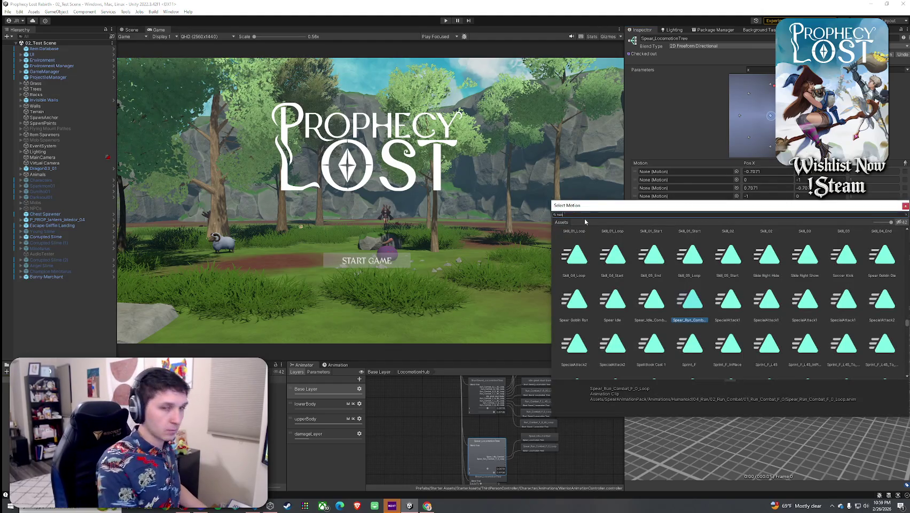
Set the run row's motion to None.
type("ne")
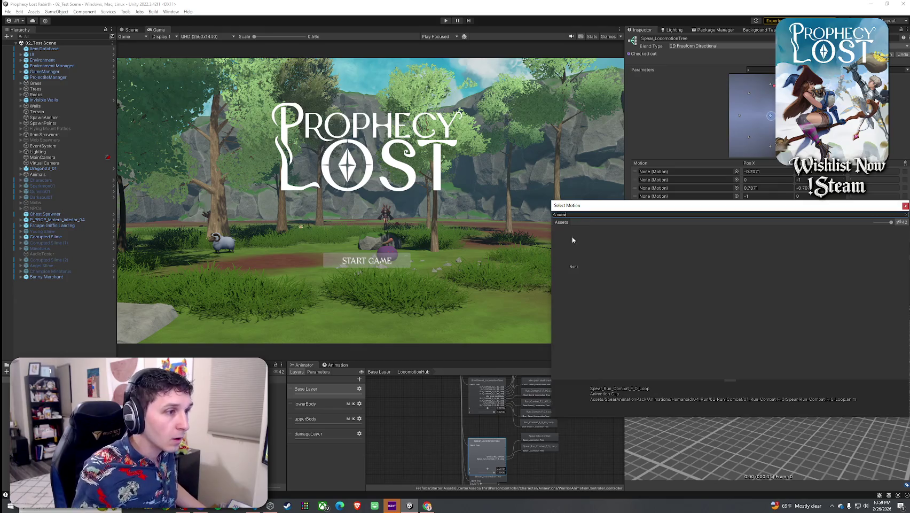
key("Return")
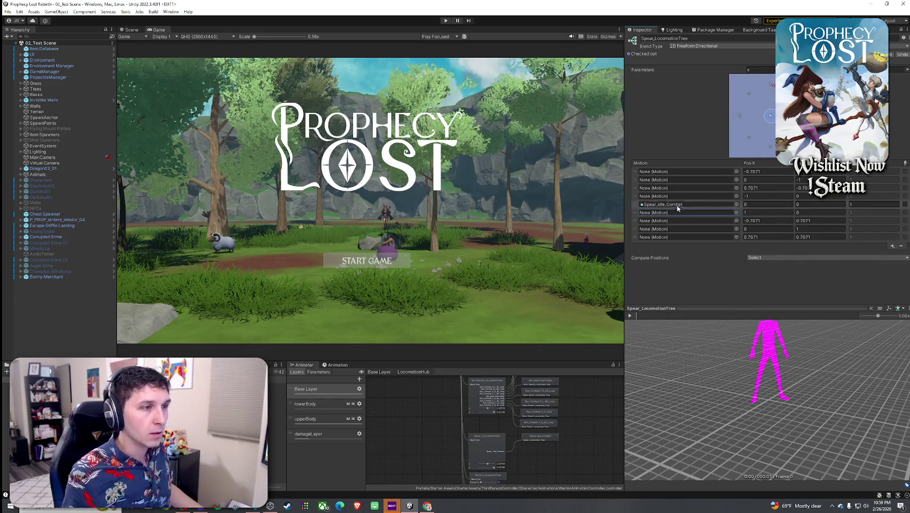
left_click(695, 205)
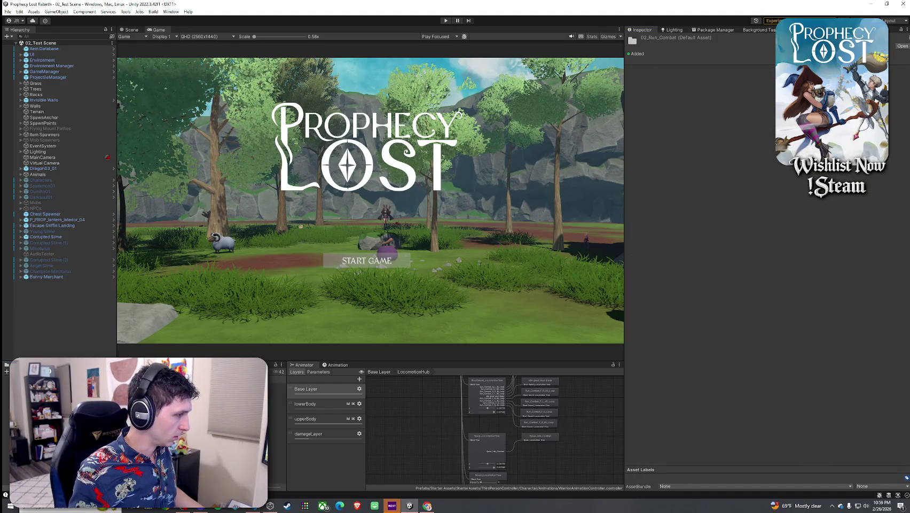
Browse the 01_Run_Combat_F_0 folder, compare with ShortSword, and select the eighth empty motion row.
left_click(279, 379)
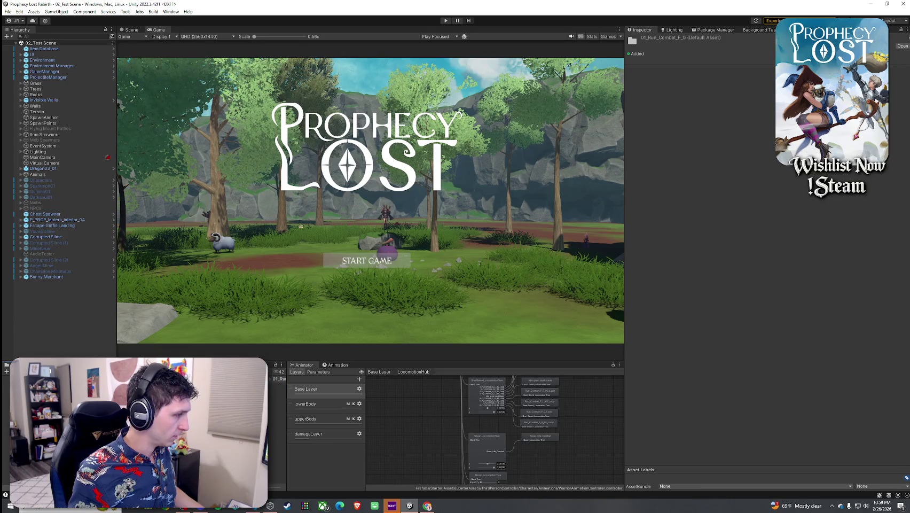
scroll(487, 430, "up", 1)
left_click(491, 409)
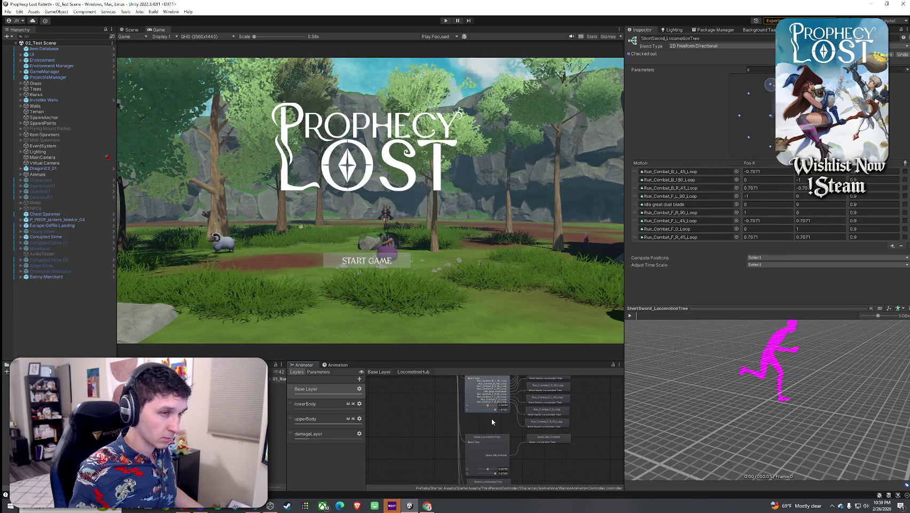
left_click(490, 450)
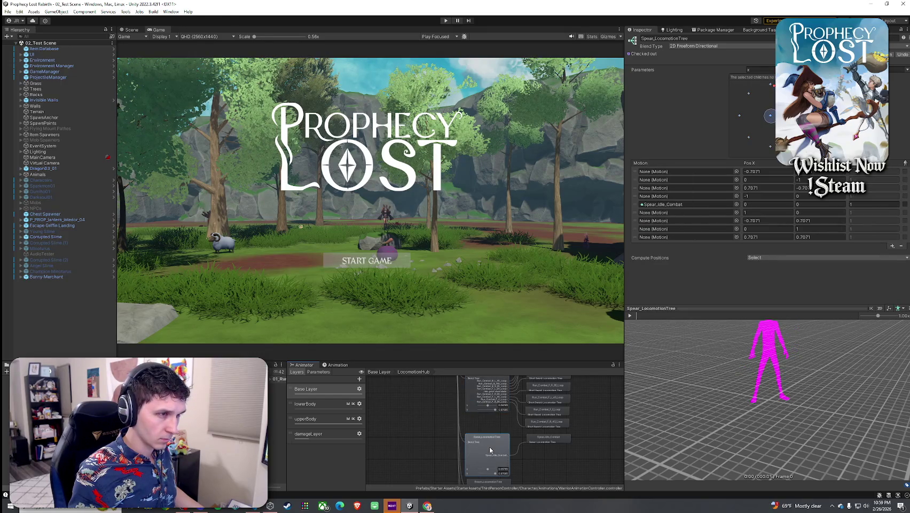
scroll(487, 412, "up", 4)
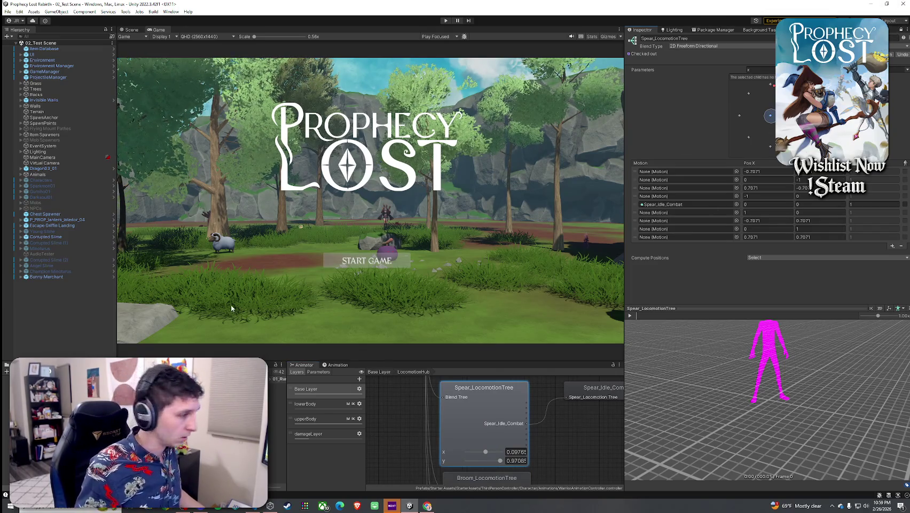
left_click(714, 229)
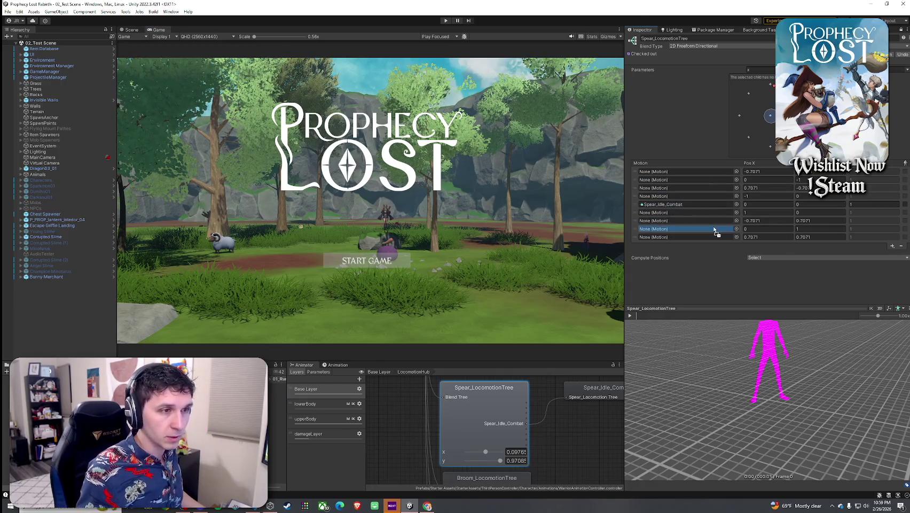
Place Spear_Run_Combat_F_0_Loop into the eighth motion row at Pos X 0, Pos Y 1.
left_click_drag(715, 229, 714, 230)
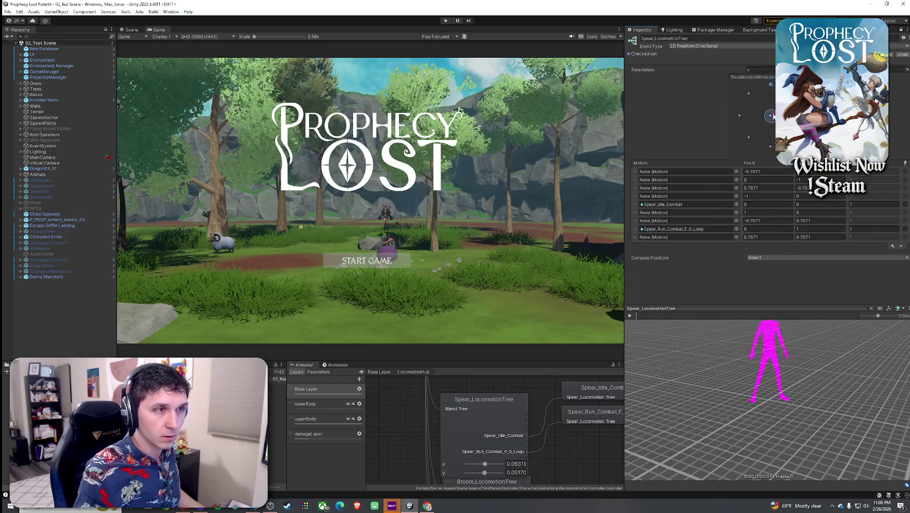
left_click_drag(771, 115, 771, 115)
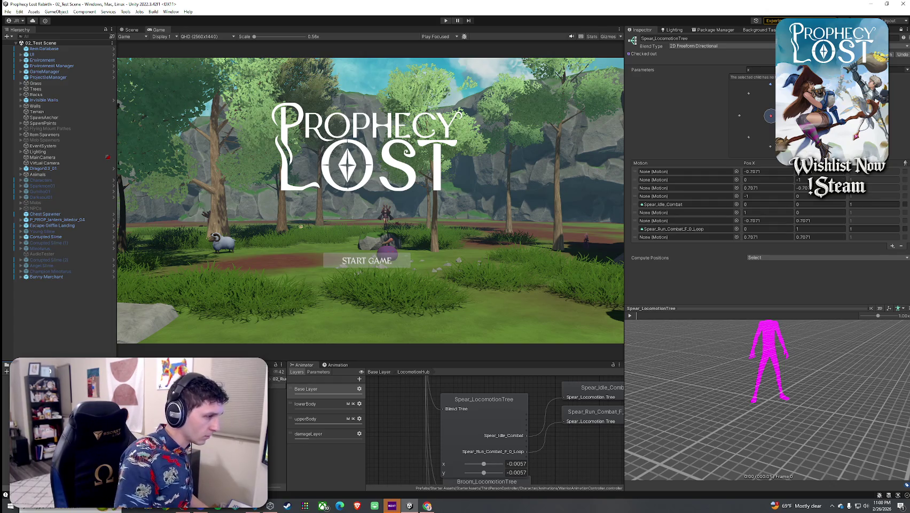
left_click(278, 397)
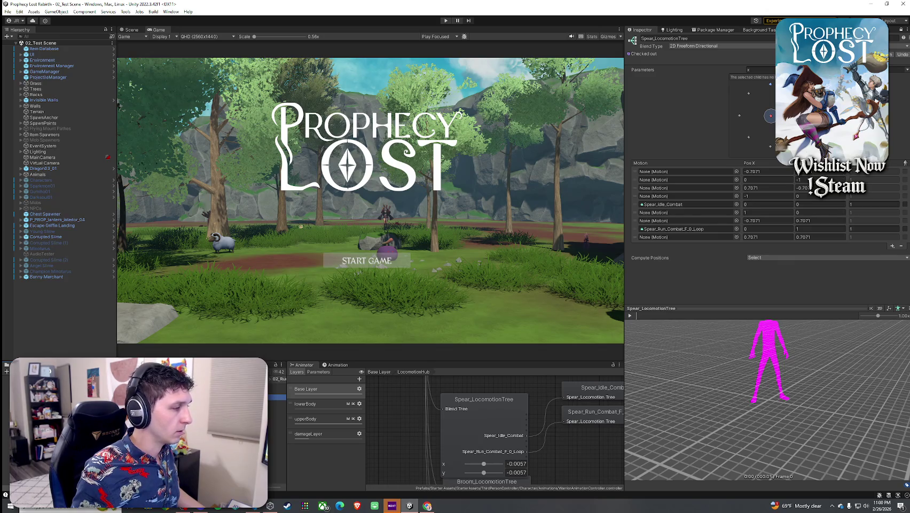
Inspect the idle and forward-run motion rows and drag the blend point to preview running.
left_click(688, 213)
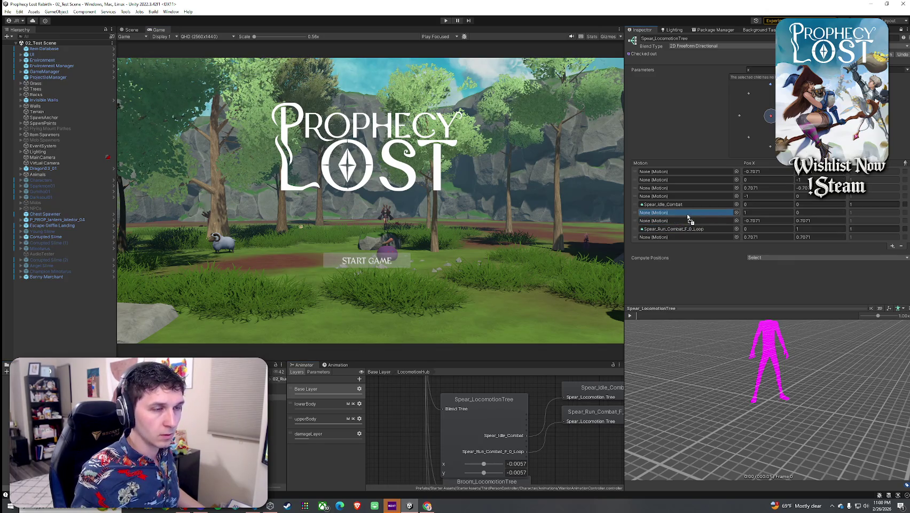
left_click(688, 214)
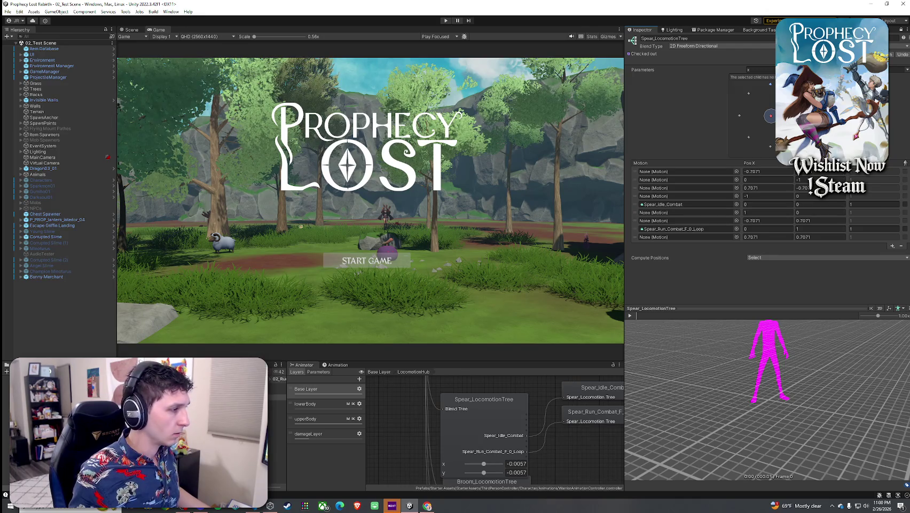
left_click(675, 229)
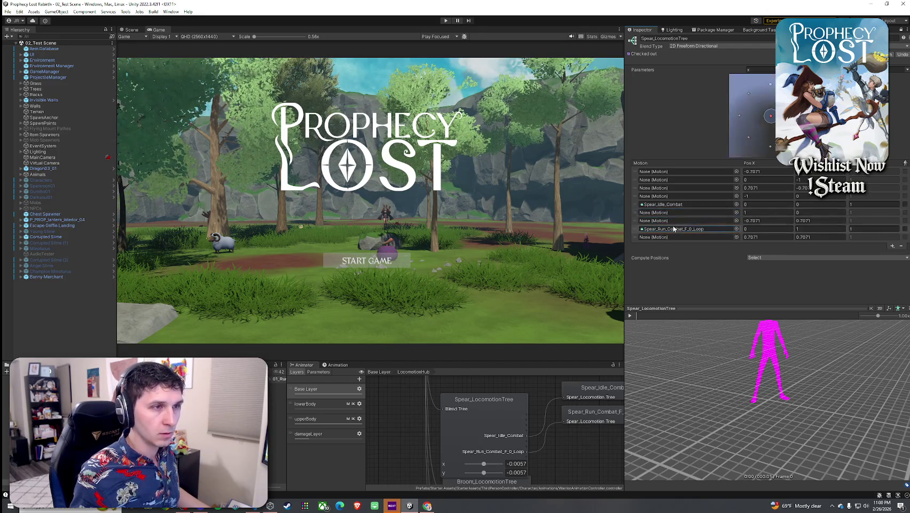
left_click(676, 204)
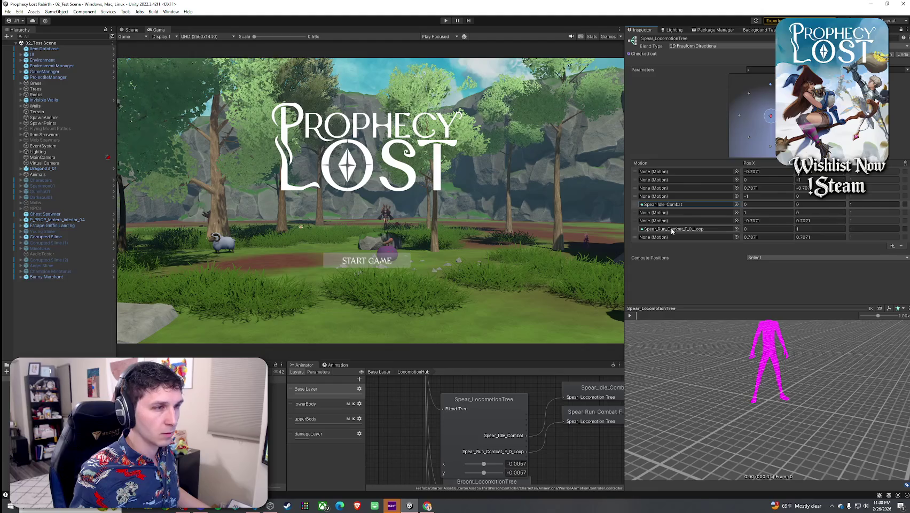
left_click(662, 204)
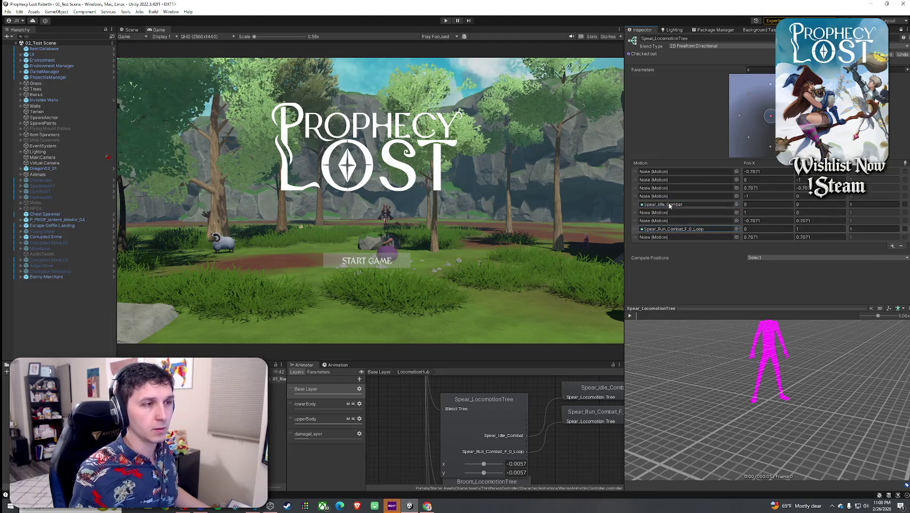
mouse_move(770, 115)
left_mouse_down()
mouse_move(770, 84)
mouse_move(771, 115)
left_mouse_up()
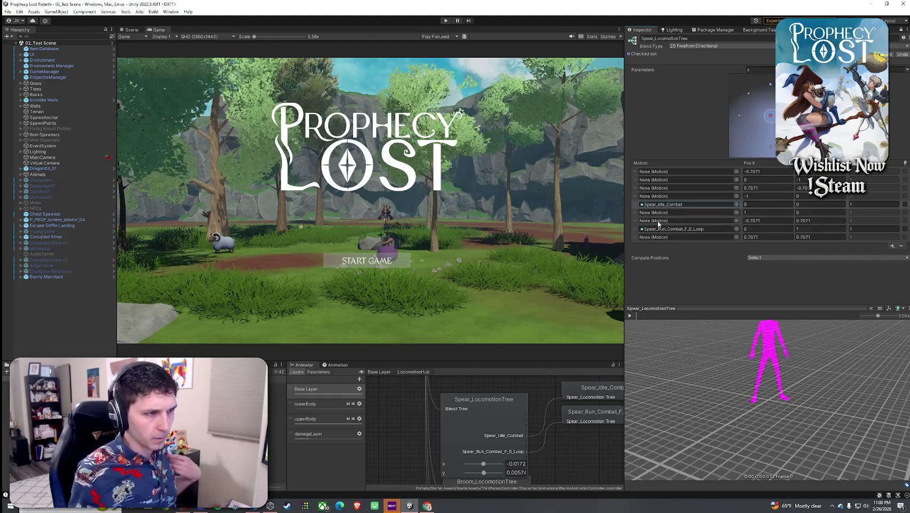
scroll(489, 439, "down", 5)
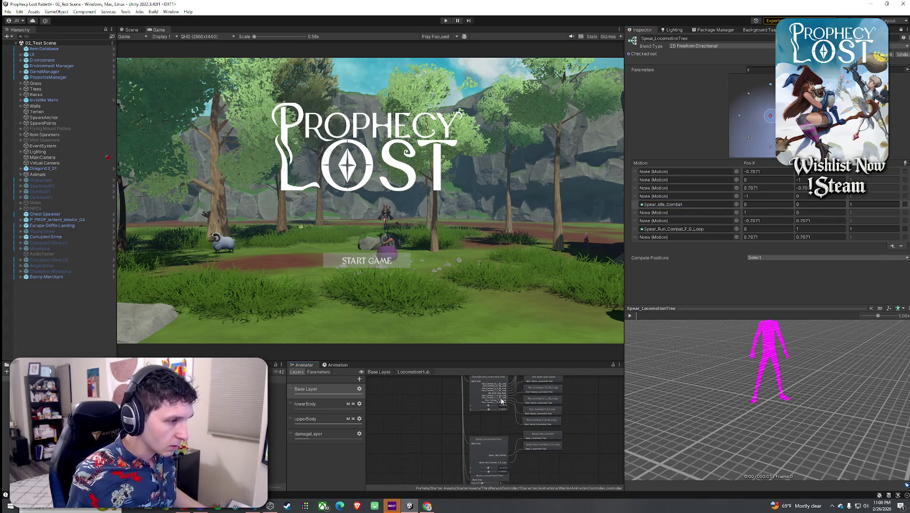
scroll(501, 400, "up", 4)
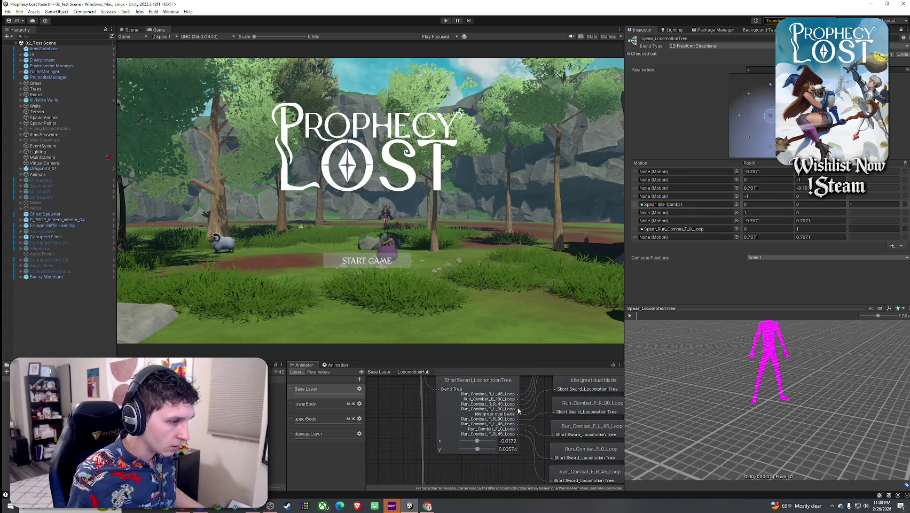
scroll(495, 441, "down", 3)
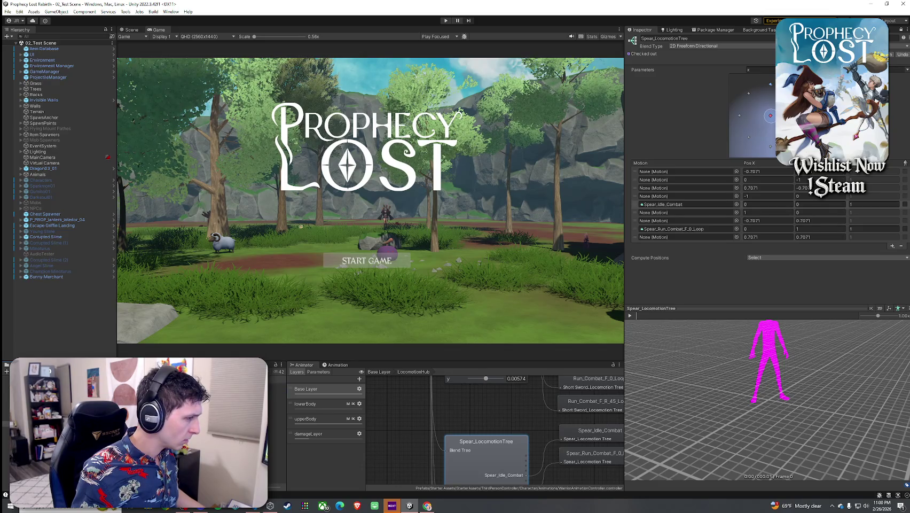
left_click(276, 391)
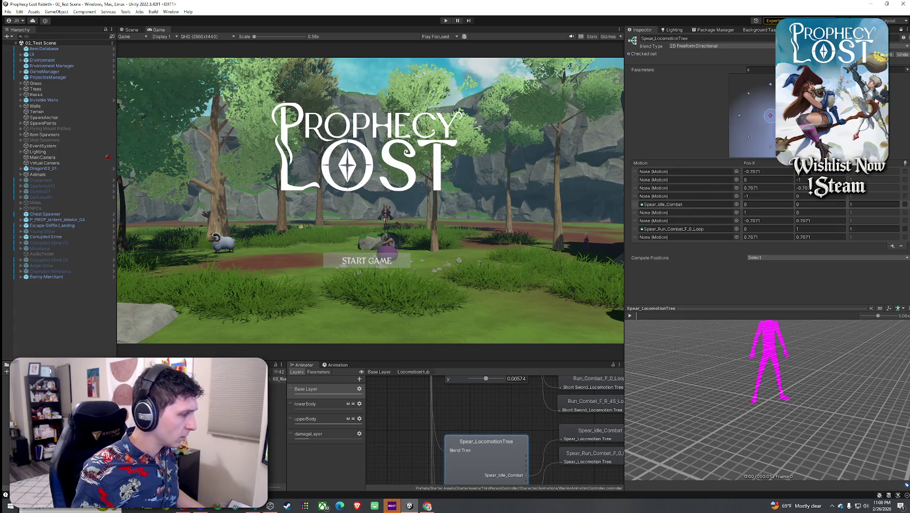
left_click(671, 221)
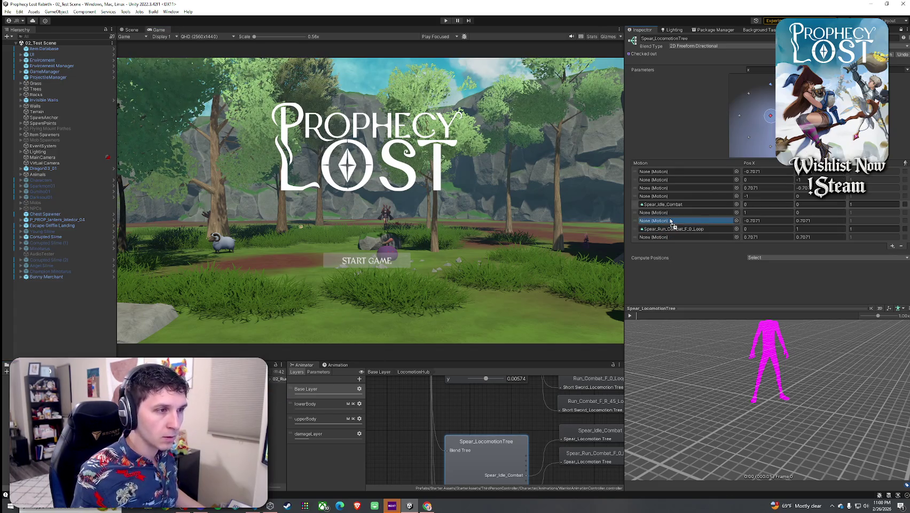
Assign Spear_Run_Combat_F_L_45_Loop to the forward-left slot and preview its blend.
left_click_drag(671, 220, 670, 221)
mouse_move(771, 115)
left_mouse_down()
mouse_move(771, 150)
mouse_move(768, 115)
mouse_move(749, 93)
left_mouse_up()
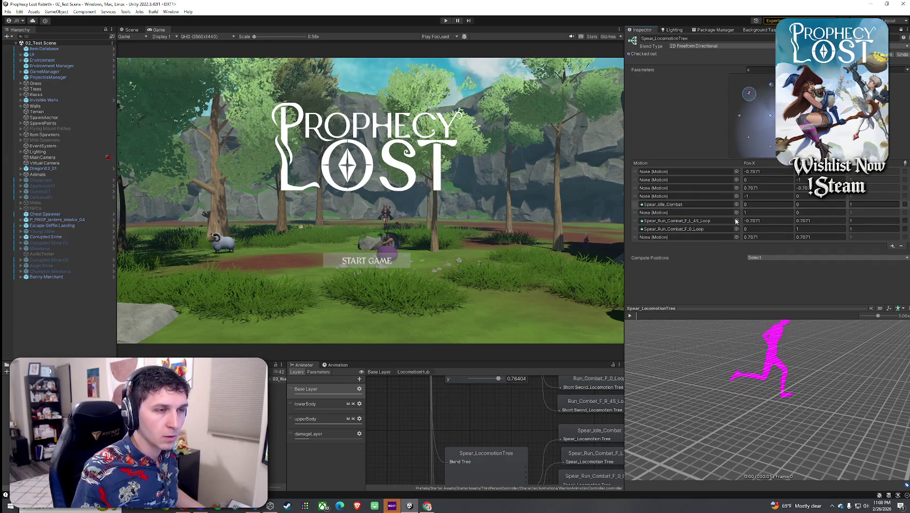
mouse_move(749, 93)
left_mouse_down()
mouse_move(771, 86)
mouse_move(771, 115)
left_mouse_up()
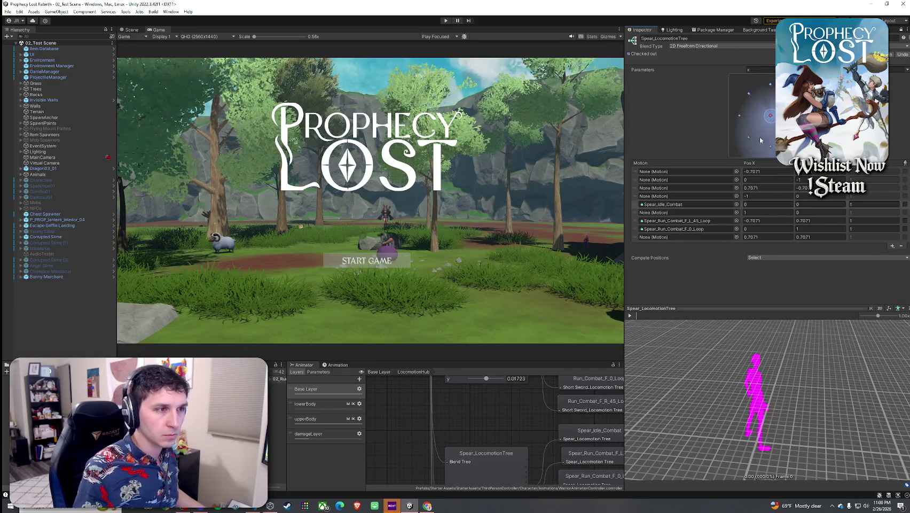
mouse_move(467, 414)
left_mouse_down()
mouse_move(463, 478)
mouse_move(468, 461)
mouse_move(468, 468)
mouse_move(454, 415)
left_mouse_up()
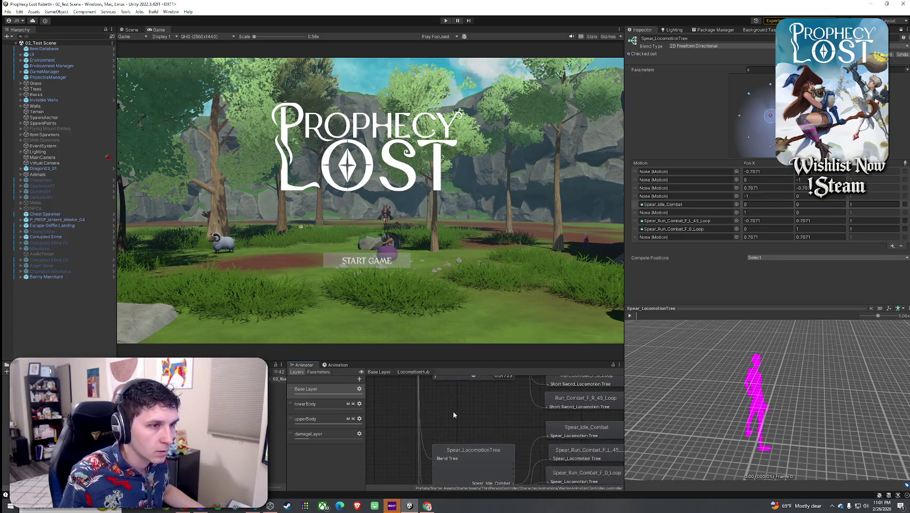
Drag Spear_Run_Combat_F_R_45_Loop into the last motion slot and preview diagonal running.
left_click(278, 391)
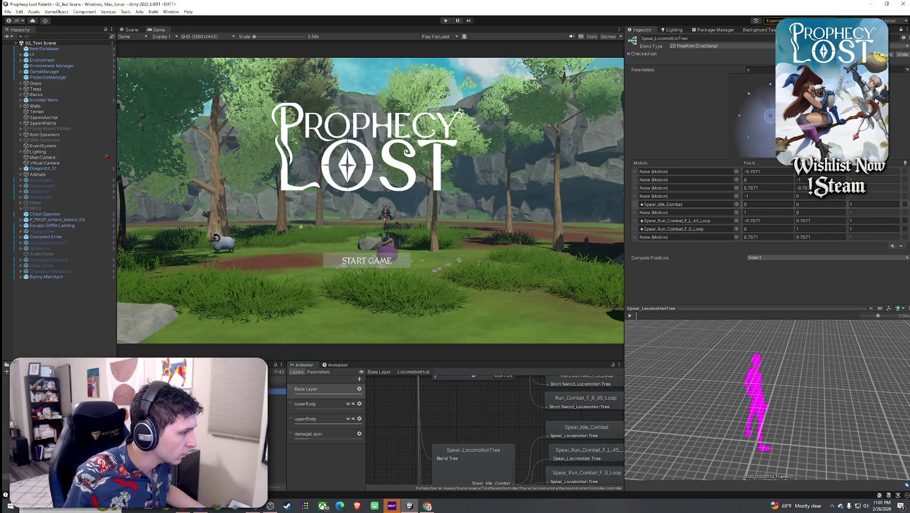
left_click(278, 398)
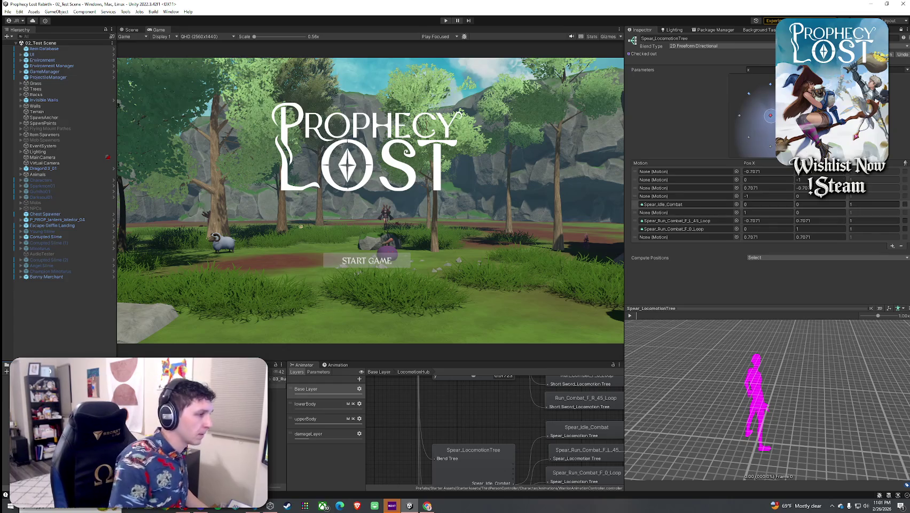
left_click(278, 397)
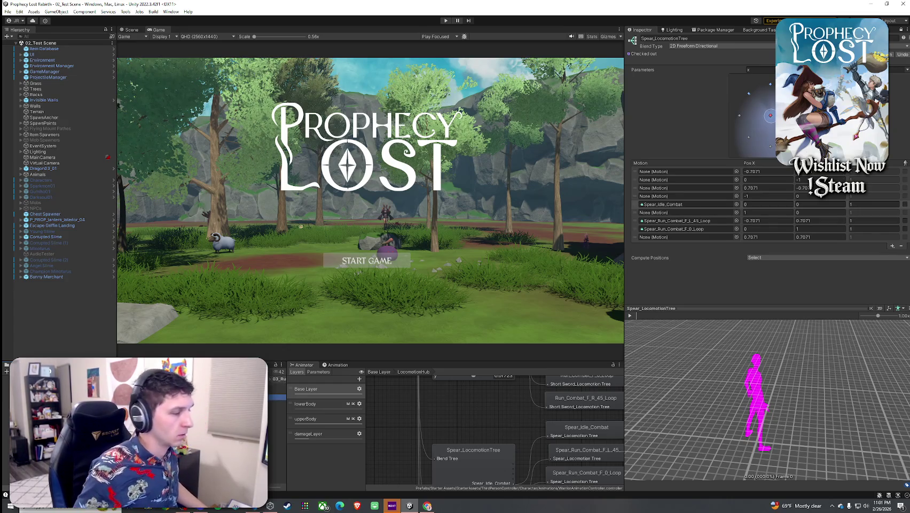
mouse_move(278, 398)
left_mouse_down()
mouse_move(657, 231)
mouse_move(677, 238)
left_mouse_up()
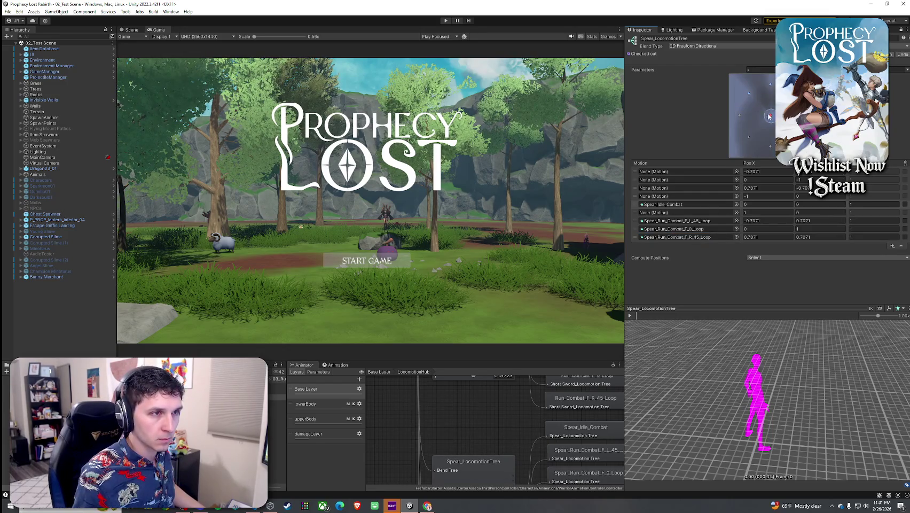
mouse_move(769, 116)
left_mouse_down()
mouse_move(749, 94)
mouse_move(770, 115)
left_mouse_up()
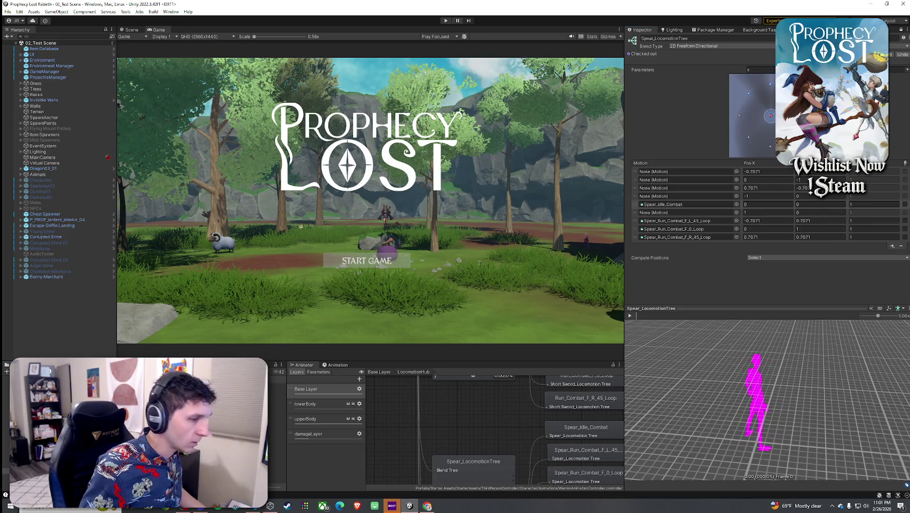
Assign Spear_Run_Combat_F_L_90_Loop to the fourth motion slot and preview its blend.
scroll(434, 453, "up", 5)
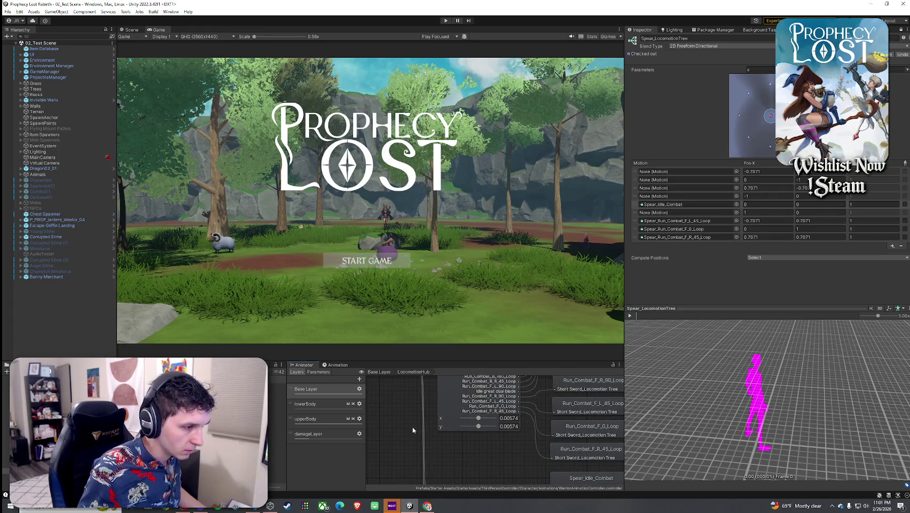
scroll(415, 436, "down", 5)
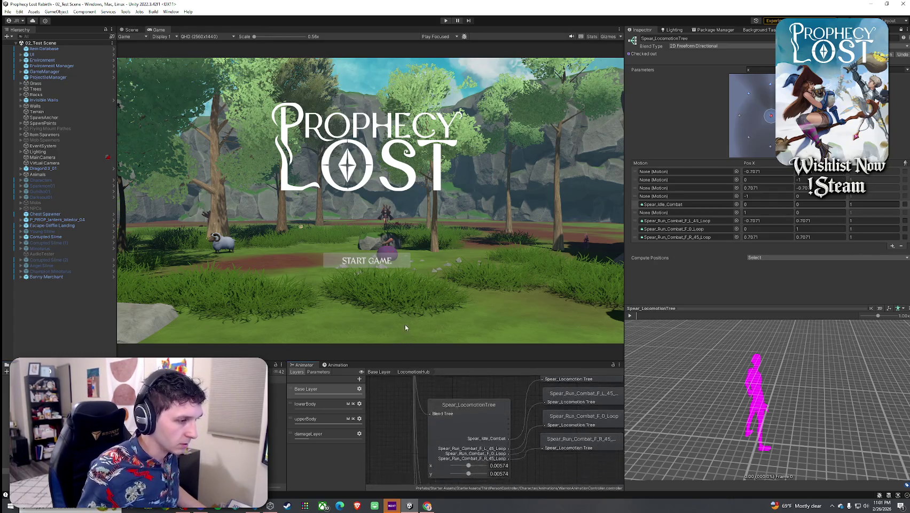
left_click(275, 386)
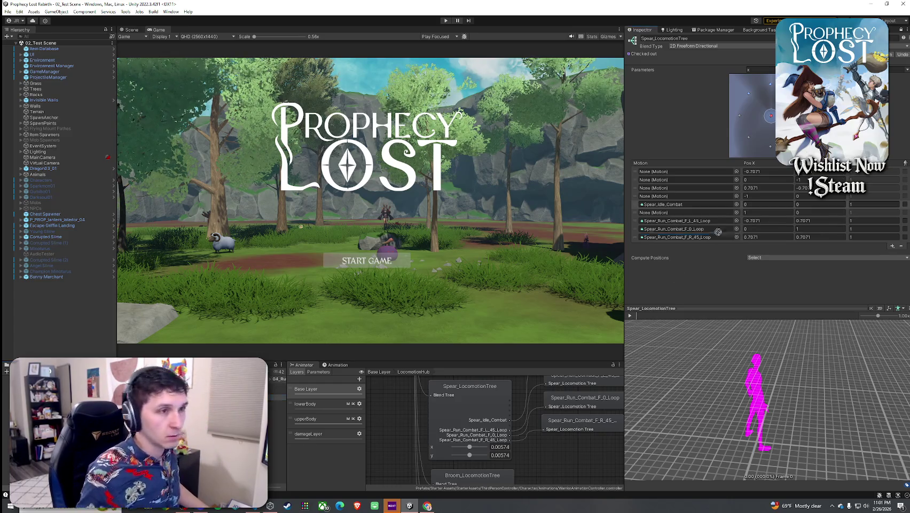
left_click_drag(718, 231, 687, 197)
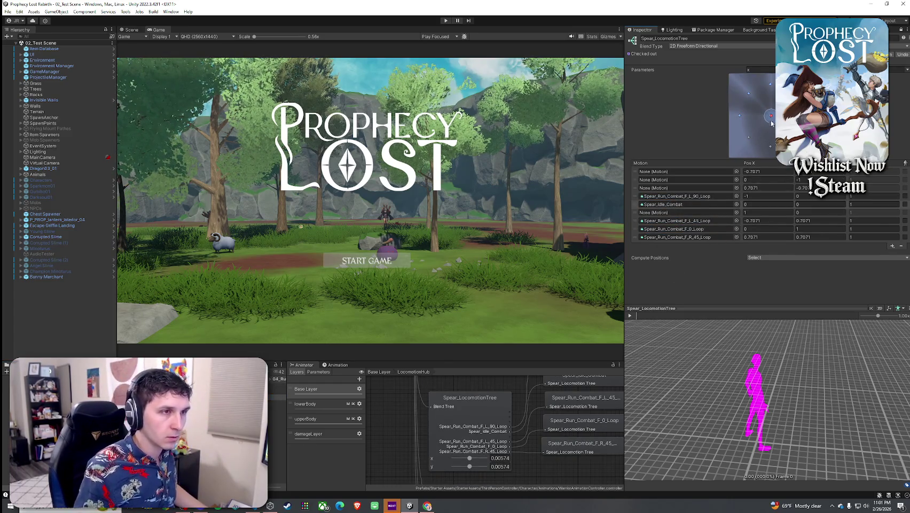
left_click_drag(773, 118, 772, 115)
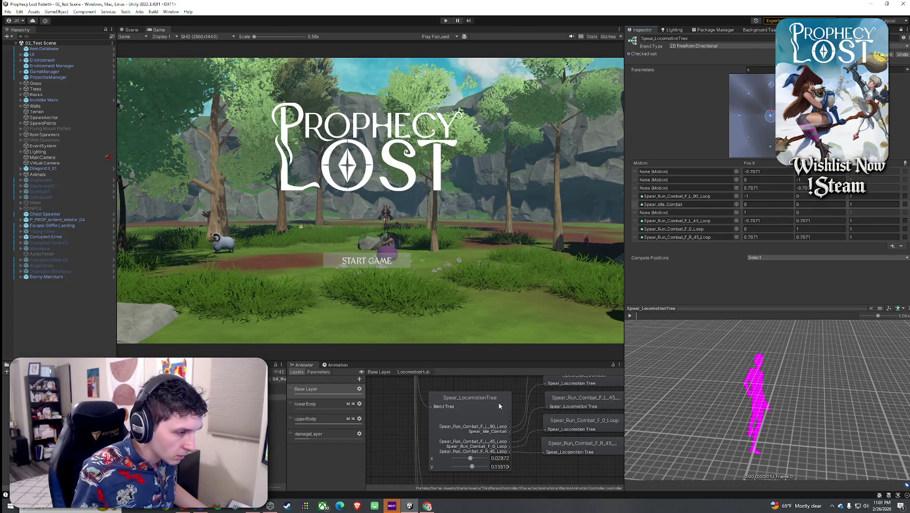
scroll(497, 408, "down", 5)
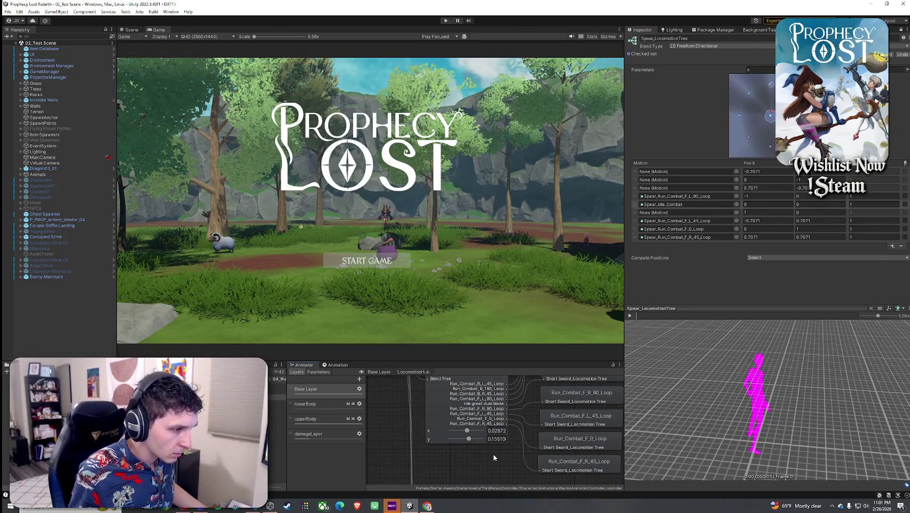
scroll(493, 453, "down", 3)
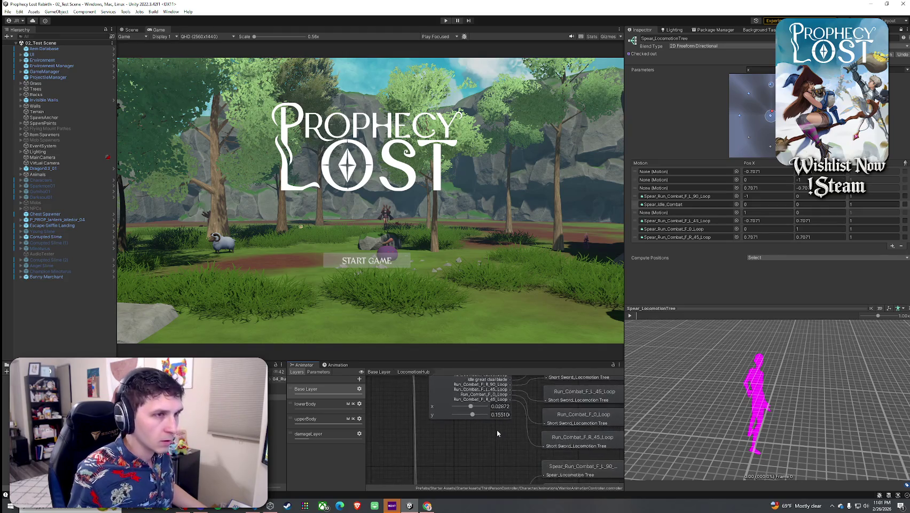
scroll(488, 441, "down", 2)
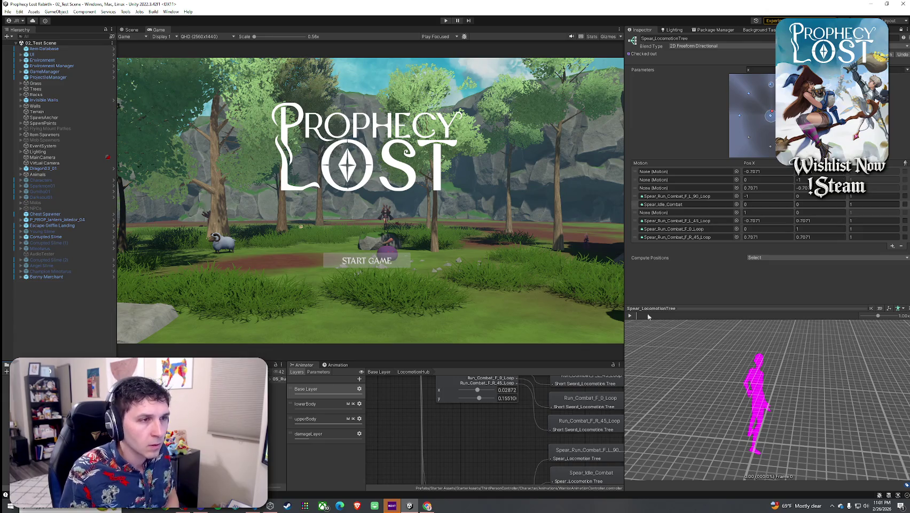
left_click(686, 196)
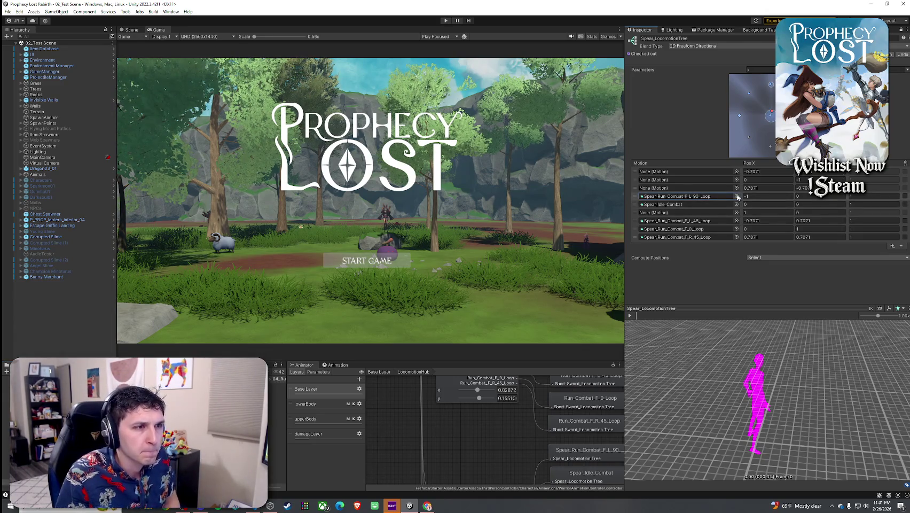
mouse_move(771, 117)
left_mouse_down()
mouse_move(768, 155)
mouse_move(770, 119)
mouse_move(740, 117)
mouse_move(763, 82)
mouse_move(741, 115)
mouse_move(796, 104)
mouse_move(771, 85)
mouse_move(741, 118)
mouse_move(771, 116)
left_mouse_up()
Drag Spear_Run_Combat_F_R_90_Loop from its run folder into the empty motion slot.
mouse_move(495, 422)
left_mouse_down()
mouse_move(489, 458)
mouse_move(488, 436)
left_mouse_up()
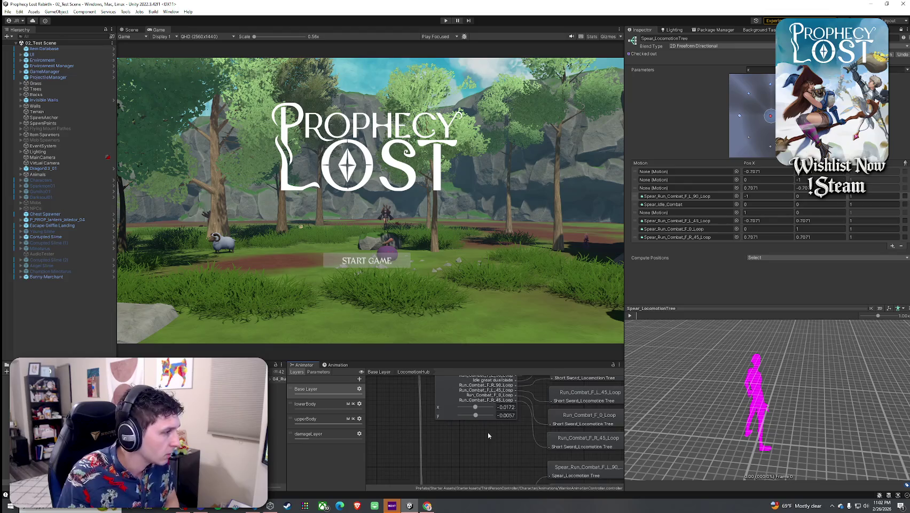
left_click(262, 408)
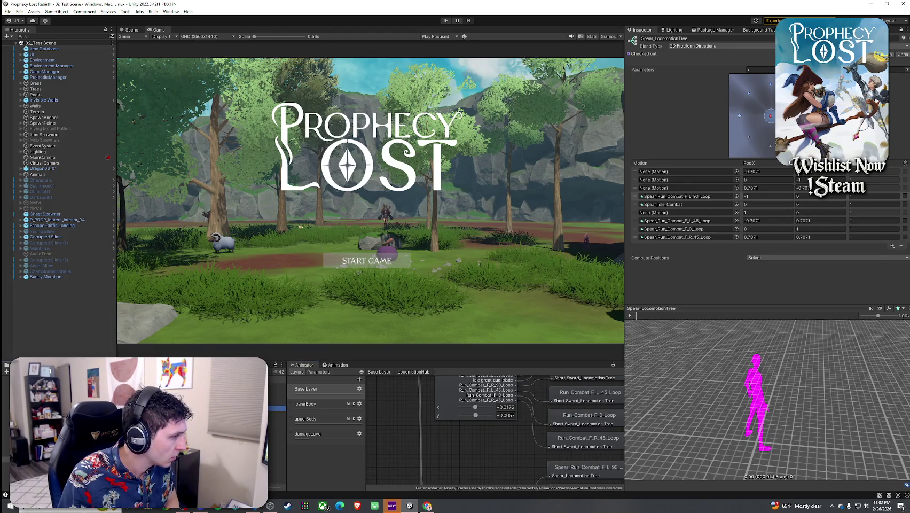
double_click(261, 408)
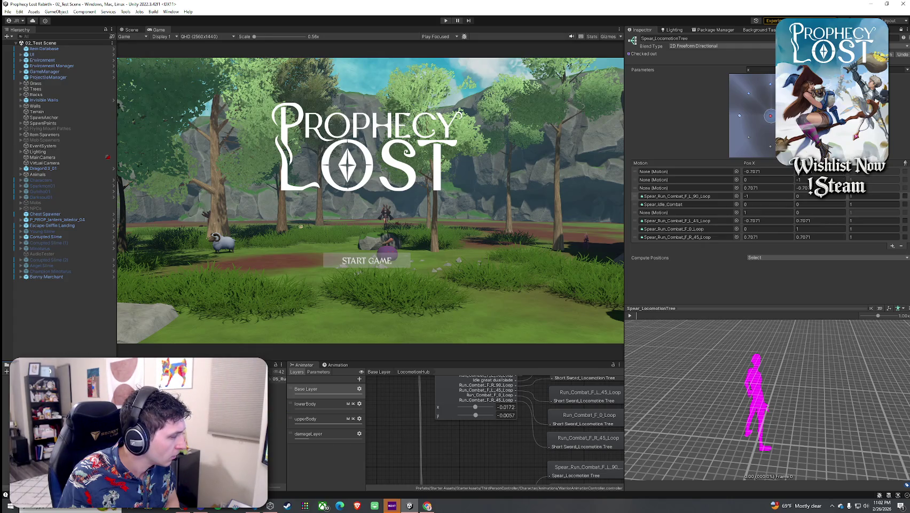
left_click(278, 385)
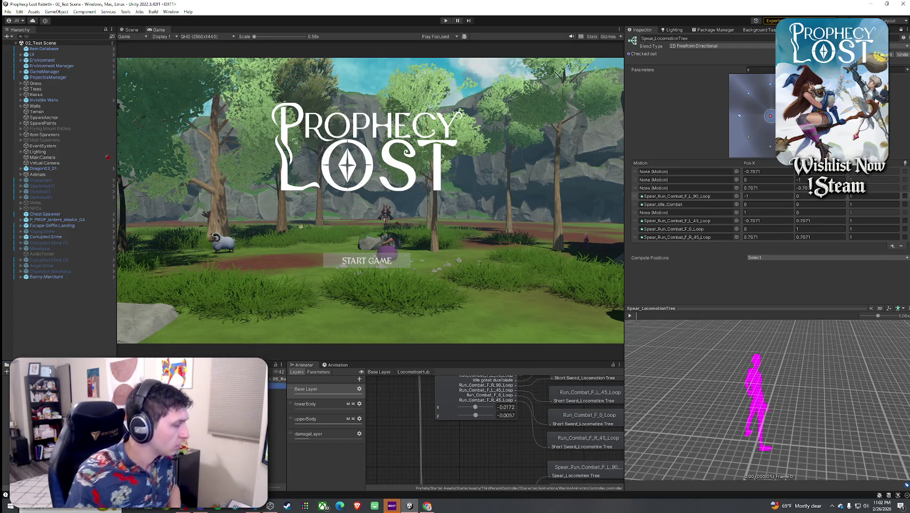
left_click(278, 397)
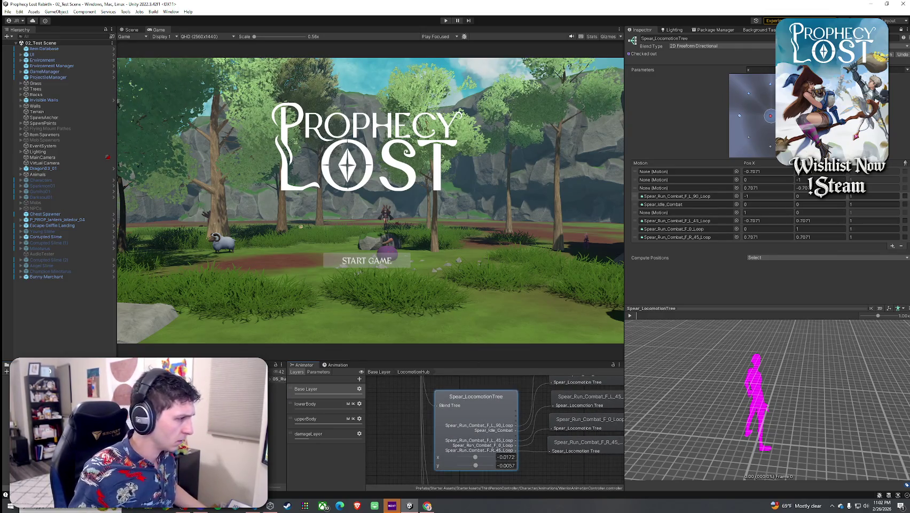
mouse_move(706, 213)
left_mouse_down()
mouse_move(705, 193)
mouse_move(706, 212)
left_mouse_up()
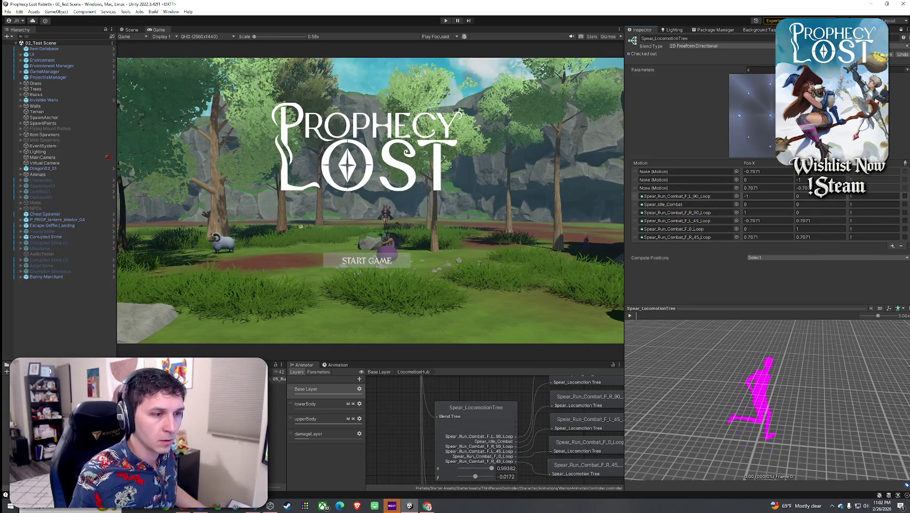
Drag the blend point left and back, then select the Spear_LocomotionTree node and scroll the Animator.
left_click(741, 108)
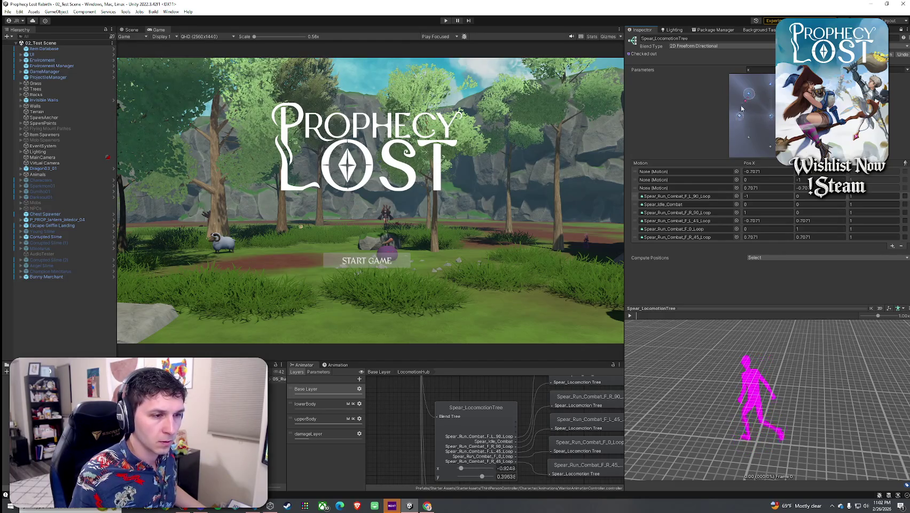
left_click_drag(741, 109, 771, 115)
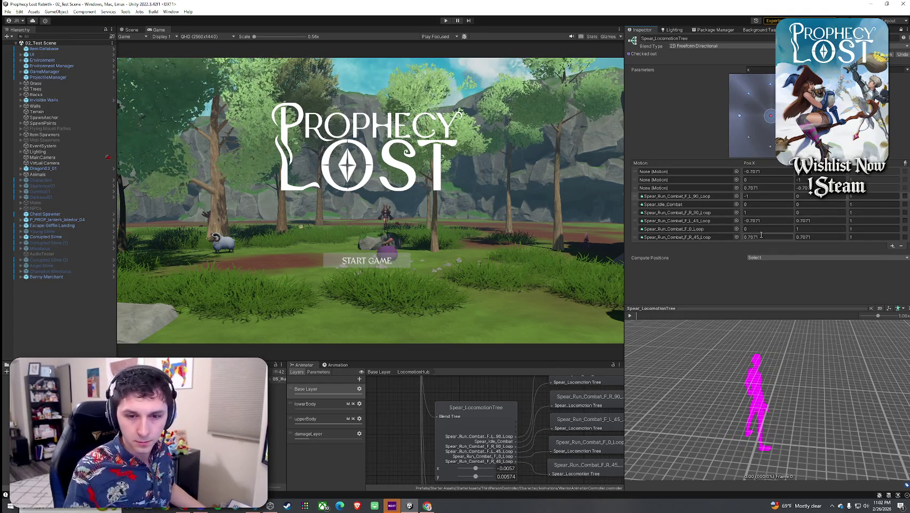
left_click(487, 450)
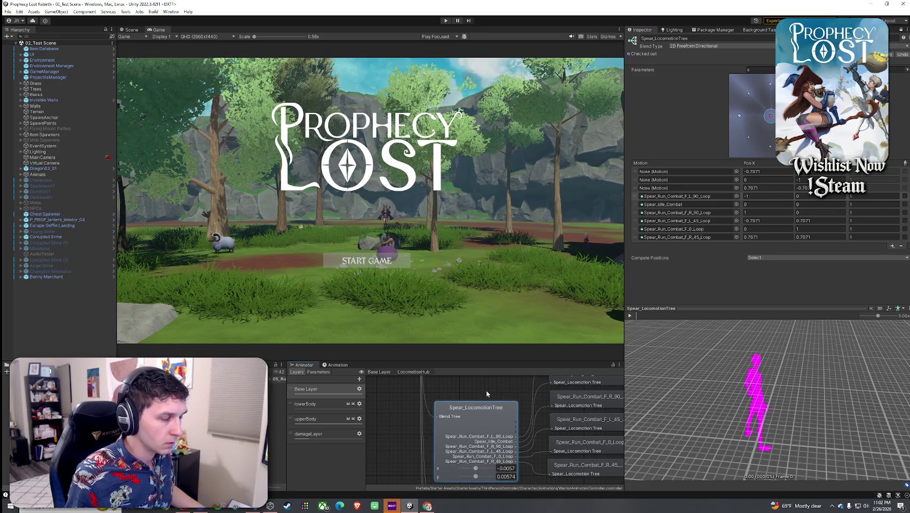
scroll(487, 394, "down", 5)
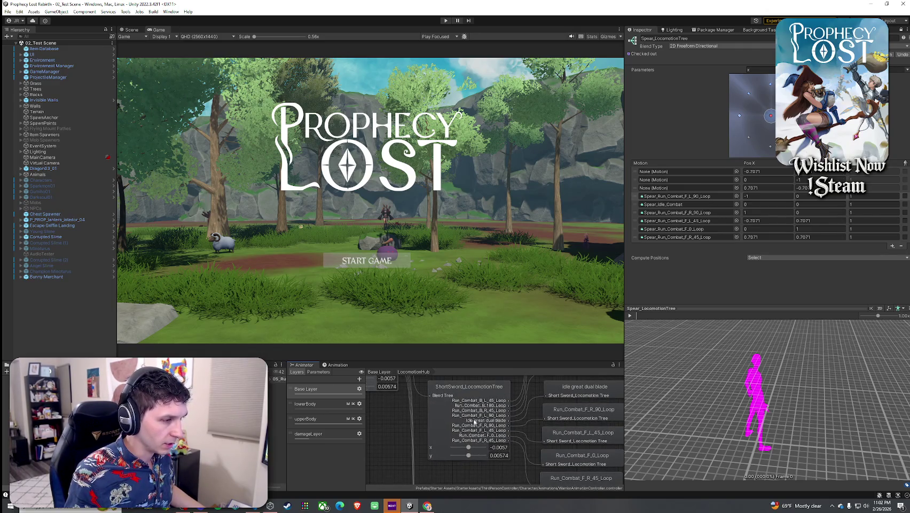
Play the animation preview and display ShortSword_LocomotionTree's motions and positions in the Inspector.
scroll(474, 422, "up", 5)
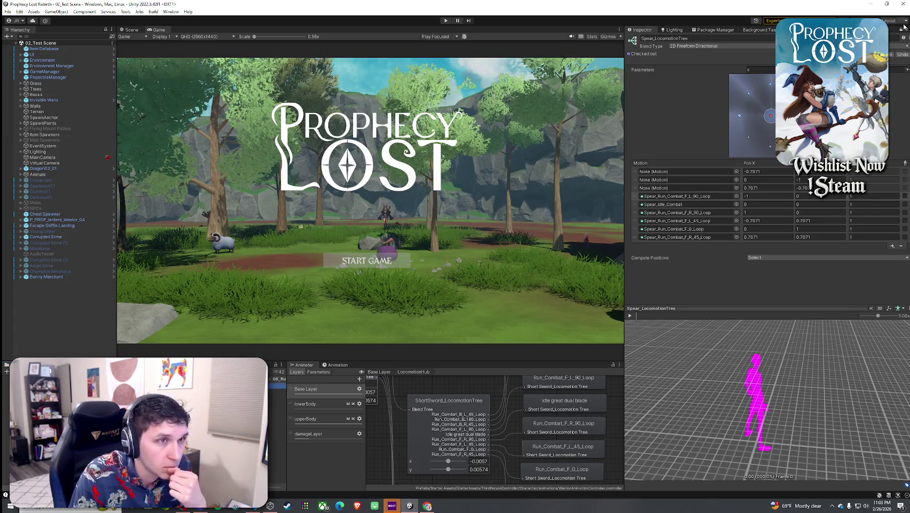
left_click(630, 315)
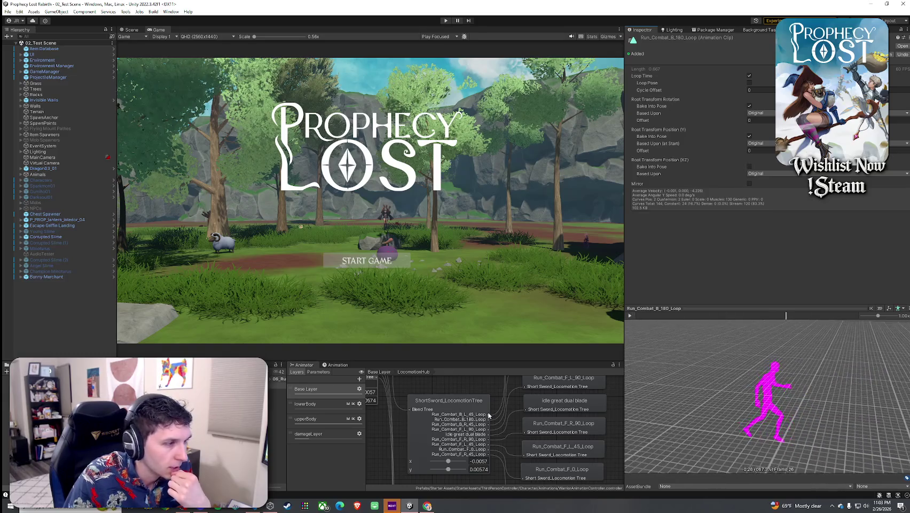
left_click(449, 401)
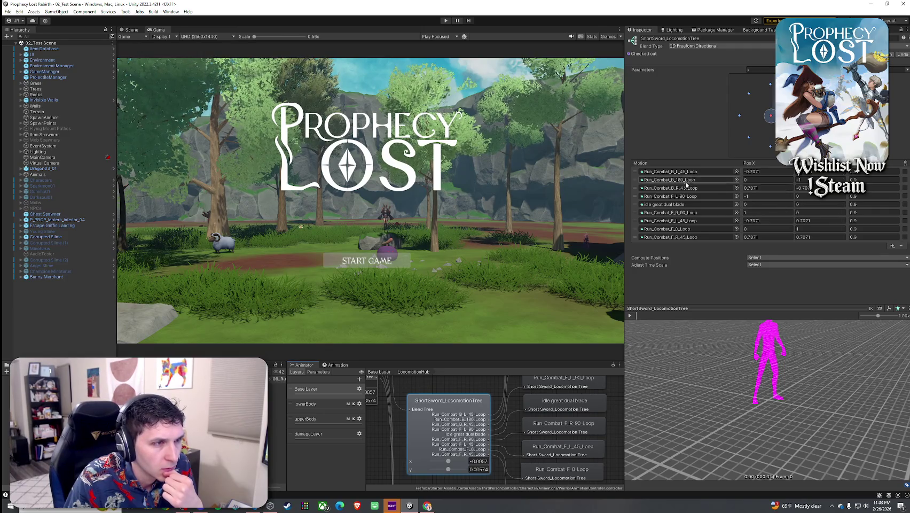
Orbit the preview and push the blend point fully backward.
mouse_move(818, 369)
left_mouse_down()
mouse_move(831, 390)
mouse_move(758, 374)
left_mouse_up()
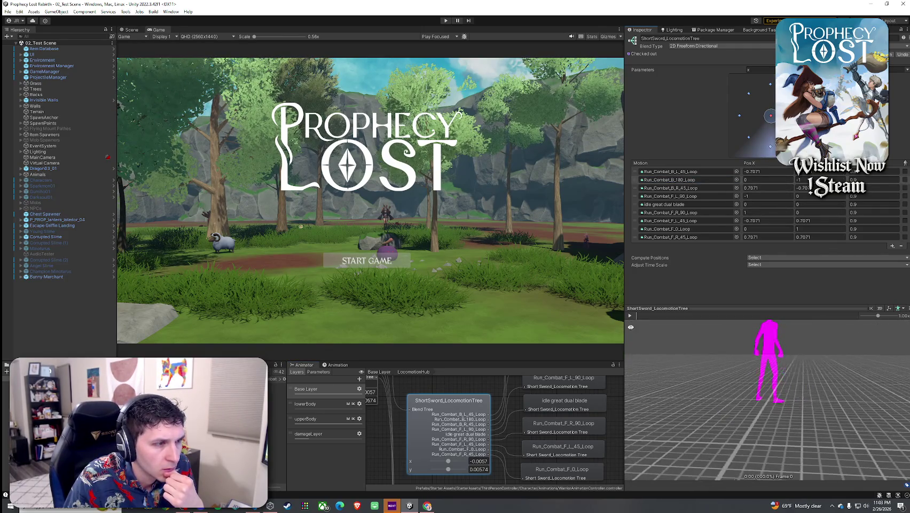
left_click(631, 315)
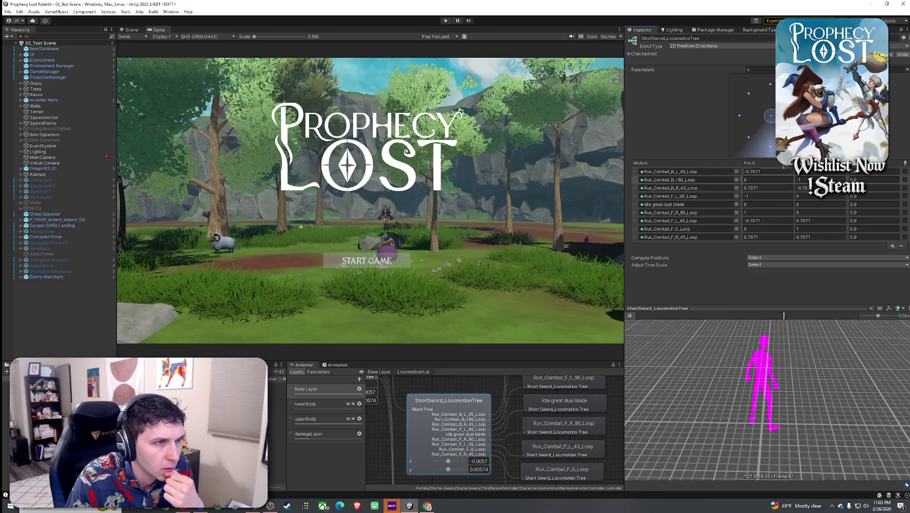
left_click_drag(771, 115, 771, 147)
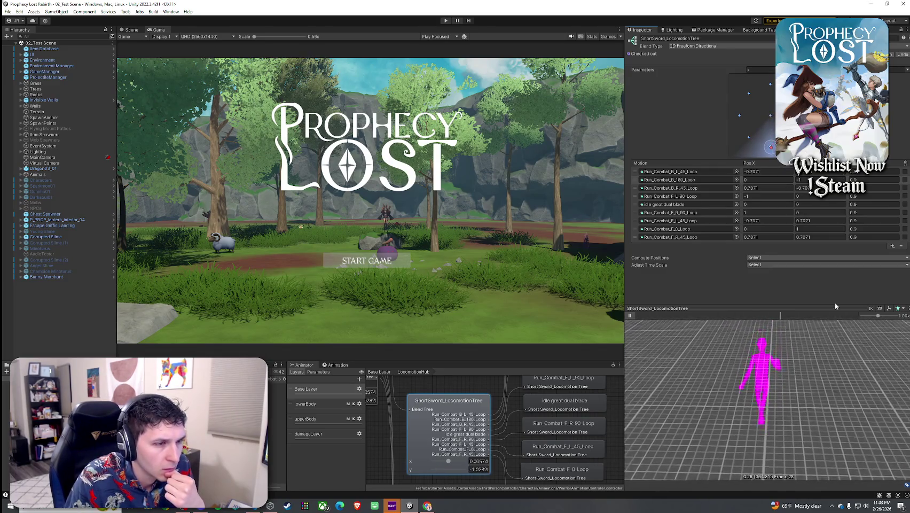
left_click_drag(694, 350, 662, 351)
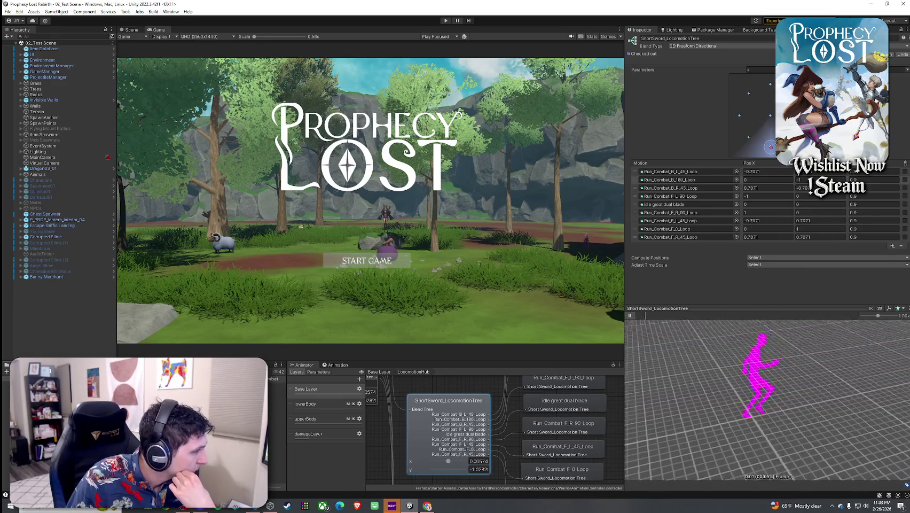
Browse the run folders, reselect ShortSword_LocomotionTree, and undo an accidental Run_Combat_B_180_Loop point move.
left_click(278, 391)
key("Down")
key("Down")
key("Down")
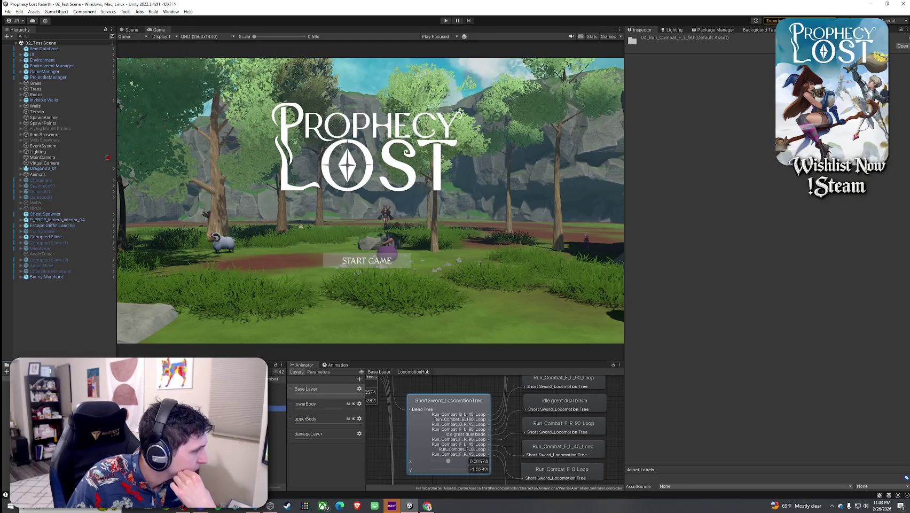
key("Down")
key("Down")
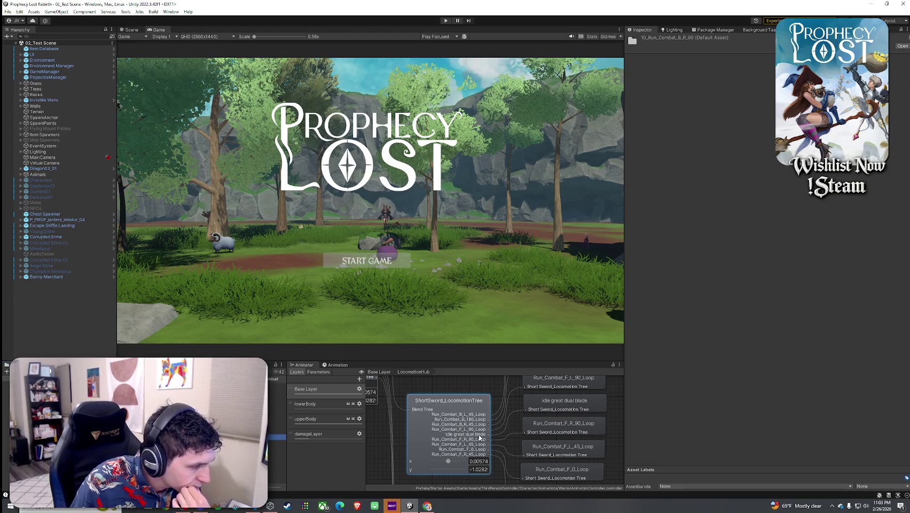
left_click(457, 409)
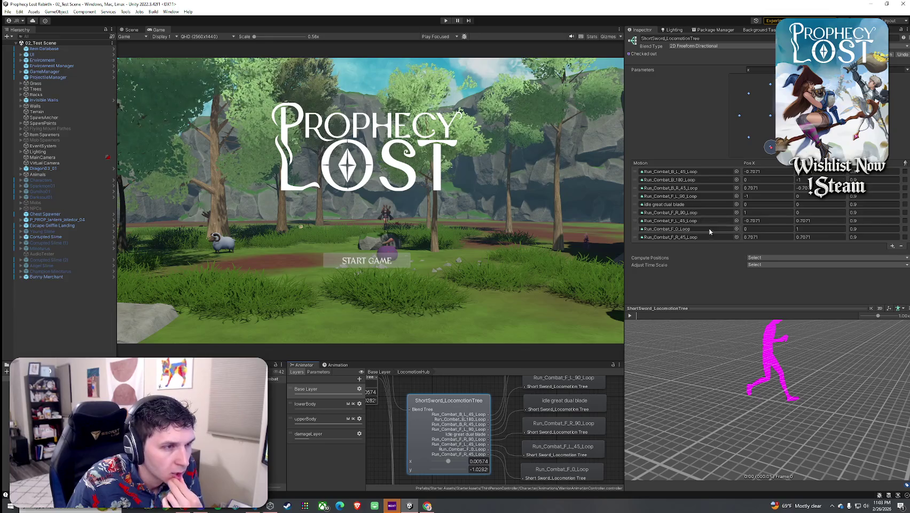
left_click(705, 196)
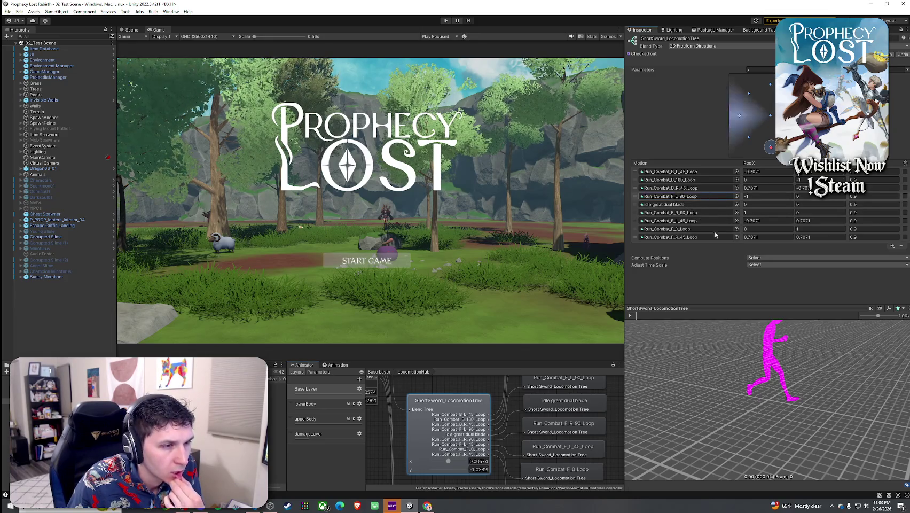
left_click_drag(772, 151, 773, 151)
key("ctrl+z")
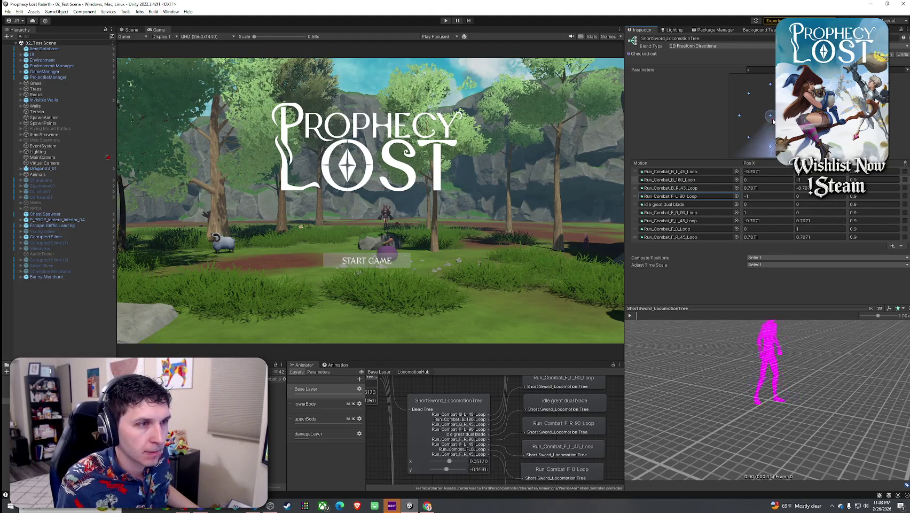
Preview straight-backward blending, then open Run_Combat_B_180_Loop from the 06_Run_Combat_B_180 folder.
left_click(771, 147)
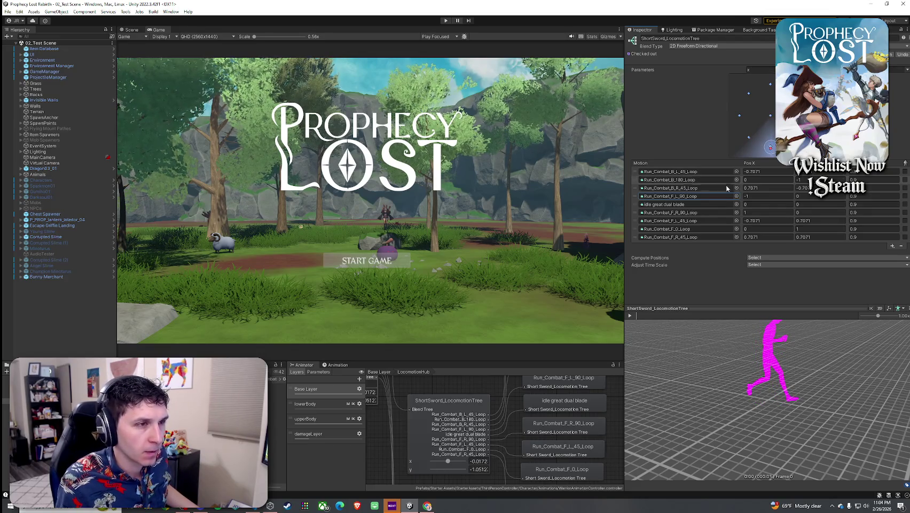
left_click(771, 150)
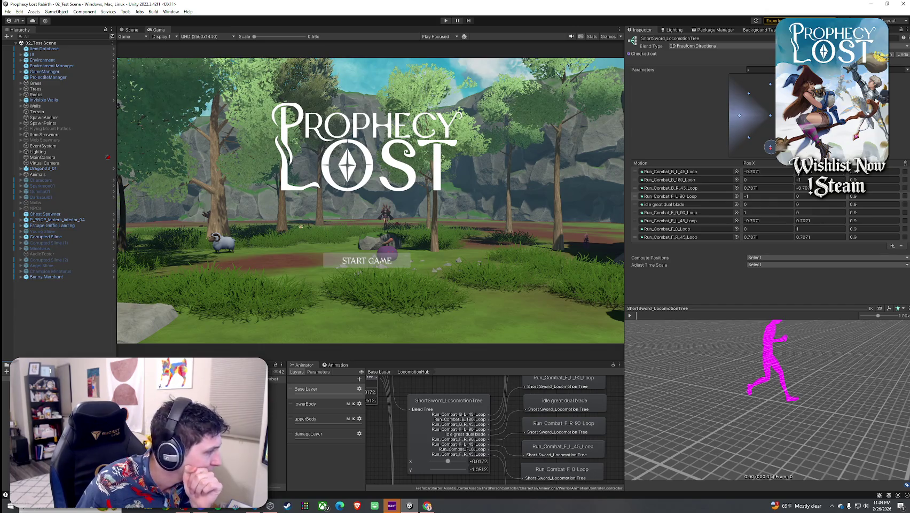
left_click(277, 415)
left_click(277, 392)
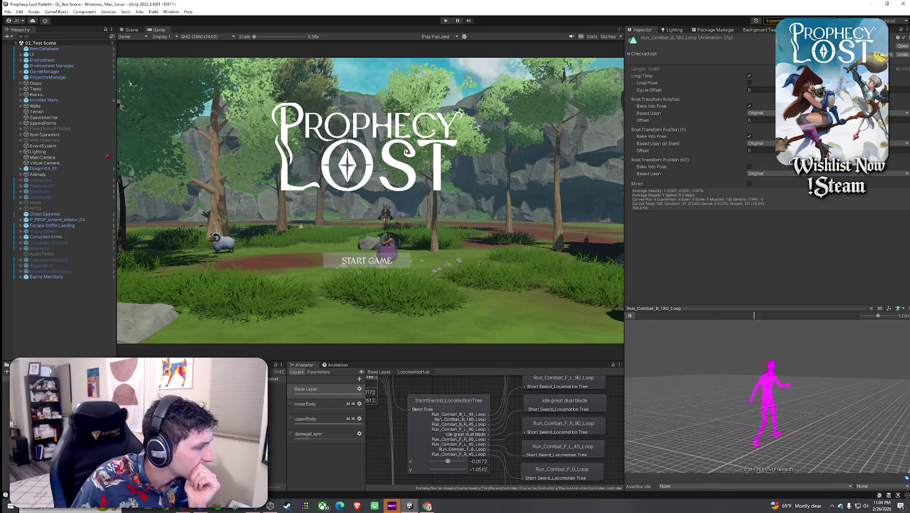
Review ShortSword's Run_Combat_F_L_90_Loop entry, then go to Base Layer and enter LocomotionHub.
left_click(278, 392)
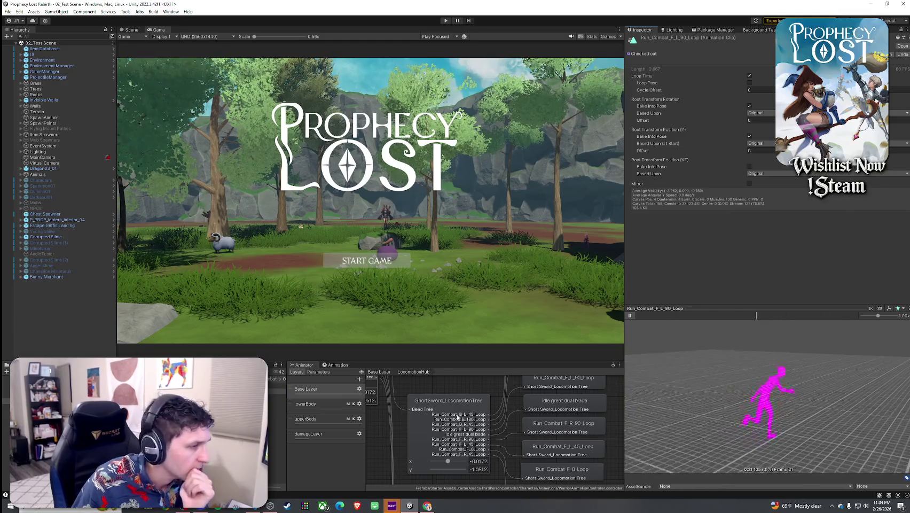
left_click(449, 401)
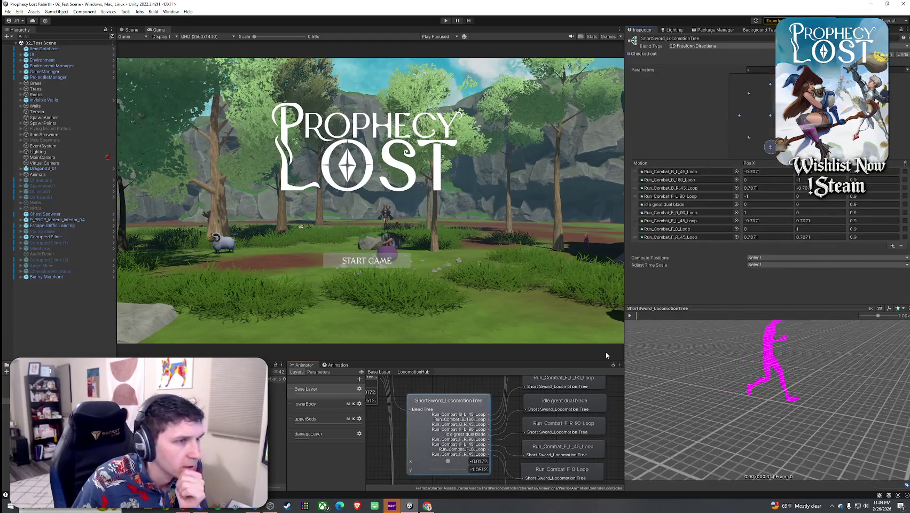
left_click(683, 198)
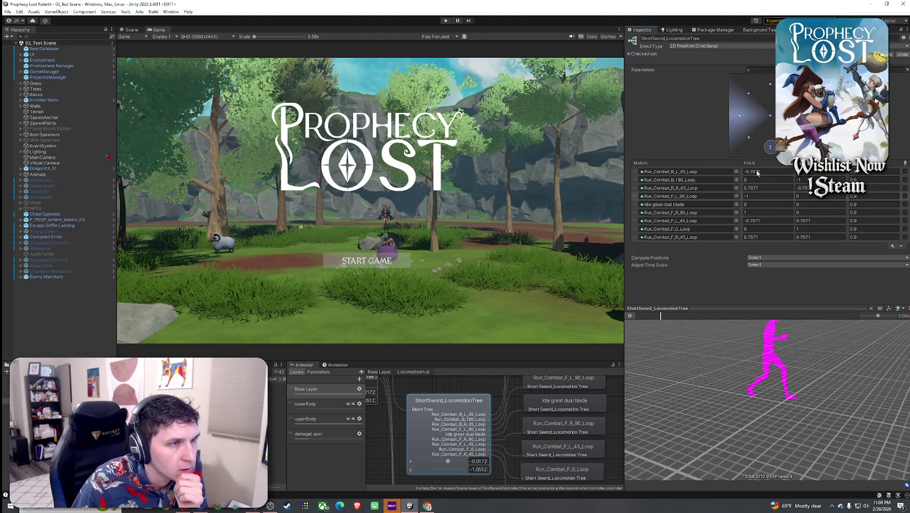
left_click_drag(771, 150, 772, 149)
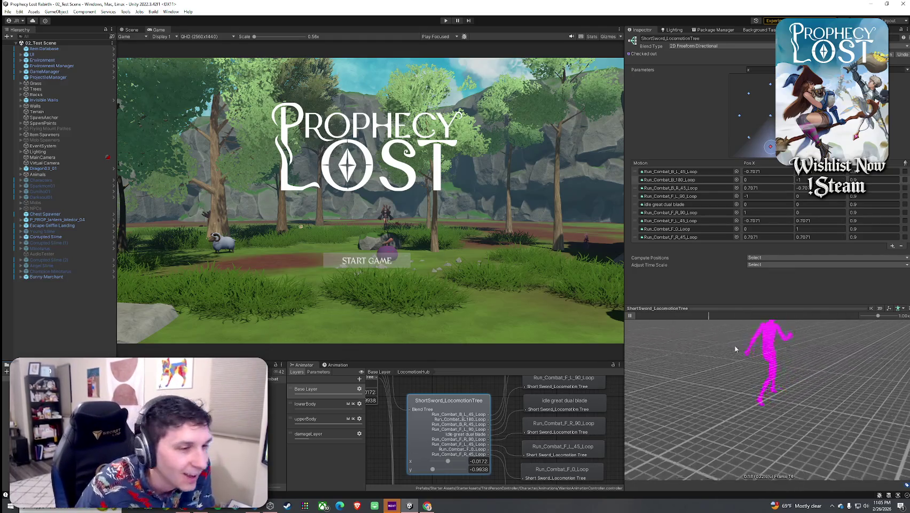
left_click(379, 372)
double_click(427, 405)
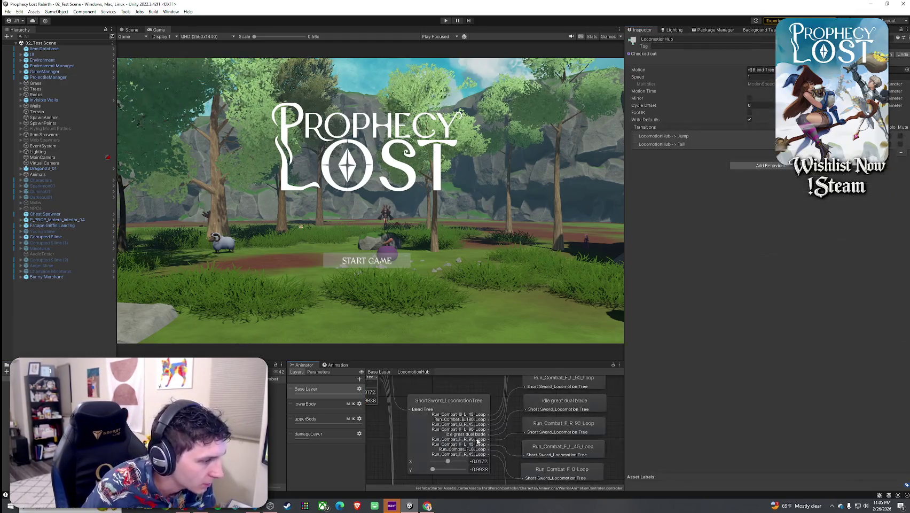
Show the Spear_LocomotionTree node's six spear motions, then select the Animations folder.
left_click(469, 398)
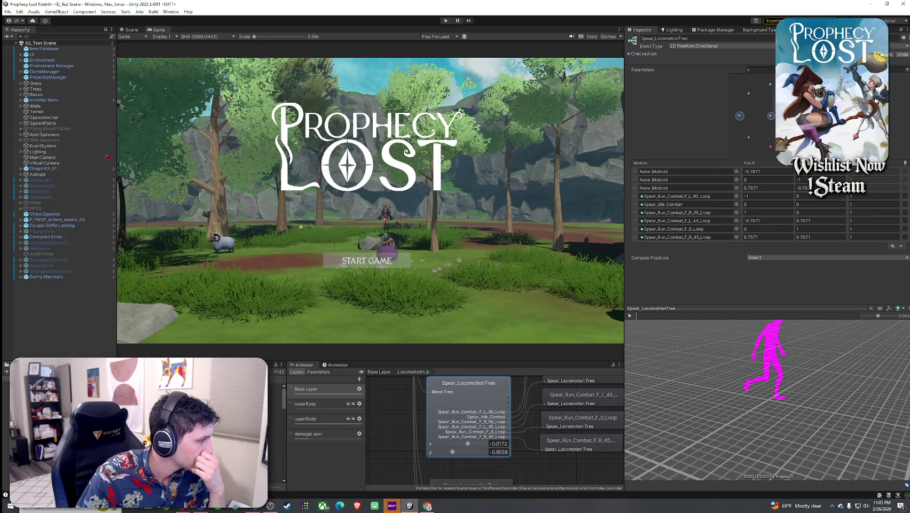
left_click(295, 408)
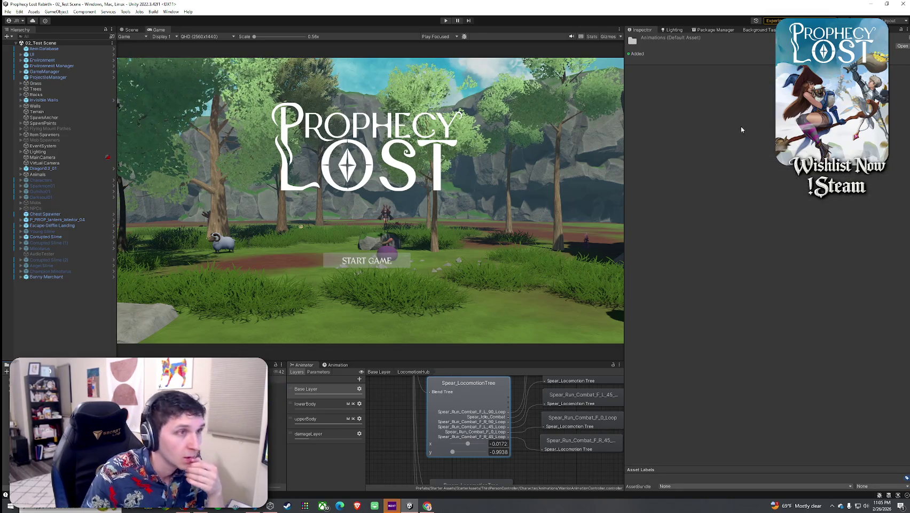
Go to the Humanoid 02_Run_Combat folder and show the Spear_LocomotionTree motion list with its empty slots.
key("Down")
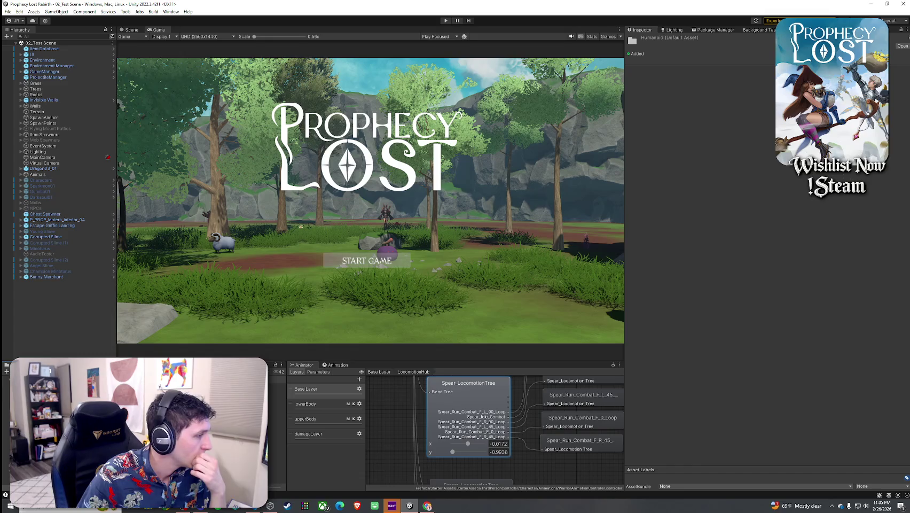
key("Down")
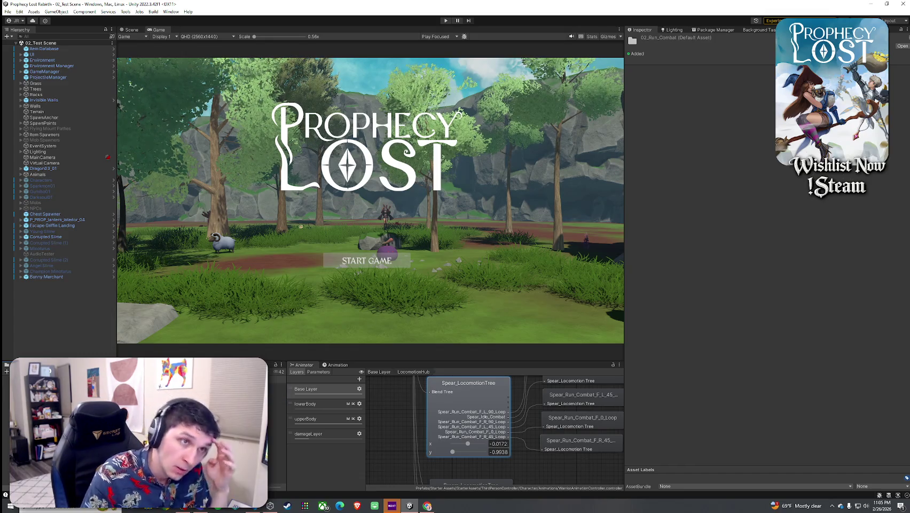
left_click(468, 382)
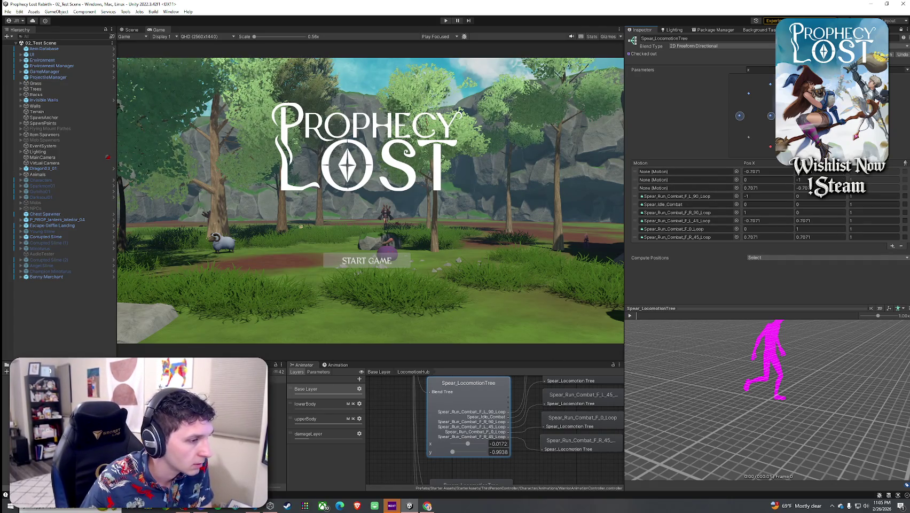
Assign Spear_Run_Combat_B_L_45_Loop and B_180_Loop to the empty motion slots, then return to Base Layer.
scroll(430, 437, "down", 3)
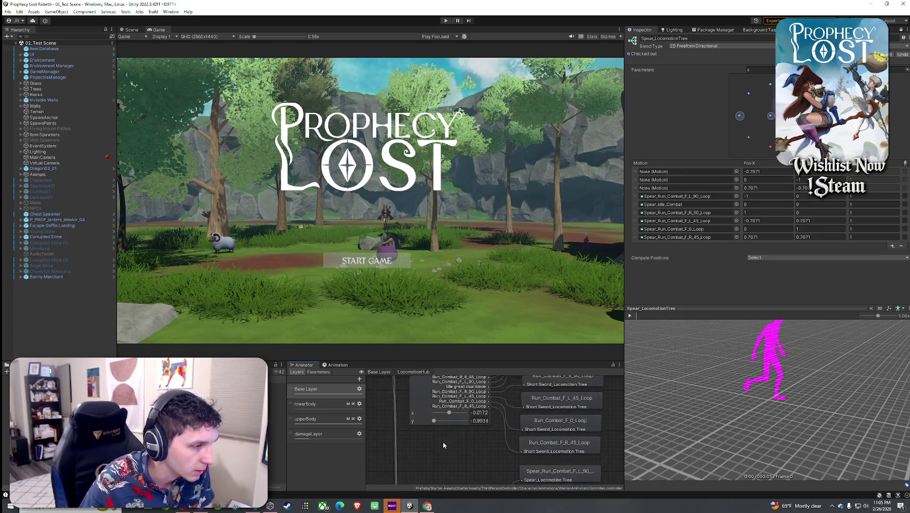
scroll(445, 407, "up", 4)
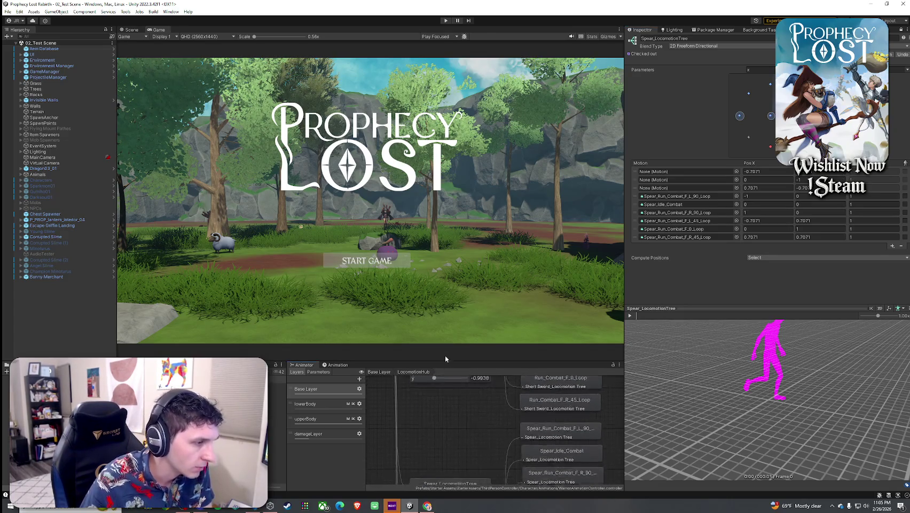
scroll(446, 422, "down", 1)
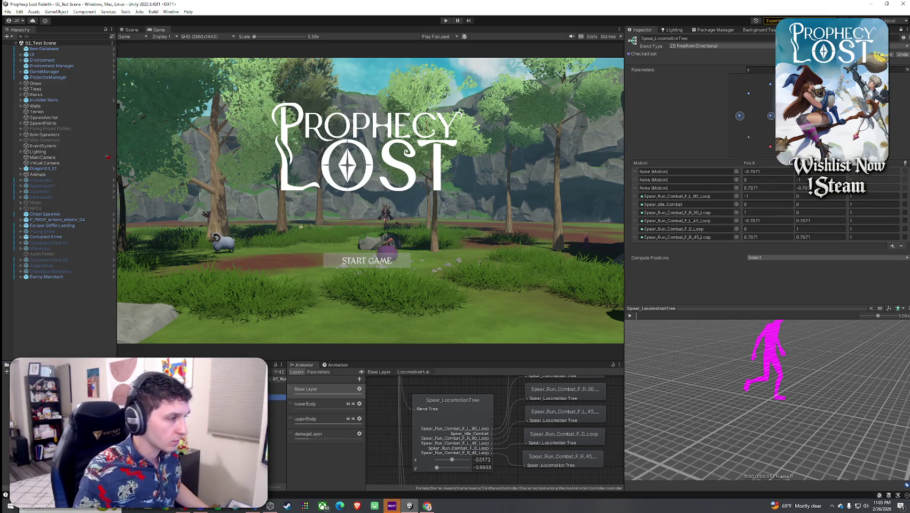
mouse_move(277, 397)
left_mouse_down()
mouse_move(689, 221)
mouse_move(701, 172)
left_mouse_up()
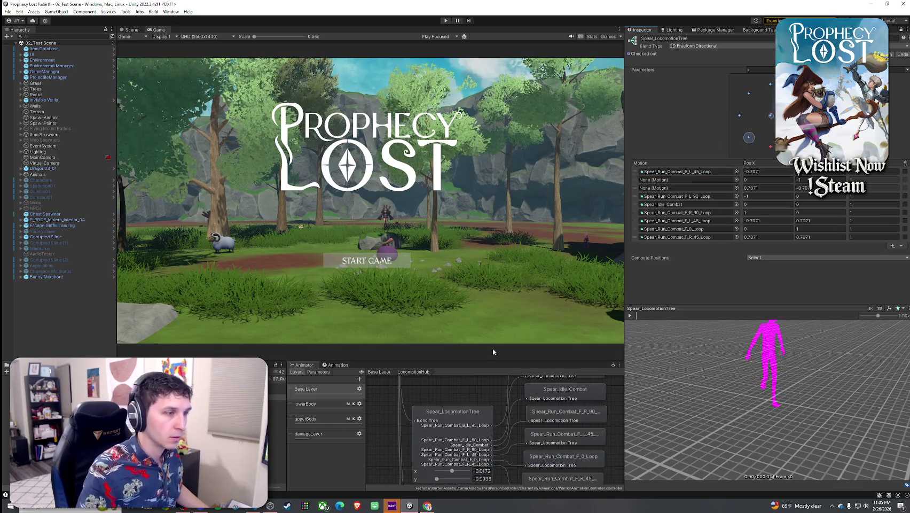
left_click_drag(572, 465, 461, 377)
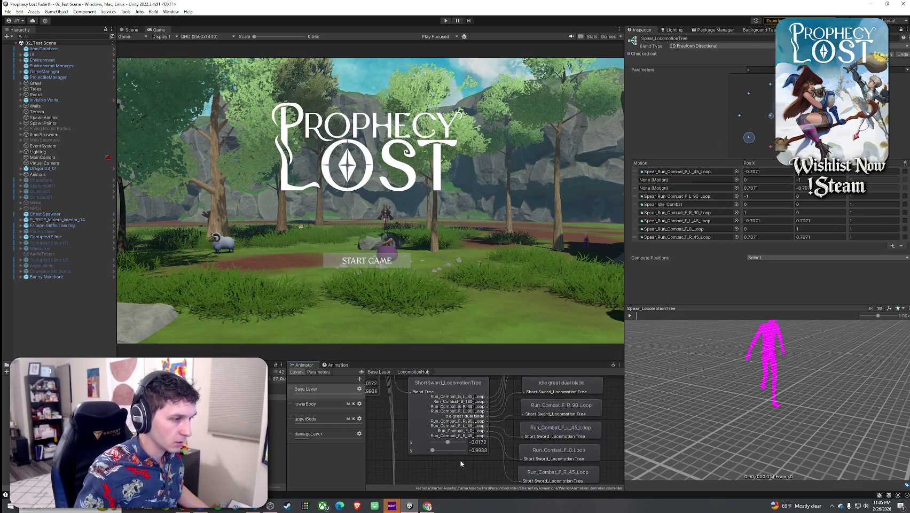
left_click_drag(461, 463, 465, 283)
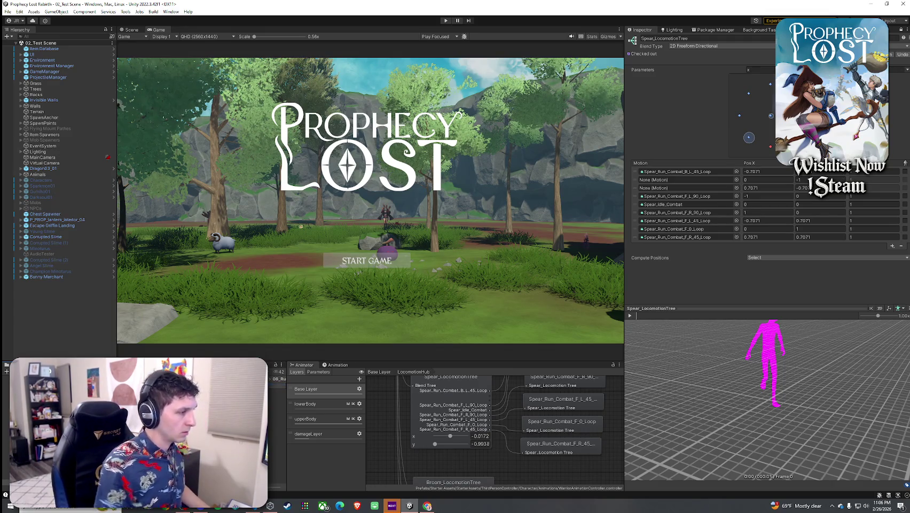
left_click(277, 397)
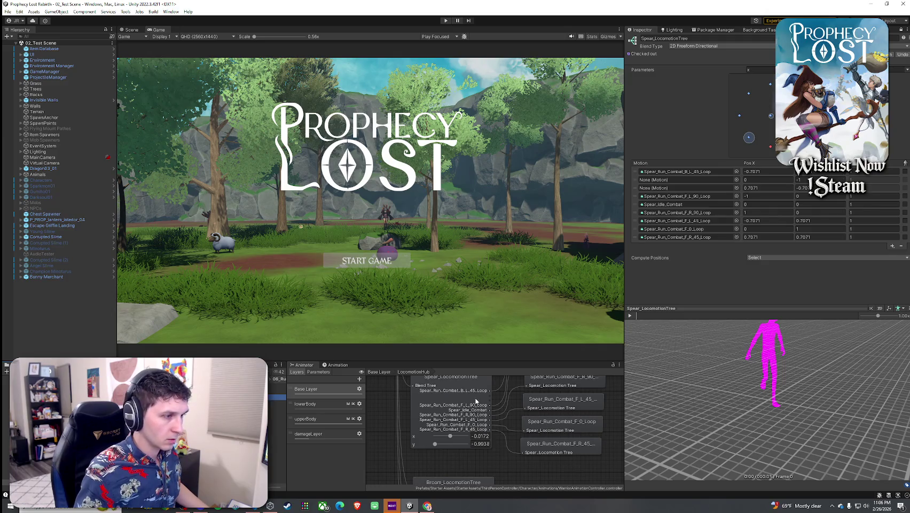
mouse_move(476, 401)
left_mouse_down()
mouse_move(731, 191)
mouse_move(730, 181)
left_mouse_up()
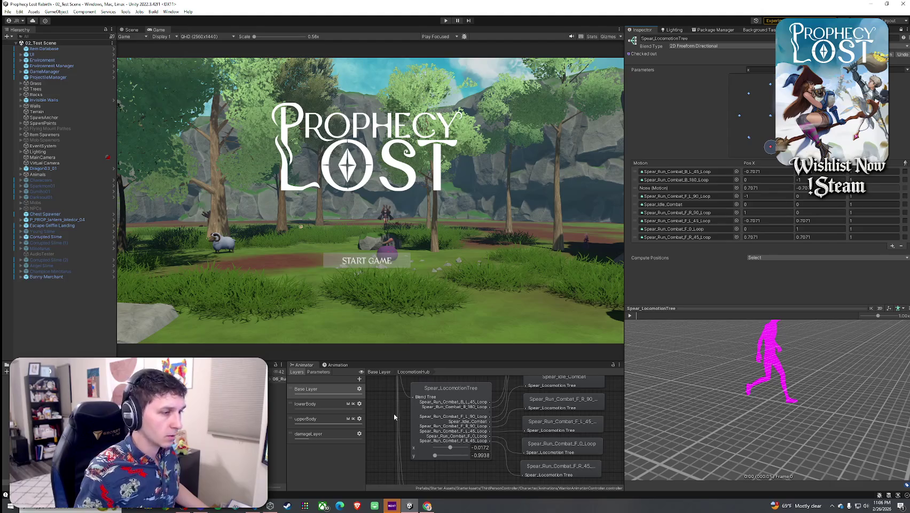
scroll(394, 413, "down", 5)
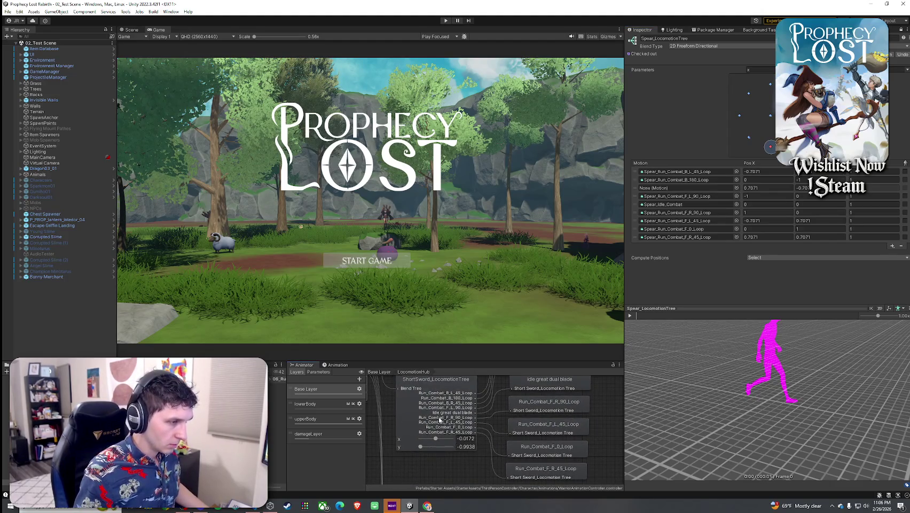
left_click(379, 371)
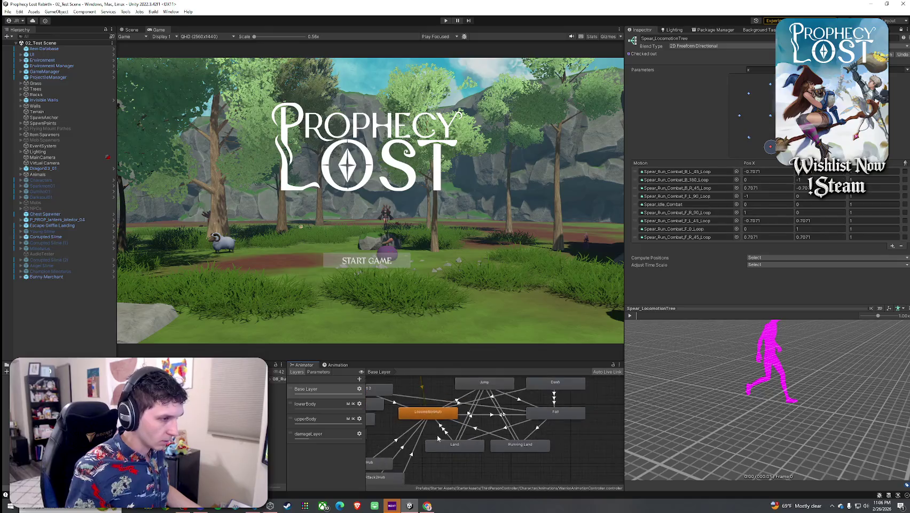
Inspect the Base Layer's Attack1Hub and its Combo_Attack_01_01 node.
double_click(427, 420)
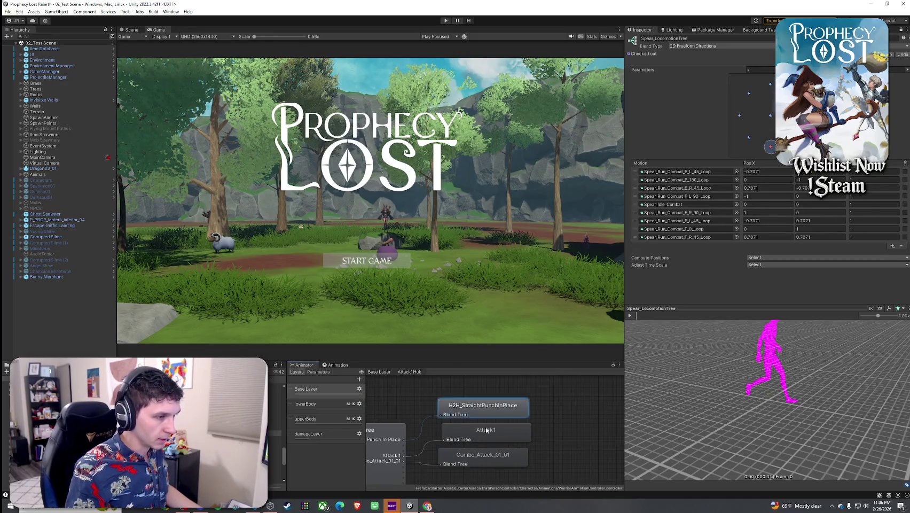
left_click(485, 454)
left_click(382, 373)
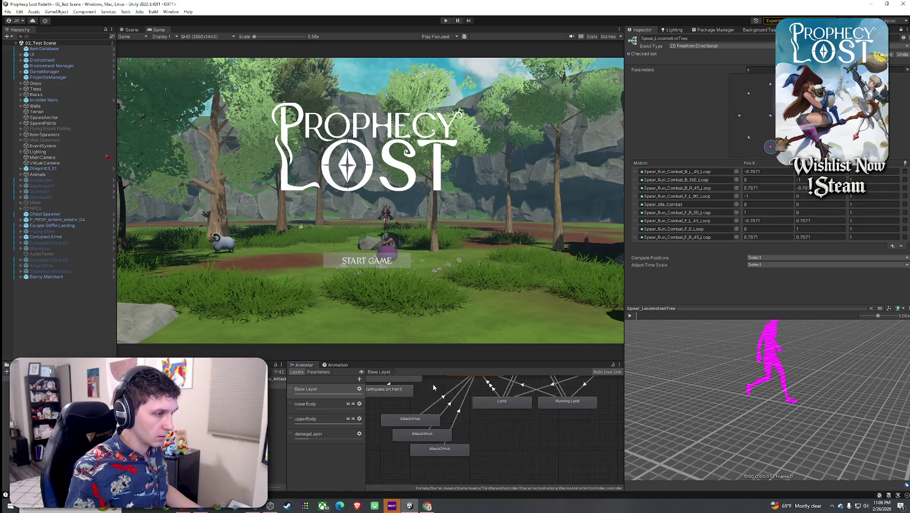
Open the upperBody layer's Attack1Hub blend tree and select the Humanoid animations folder.
left_click(321, 418)
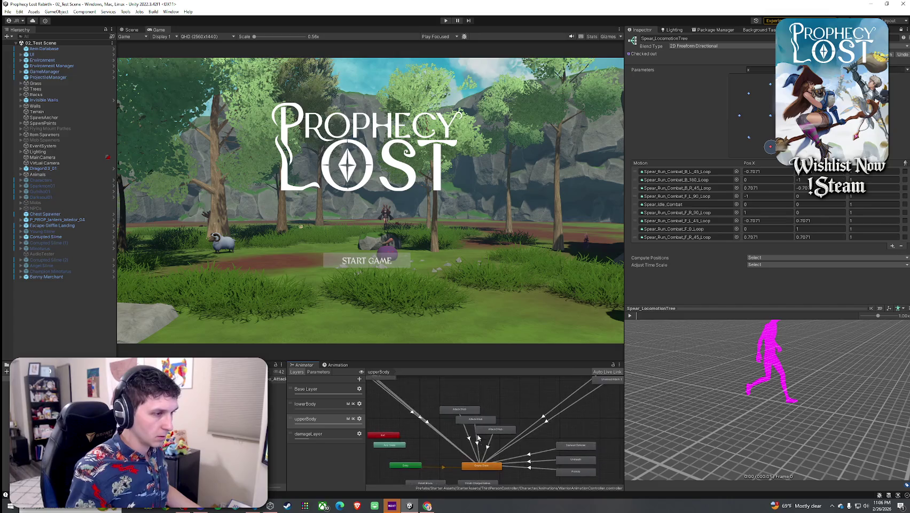
double_click(468, 414)
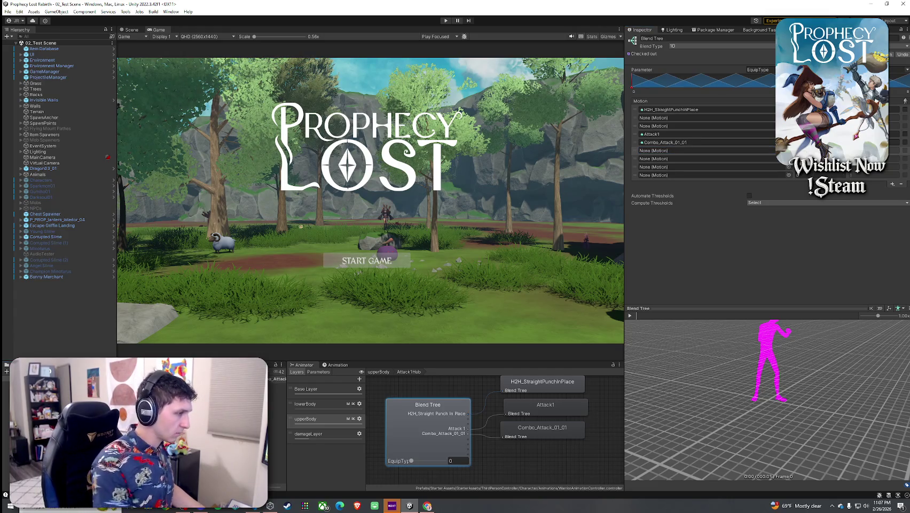
left_click(274, 409)
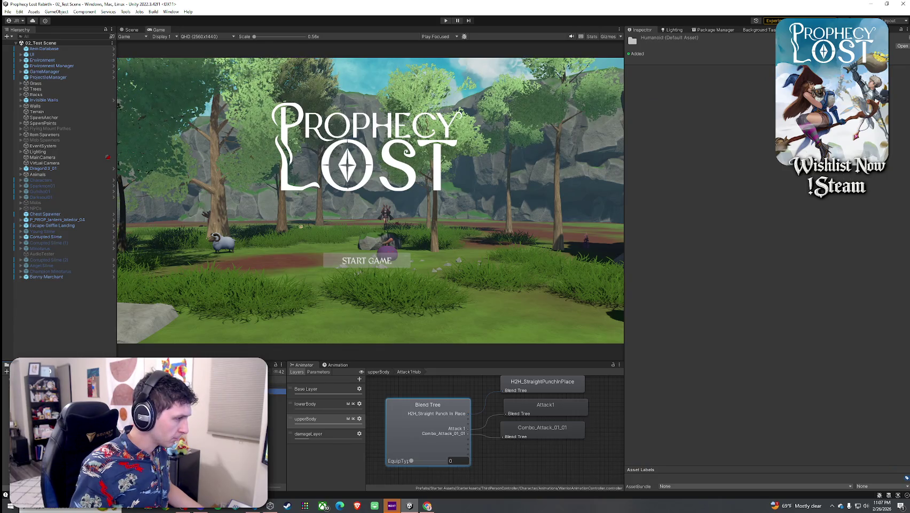
Preview the Combo_Attack_01_01, 01_02 and 01_03 clips.
left_click(275, 383)
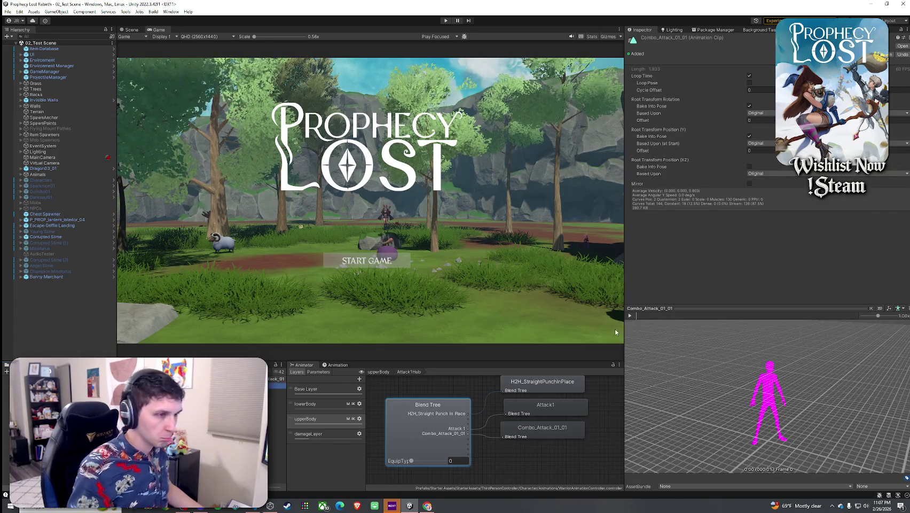
left_click_drag(662, 369, 674, 349)
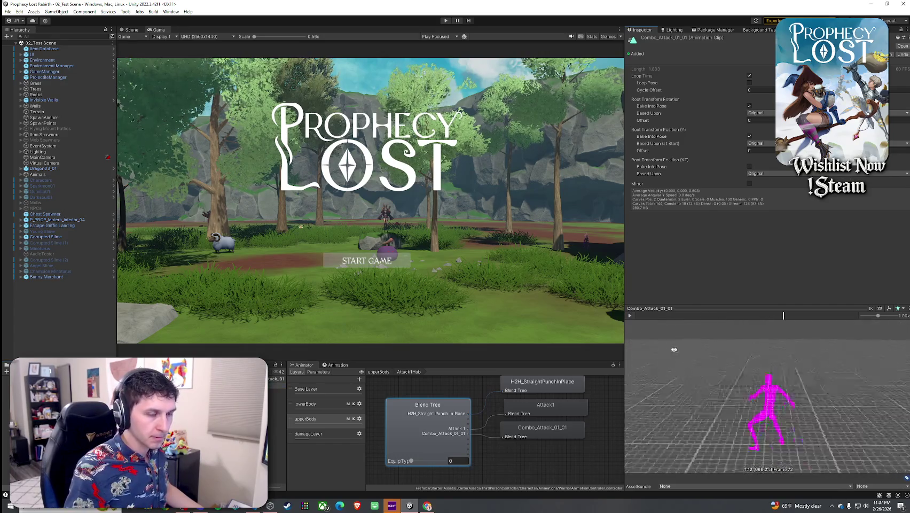
key("Down")
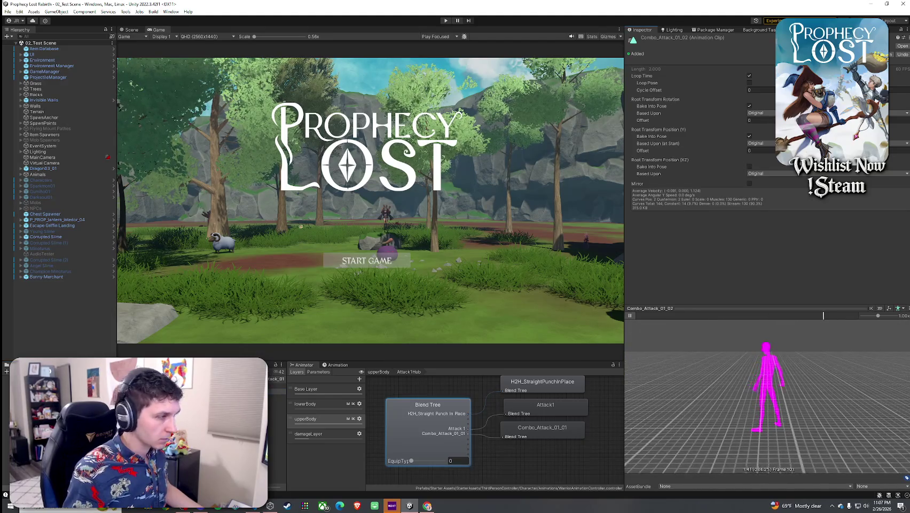
key("Down")
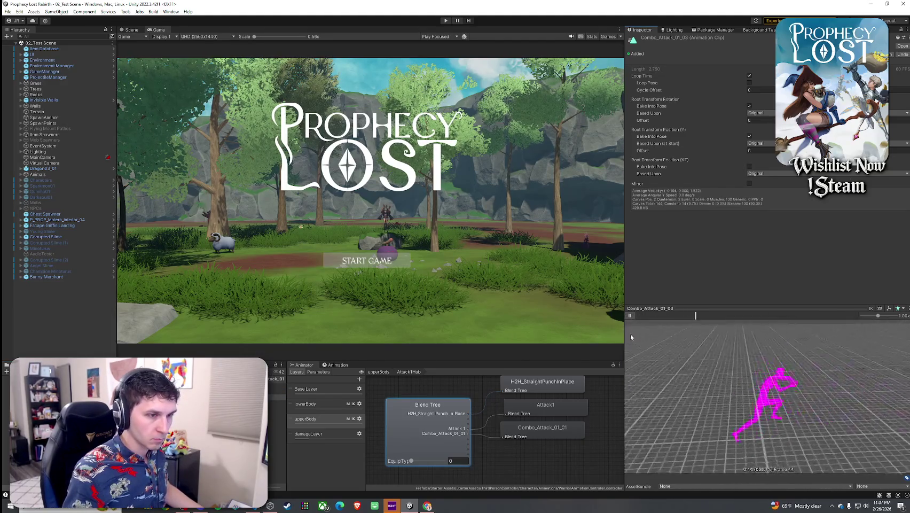
left_click(630, 315)
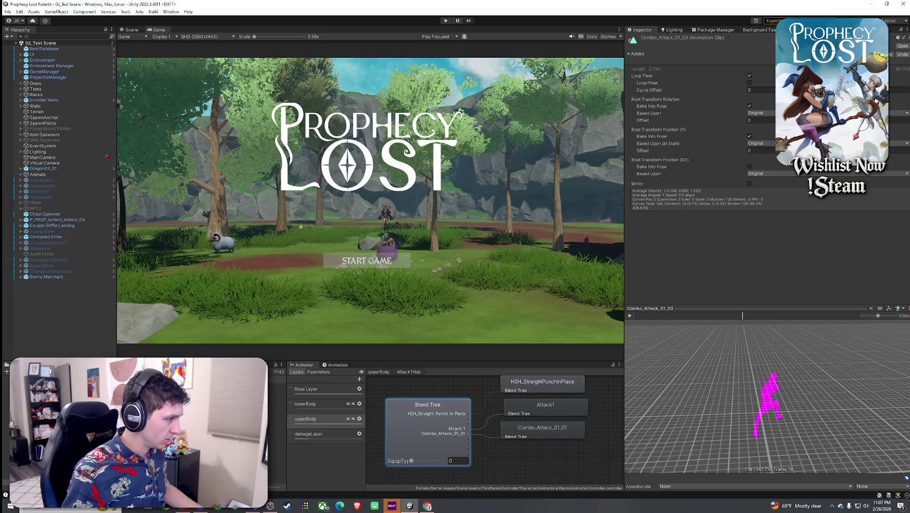
Preview the Combo_Attack_02_01 to 02_03 clips, ending on Combo_Attack_03_01.
key("Down")
key("Down")
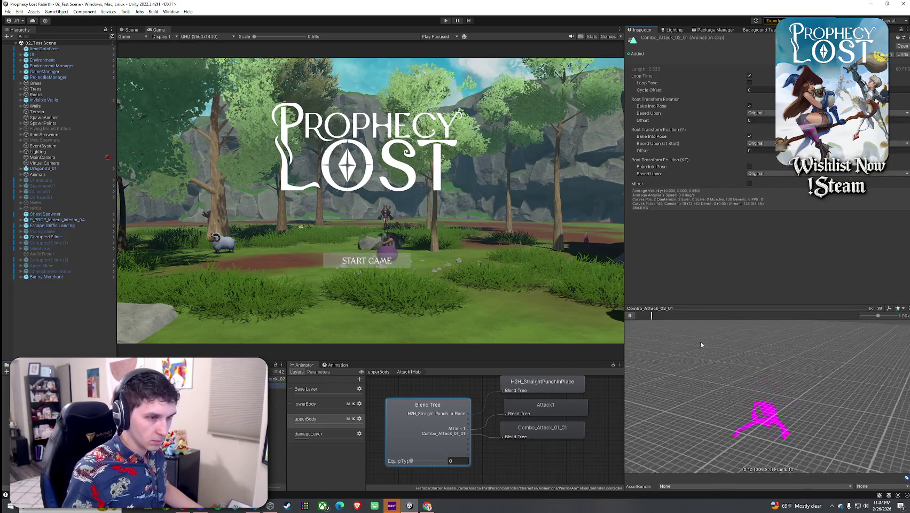
left_click_drag(699, 344, 648, 338)
left_click(651, 316)
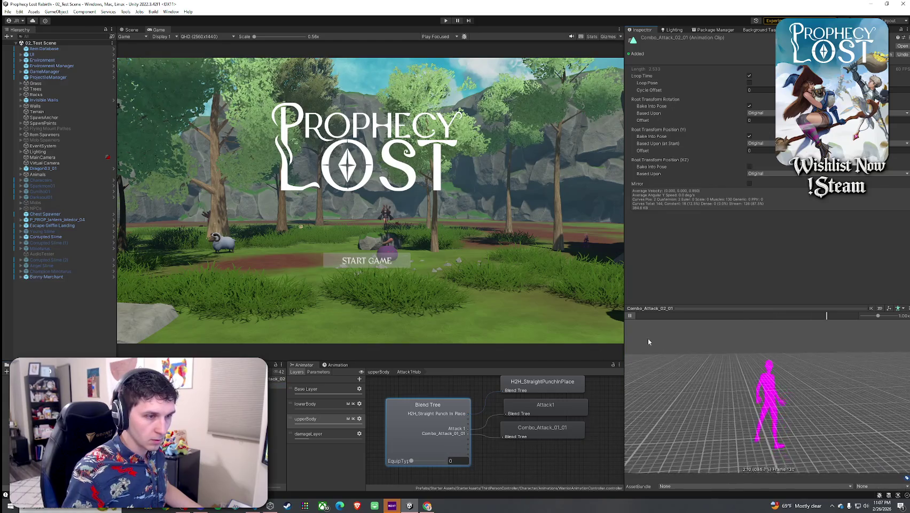
key("Down")
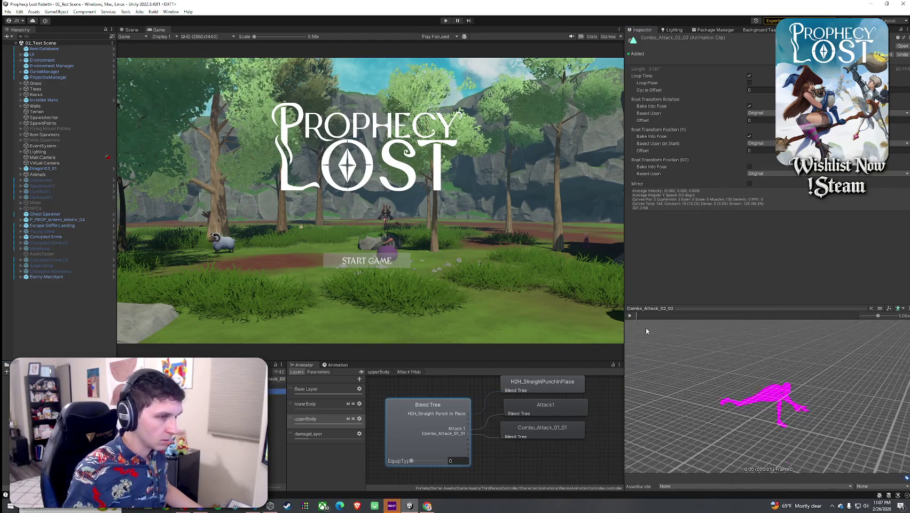
left_click(630, 316)
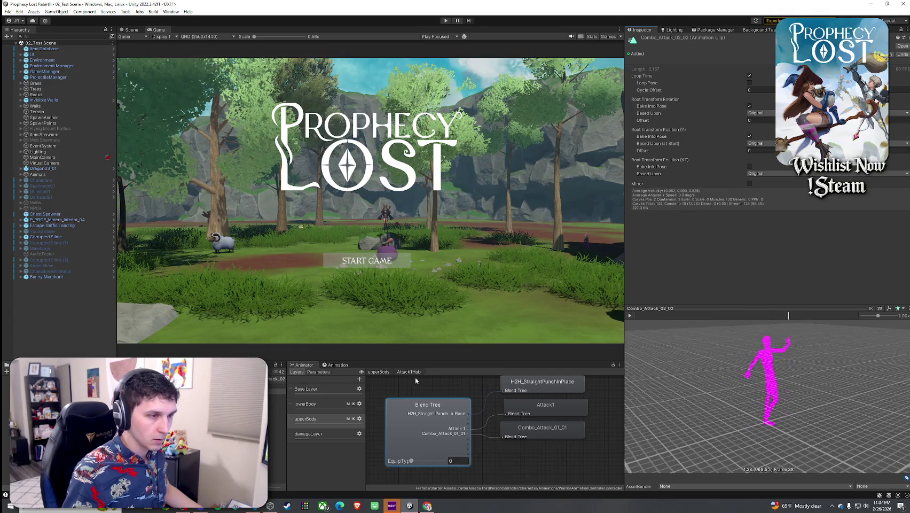
key("Down")
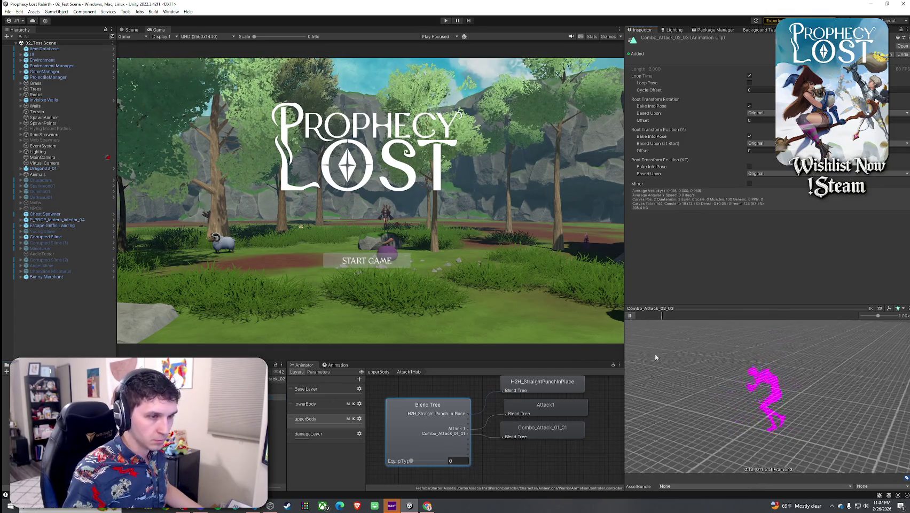
left_click(631, 315)
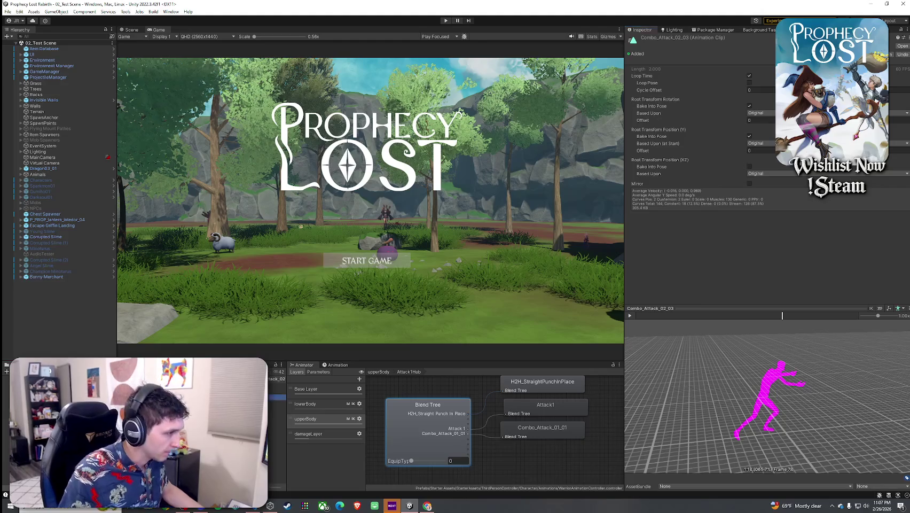
key("Down")
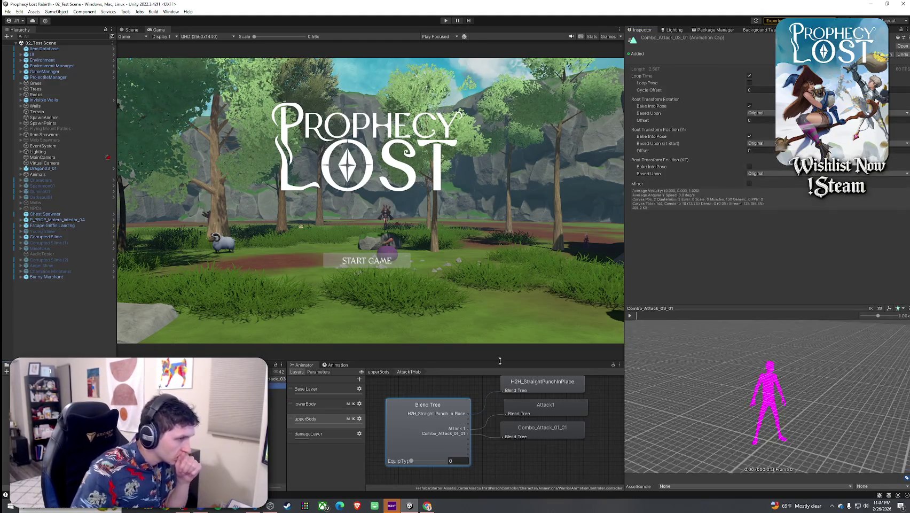
left_click(644, 309)
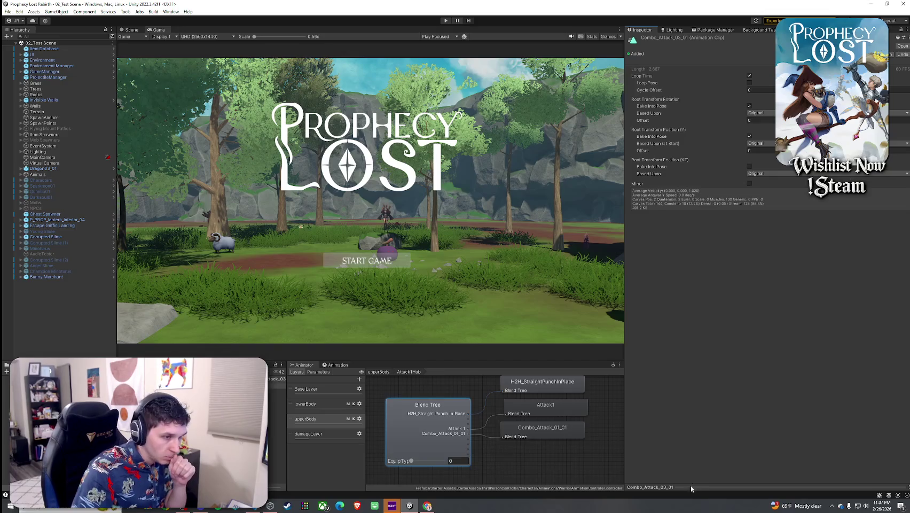
Enlarge the clip preview and play Combo_Attack_03_01 through 03_03.
mouse_move(691, 487)
left_mouse_down()
mouse_move(668, 269)
mouse_move(652, 247)
left_mouse_up()
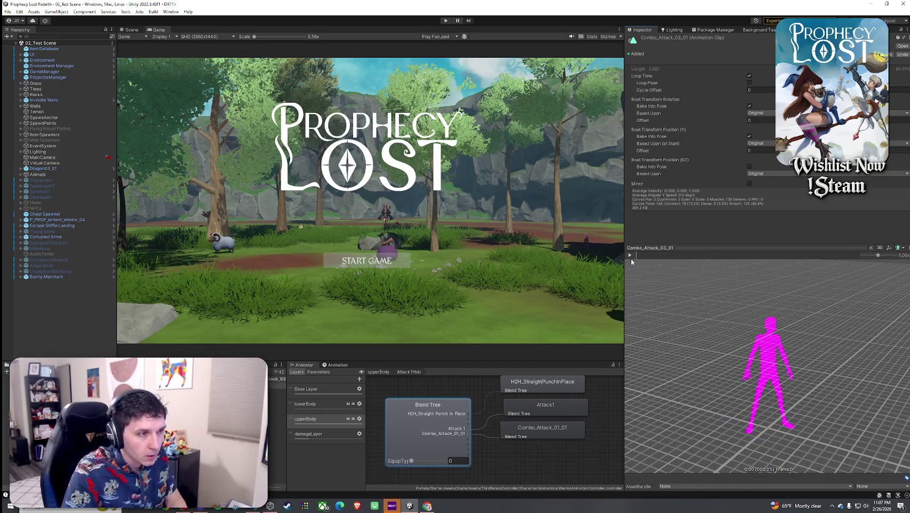
left_click(630, 256)
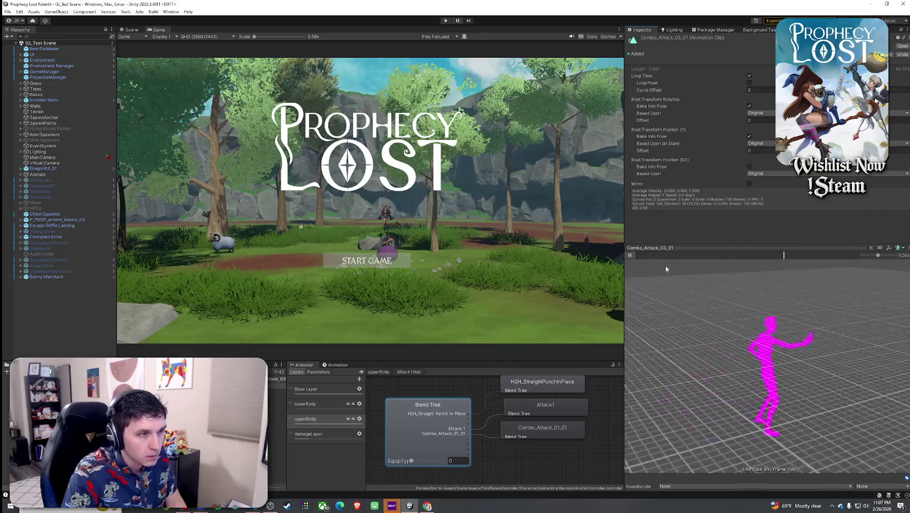
left_click(631, 256)
key("Down")
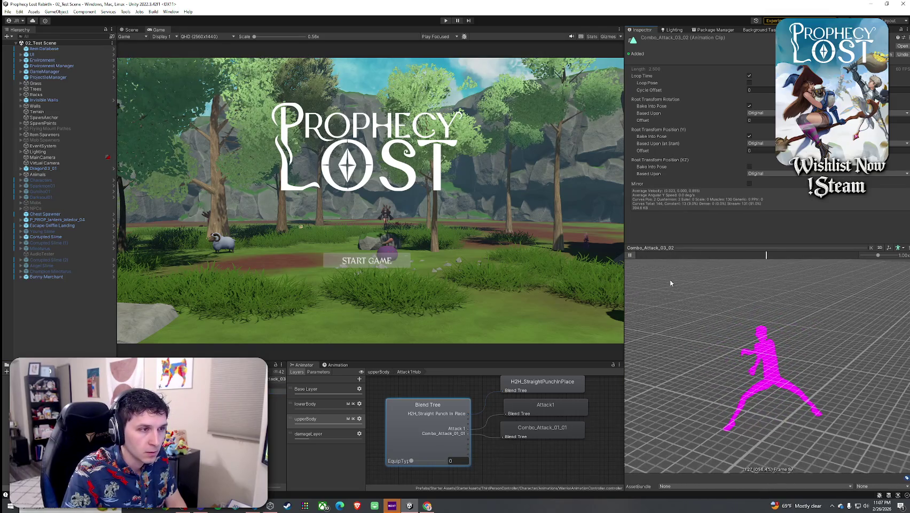
left_click(631, 256)
key("Down")
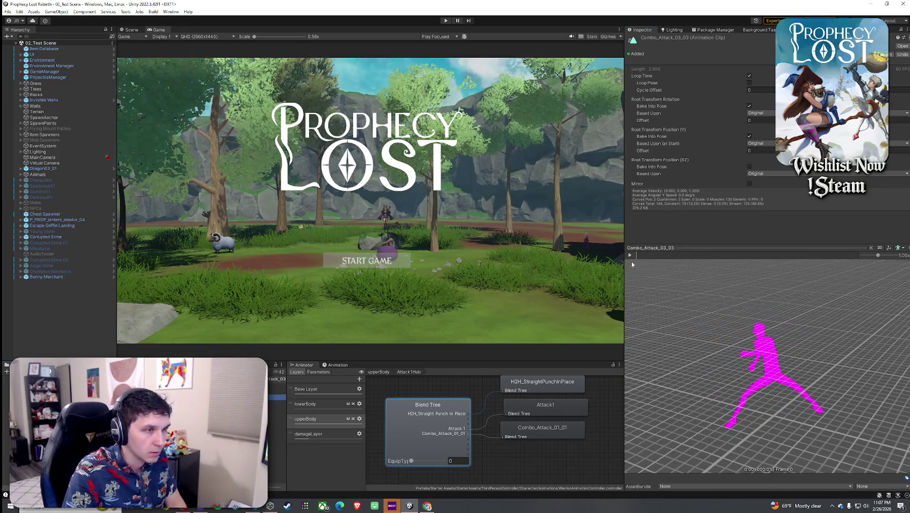
left_click(631, 255)
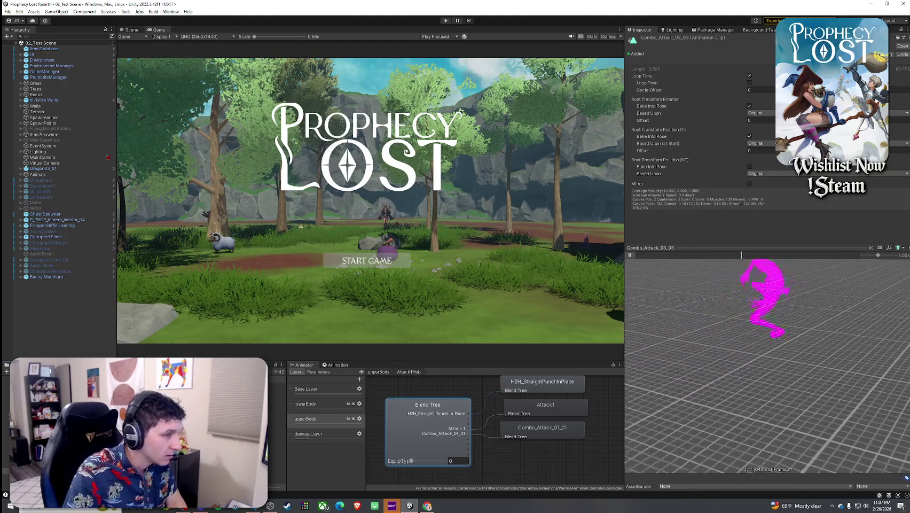
Play the previews of Combo_Attack_04_01 through 04_04.
key("Down")
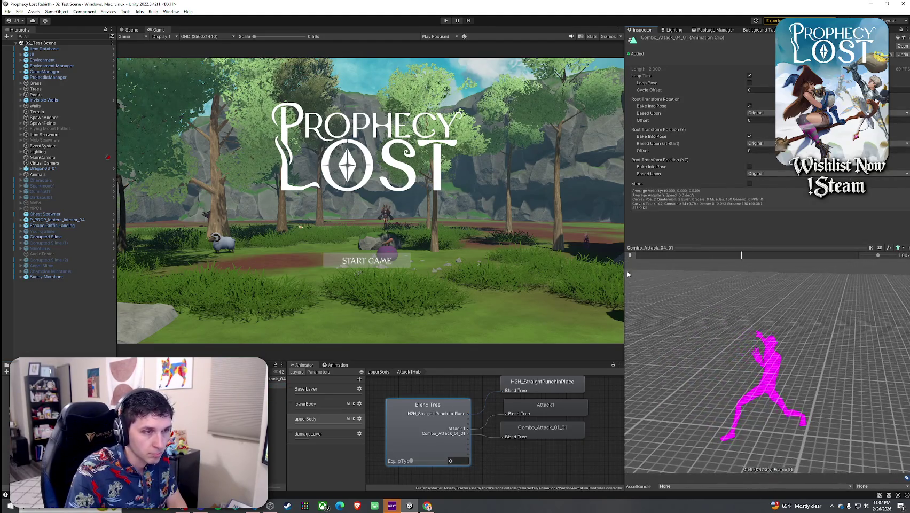
key("Down")
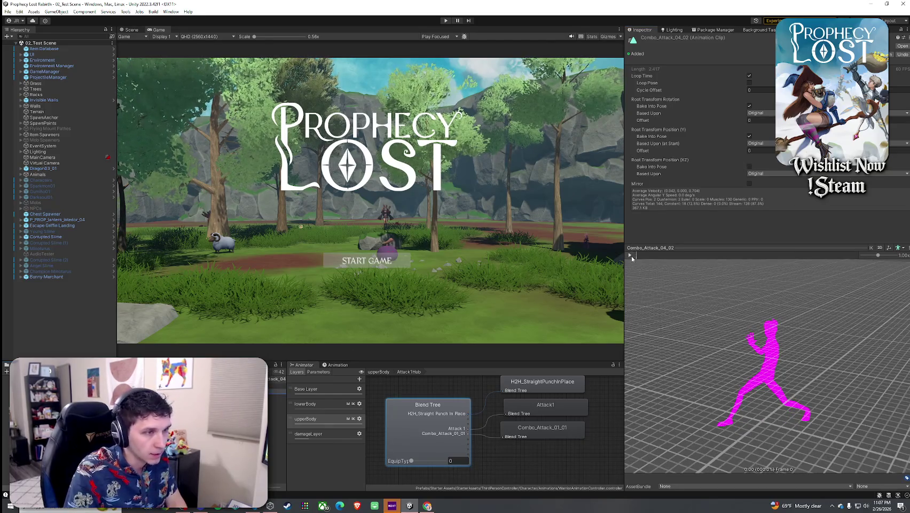
left_click(631, 256)
key("Down")
key("Down")
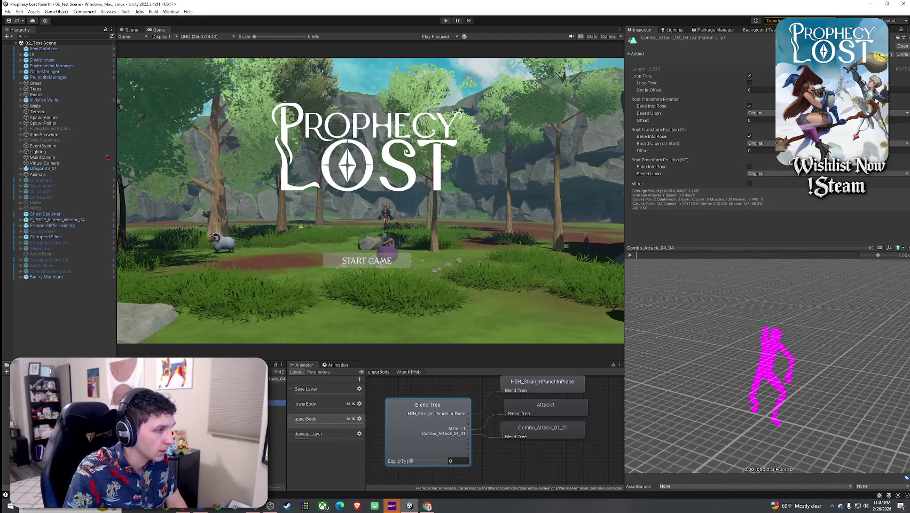
key("Up")
left_click(631, 255)
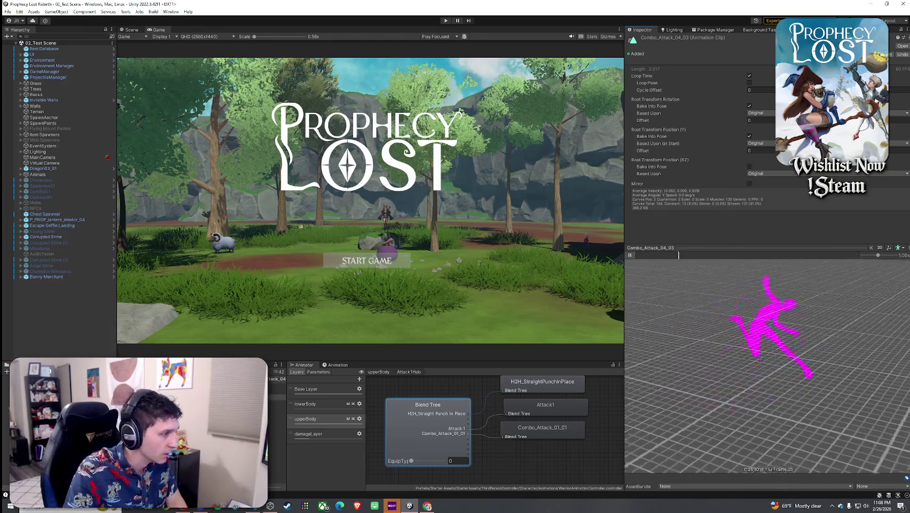
key("Down")
left_click(630, 255)
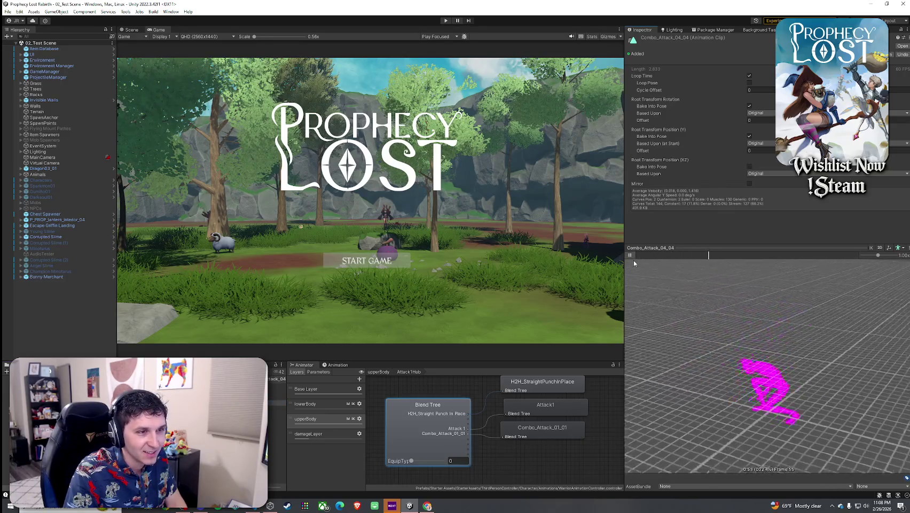
Play Combo_Attack_05_01 through 05_All previews, then move to the Skill_01_Start clip.
key("Down")
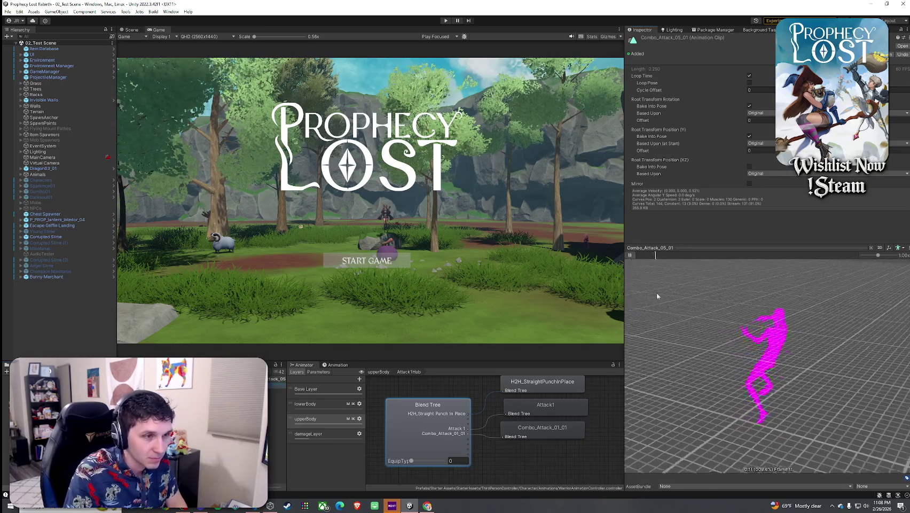
key("Down")
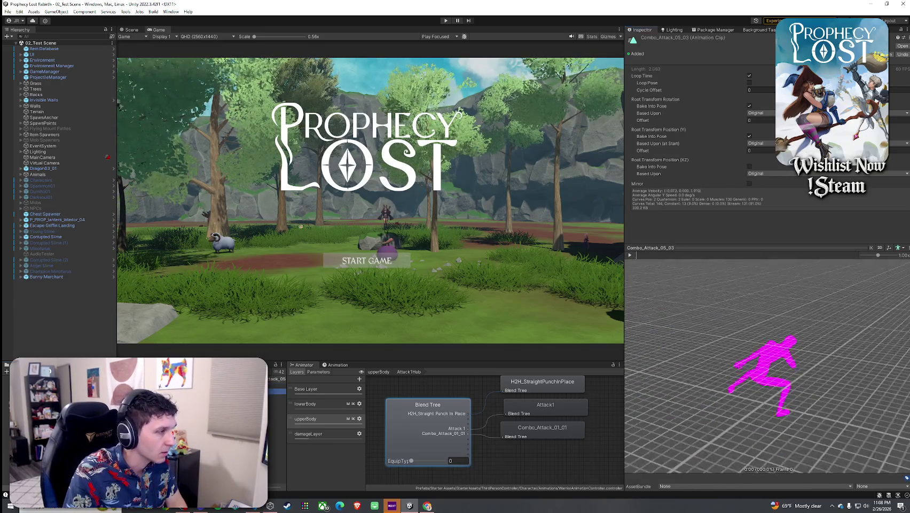
left_click(631, 254)
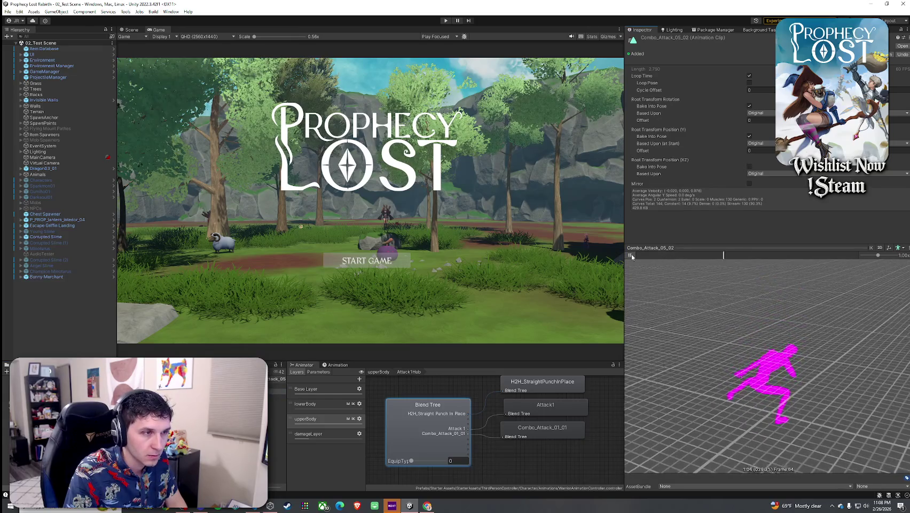
key("Down")
left_click(631, 255)
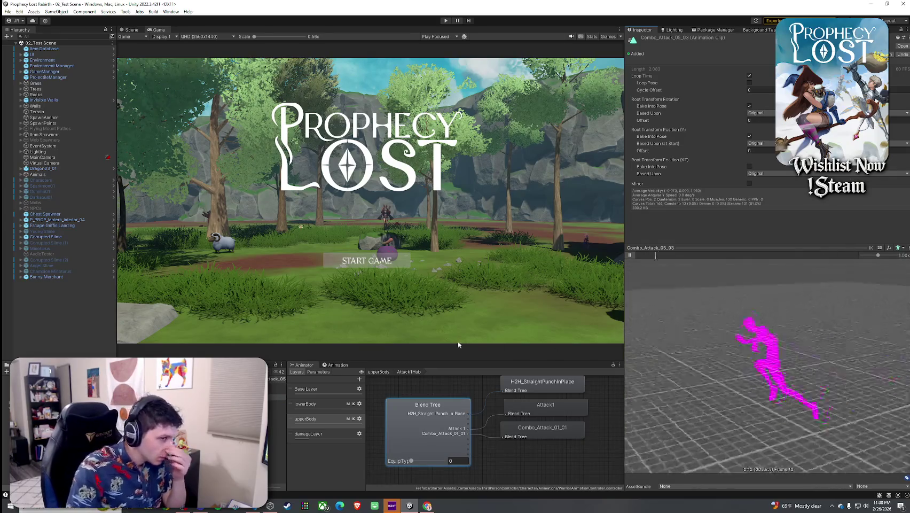
key("Down")
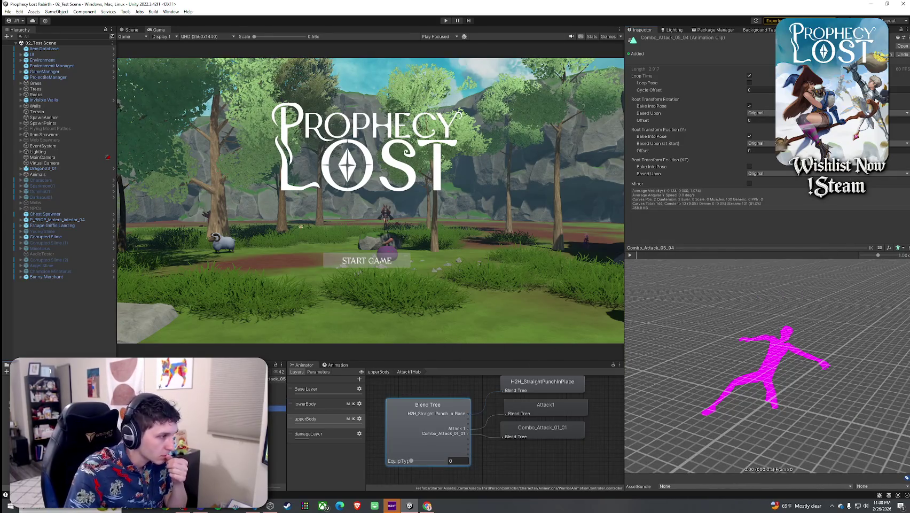
key("Down")
left_click(631, 255)
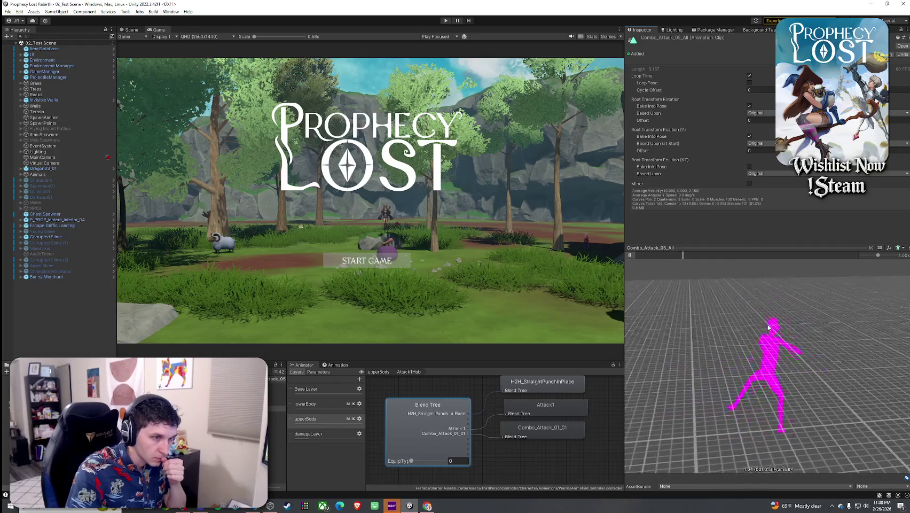
left_click_drag(857, 324, 846, 320)
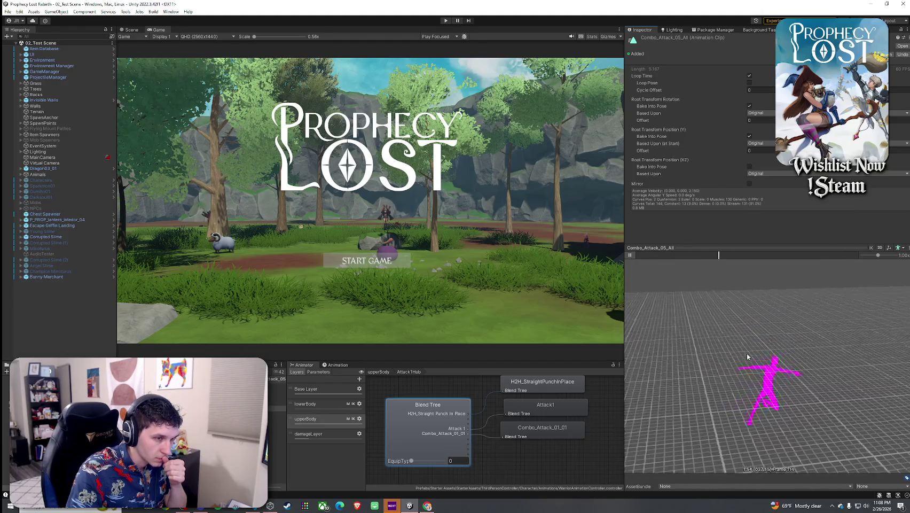
left_click(630, 255)
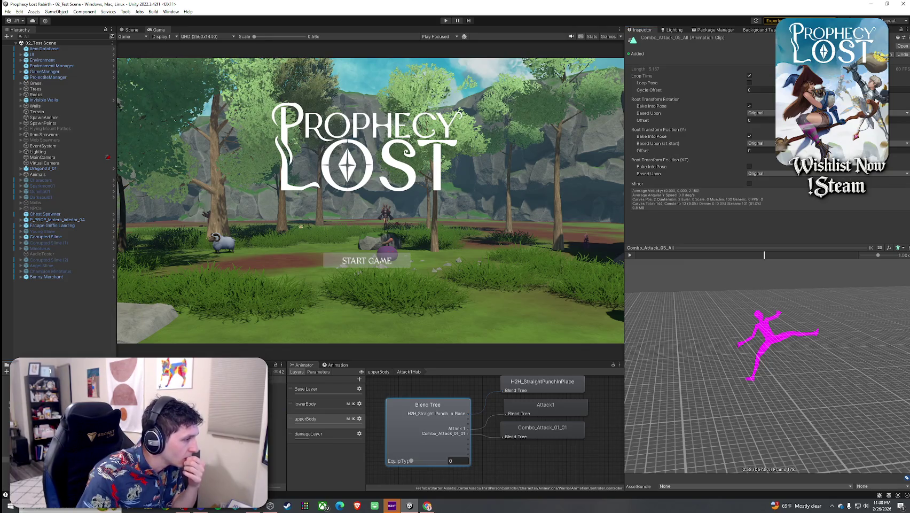
key("Up")
key("Down")
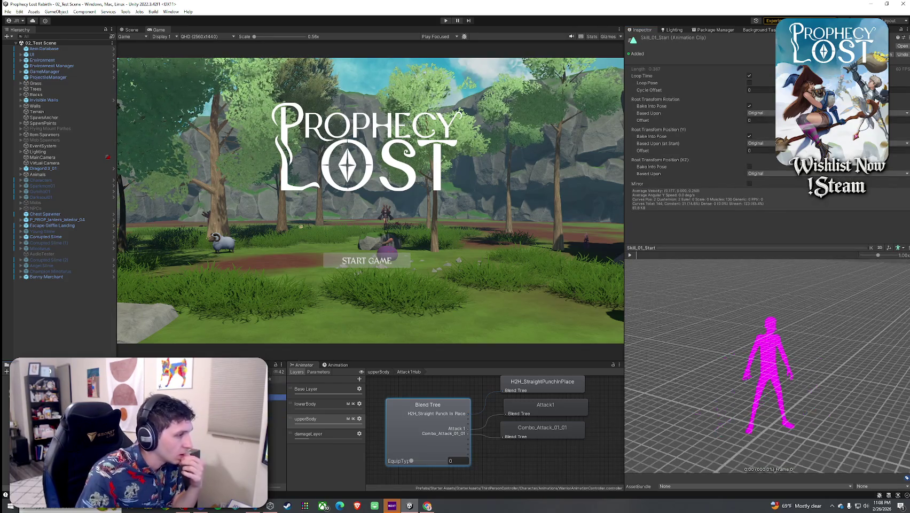
Stop the Skill_01_Start preview and preview the Combo_Attack_01_All clip.
left_click(630, 255)
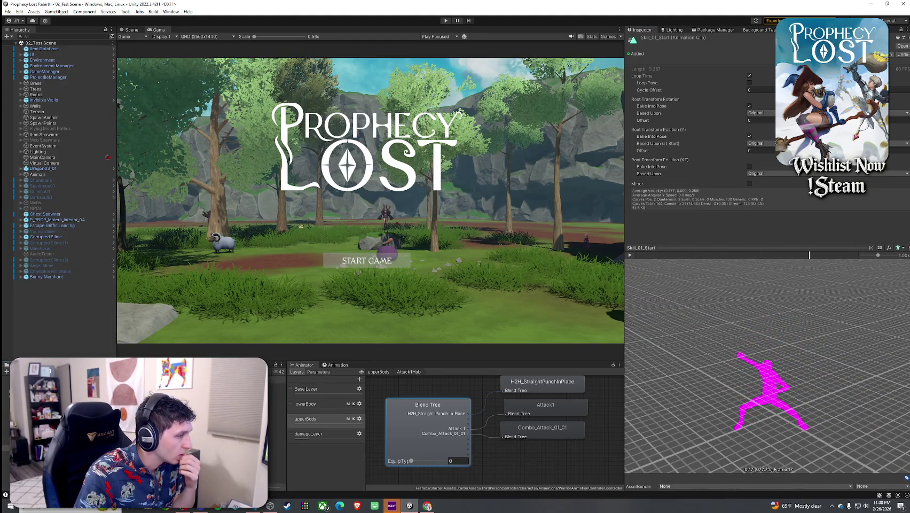
left_click(277, 392)
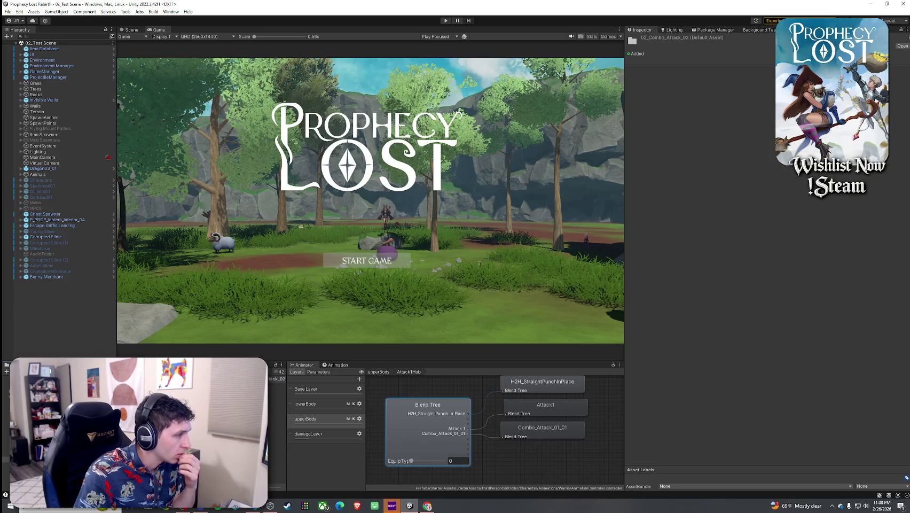
key("Up")
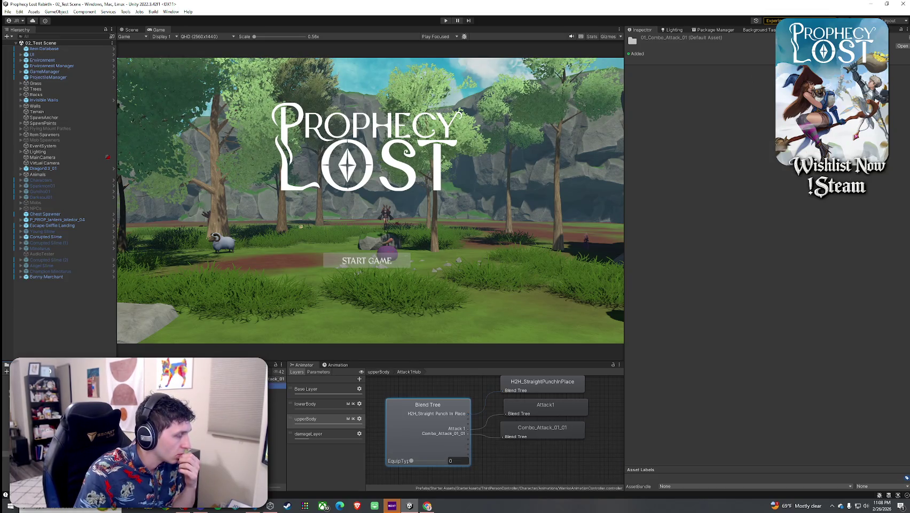
left_click(278, 409)
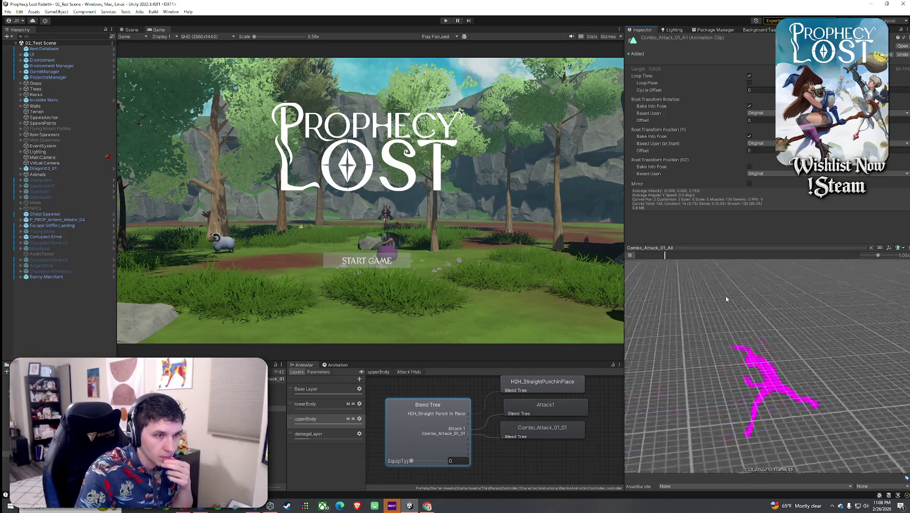
left_click(631, 256)
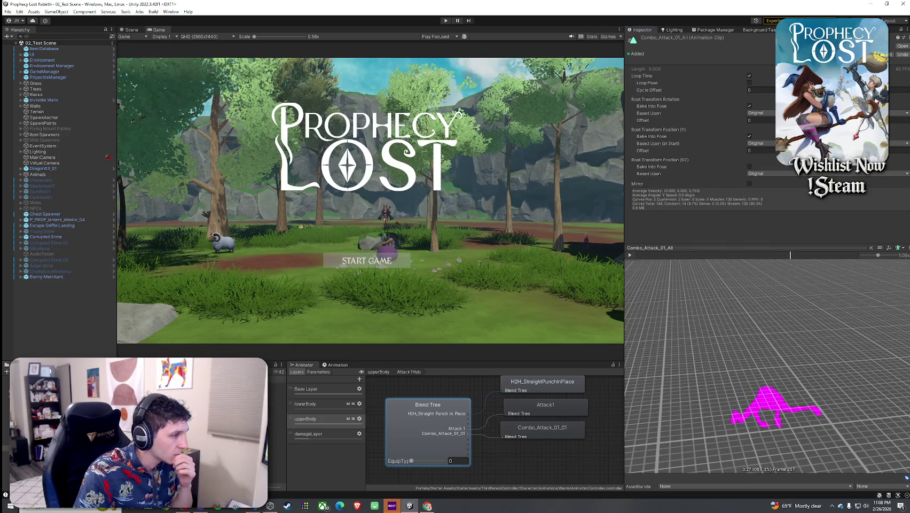
Preview Combo_Attack_02_01, 02_02 and 02_03 with the keyframe dopesheet shown.
left_click(278, 379)
left_click(277, 391)
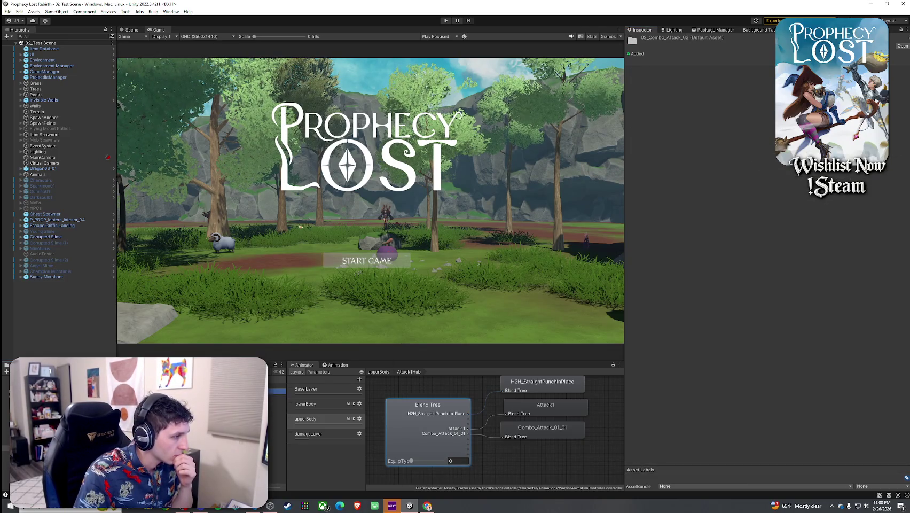
key("Down")
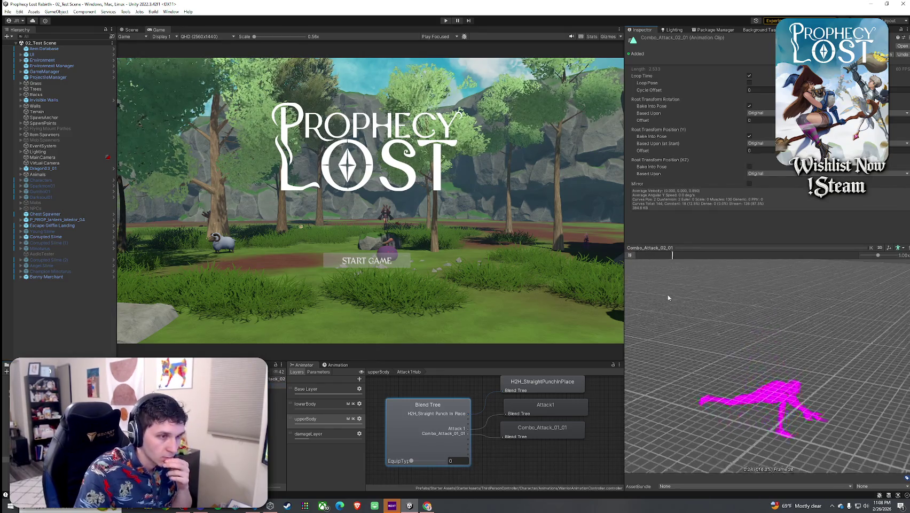
key("Down")
key("ctrl+6")
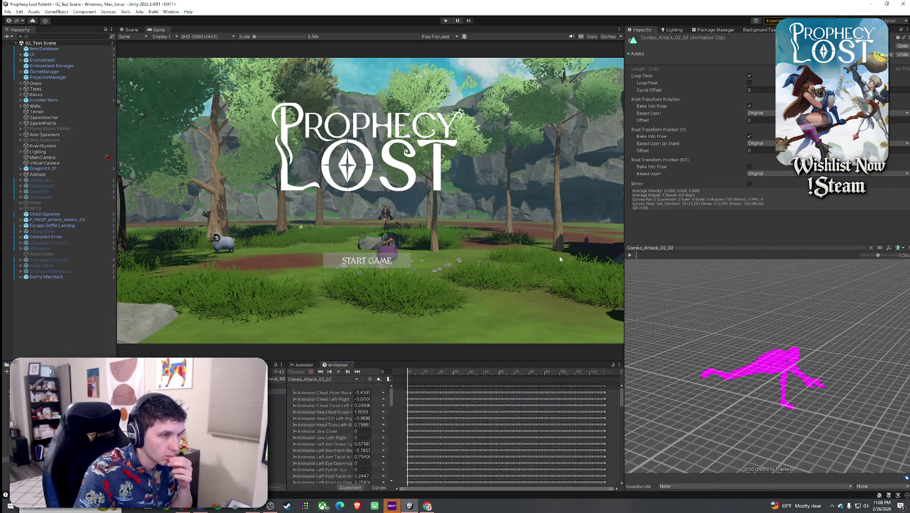
left_click(630, 255)
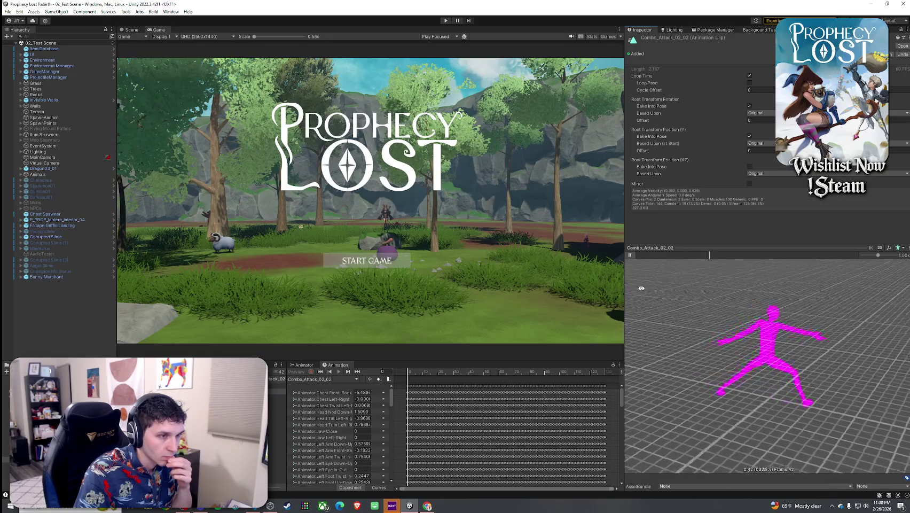
key("Down")
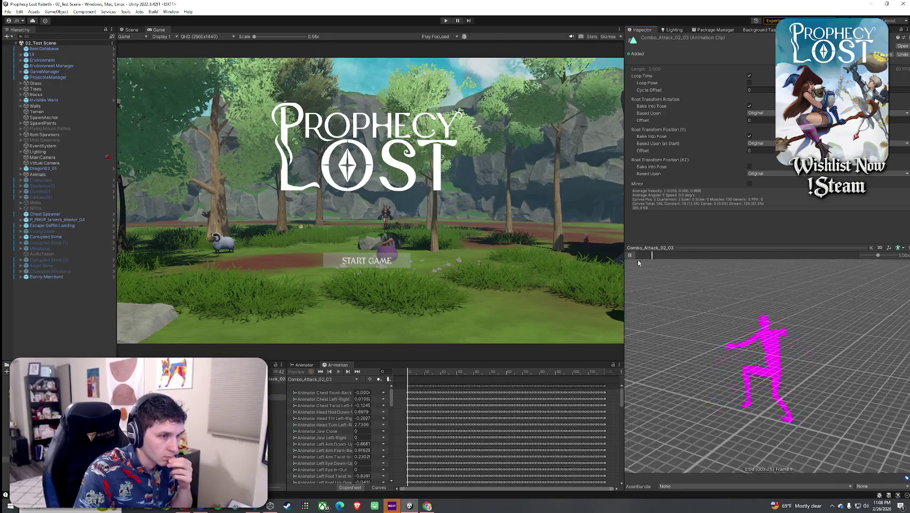
key("Up")
key("Up")
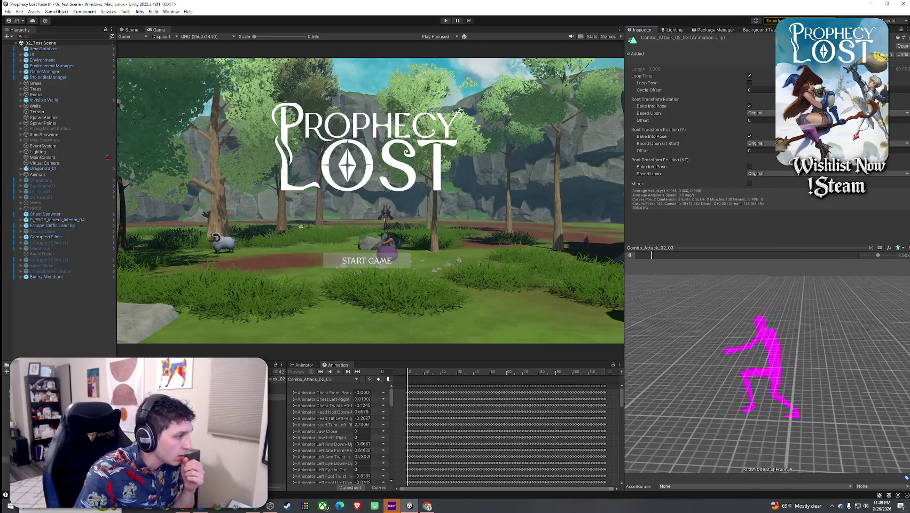
left_click(630, 256)
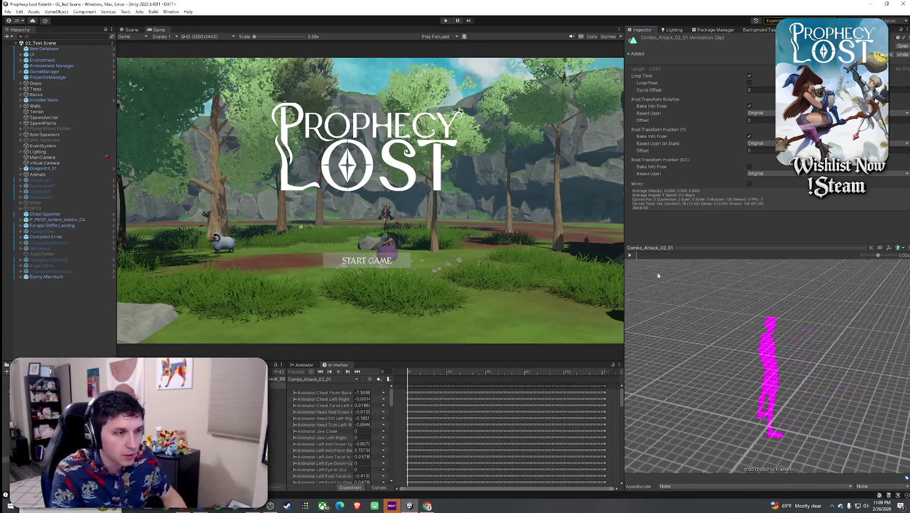
Preview Combo_Attack_02_All from above, then return to the upperBody blend tree graph.
key("Down")
key("Down")
key("Down")
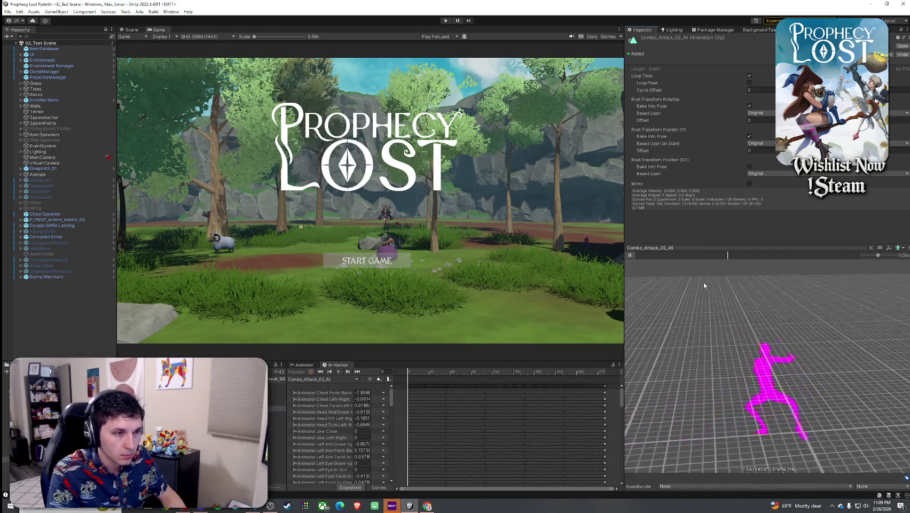
left_click(630, 255)
left_click_drag(642, 266, 747, 308)
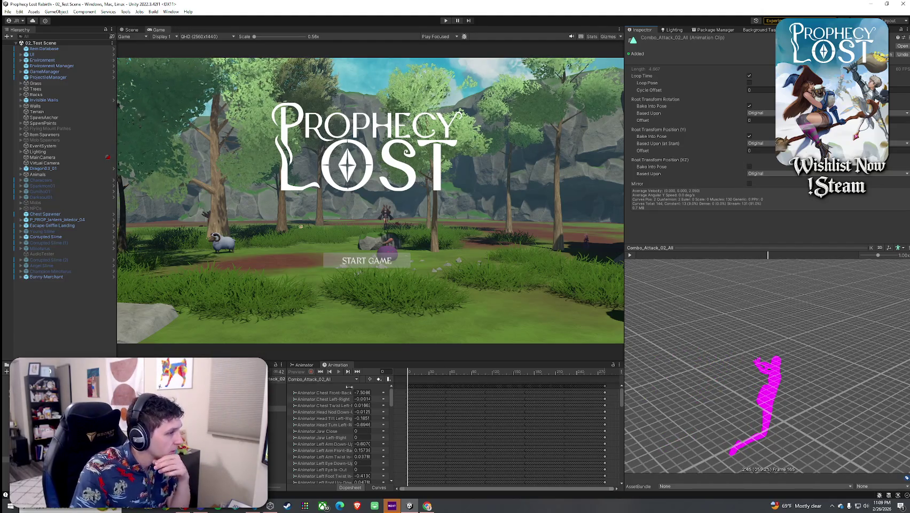
left_click(304, 364)
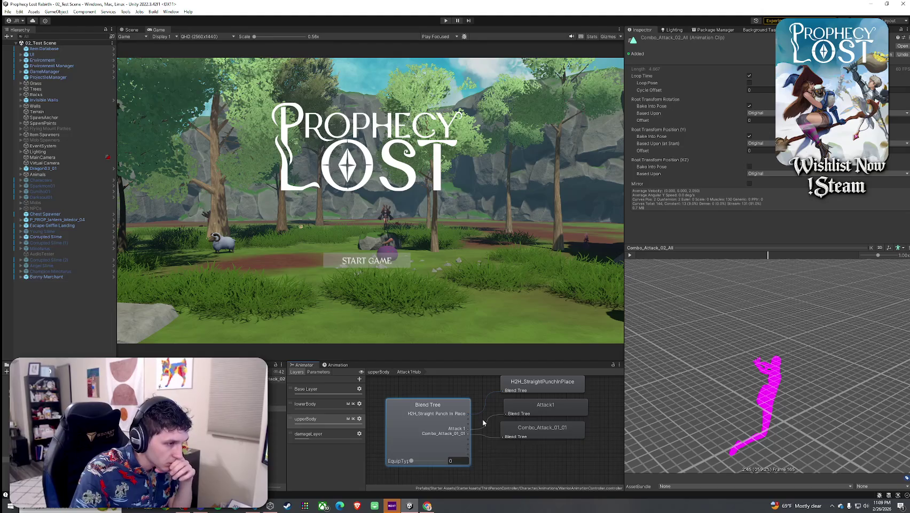
Drop Spear_Combo_Attack_02_01 into the sixth Motion slot of the upperBody Attack1Hub blend tree.
left_click(489, 413)
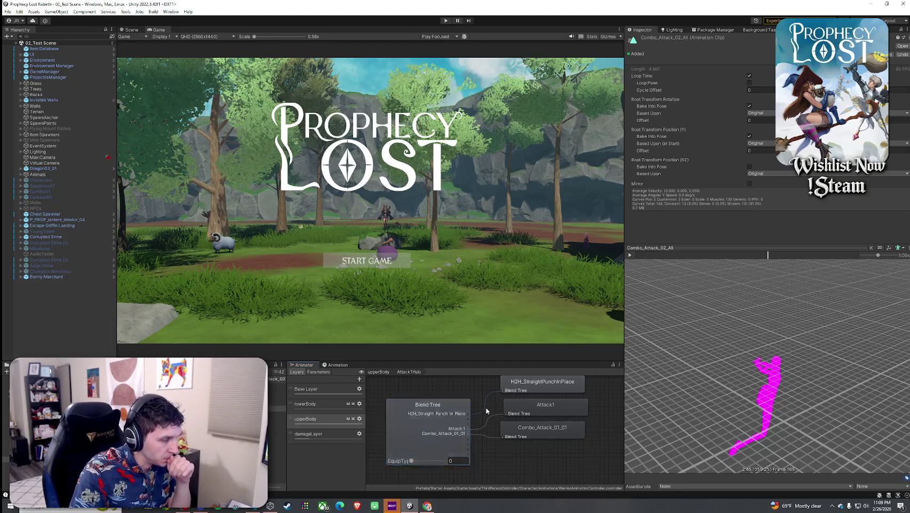
left_click(382, 373)
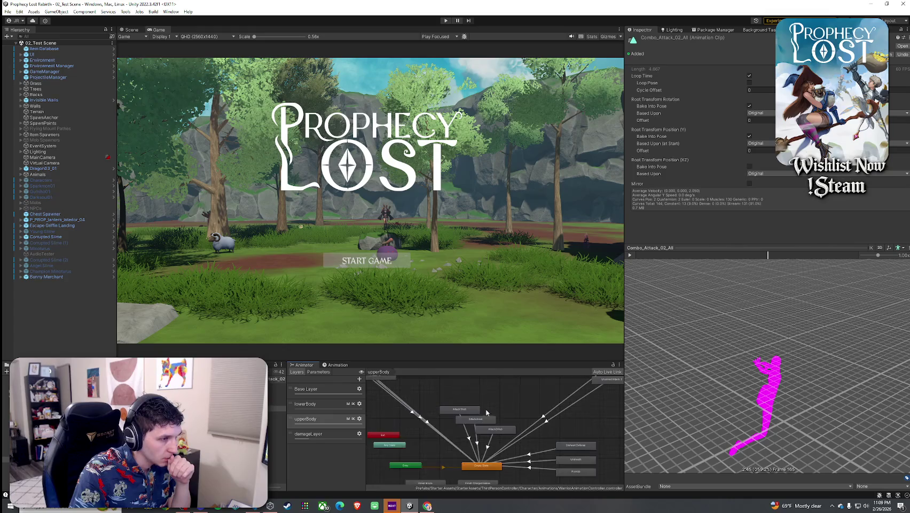
double_click(464, 411)
left_click(446, 419)
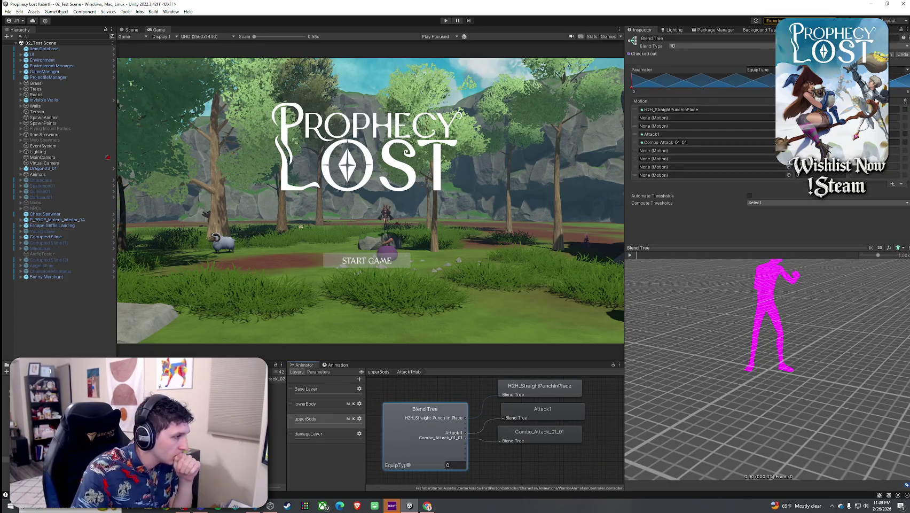
left_click(278, 385)
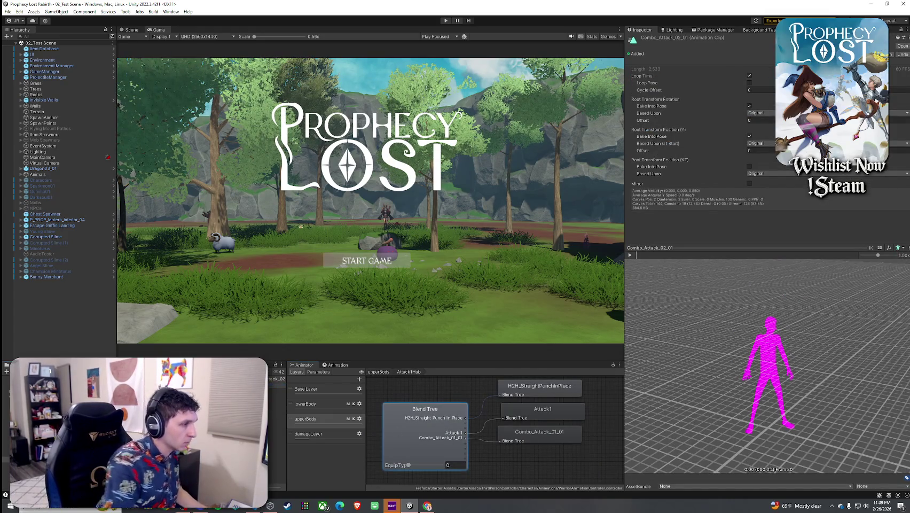
left_click(276, 409)
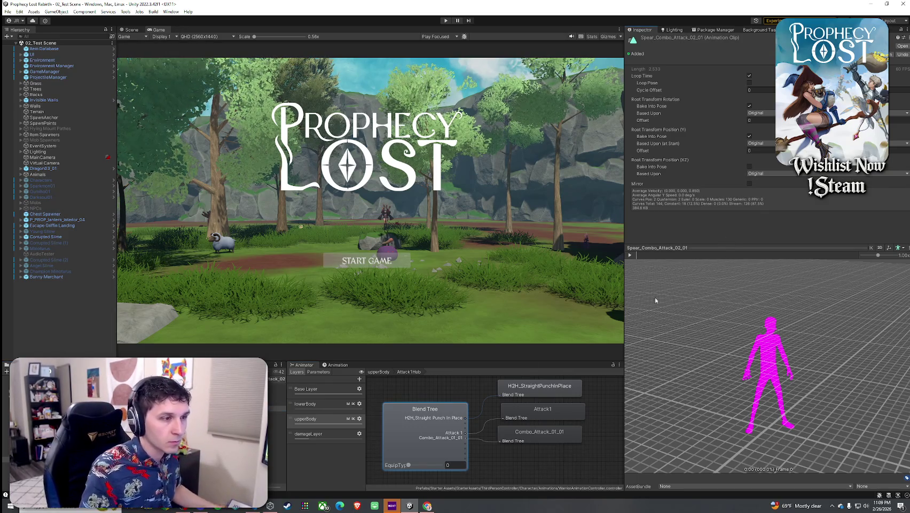
left_click(461, 426)
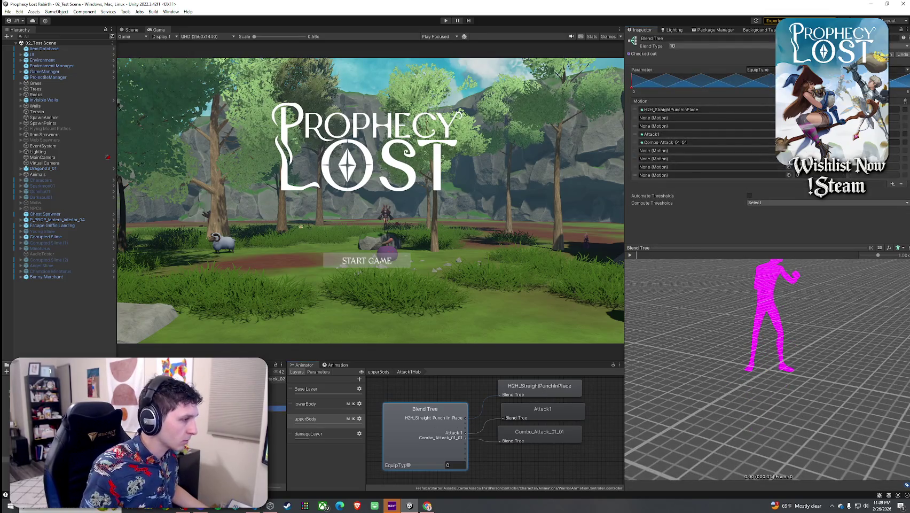
mouse_move(278, 409)
left_mouse_down()
mouse_move(712, 126)
mouse_move(689, 151)
left_mouse_up()
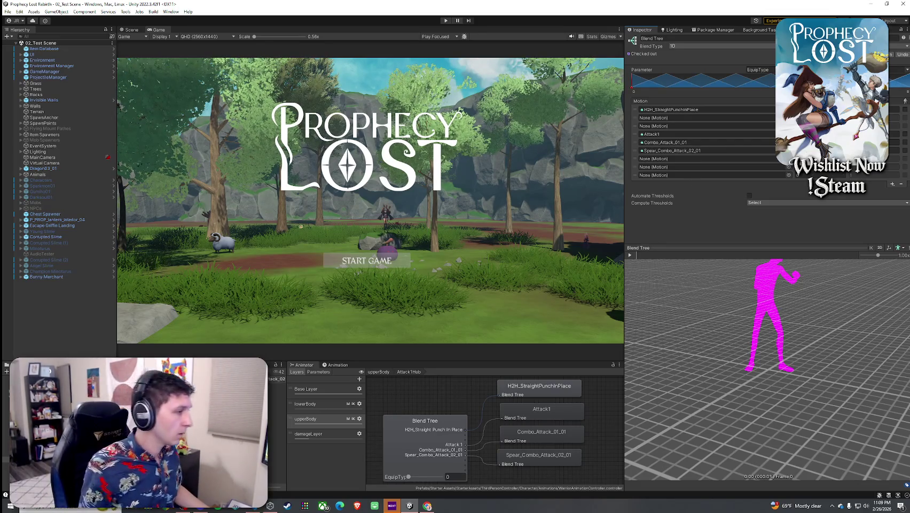
left_click(278, 385)
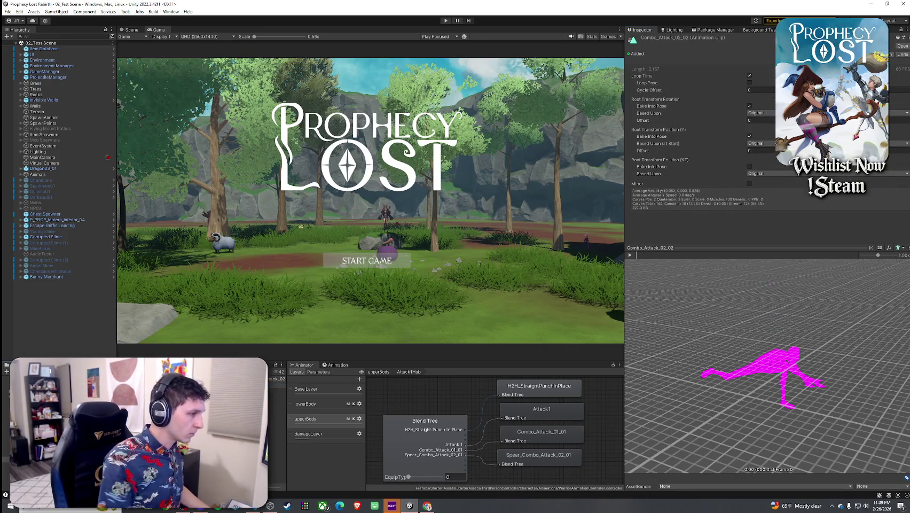
Put Spear_Combo_Attack_02_02 into Attack2Hub's sixth Motion slot, then open Attack3Hub.
left_click(277, 385)
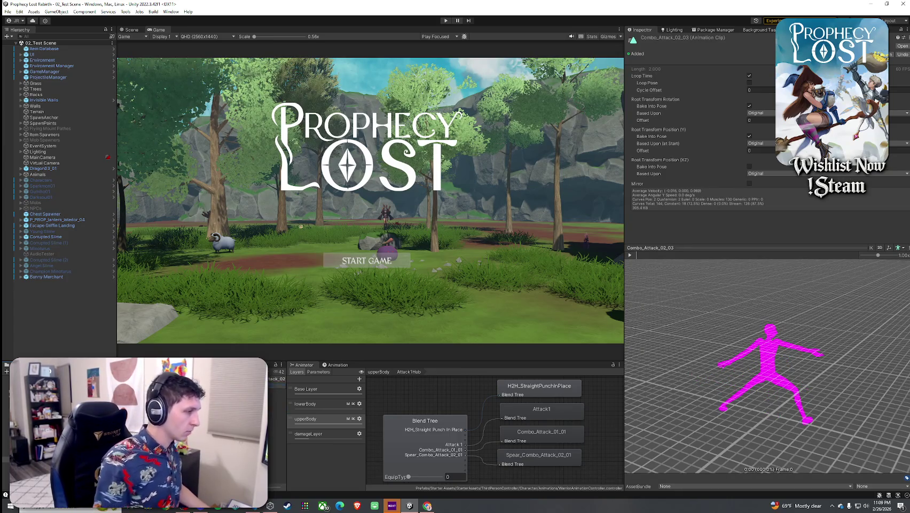
left_click(278, 408)
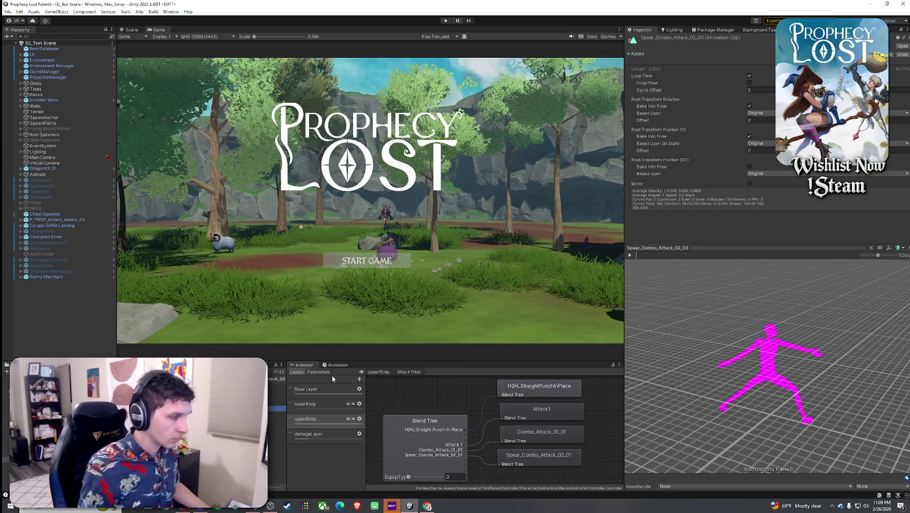
left_click(382, 373)
double_click(478, 424)
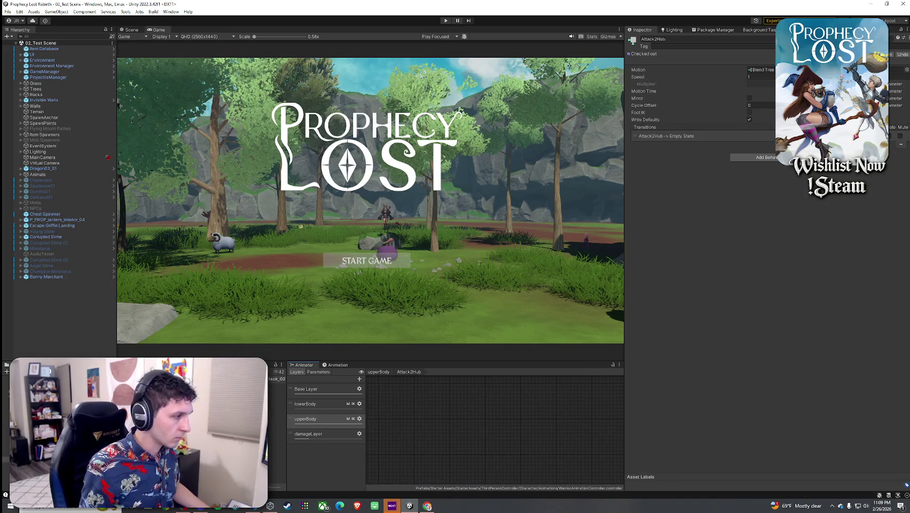
left_click(337, 423)
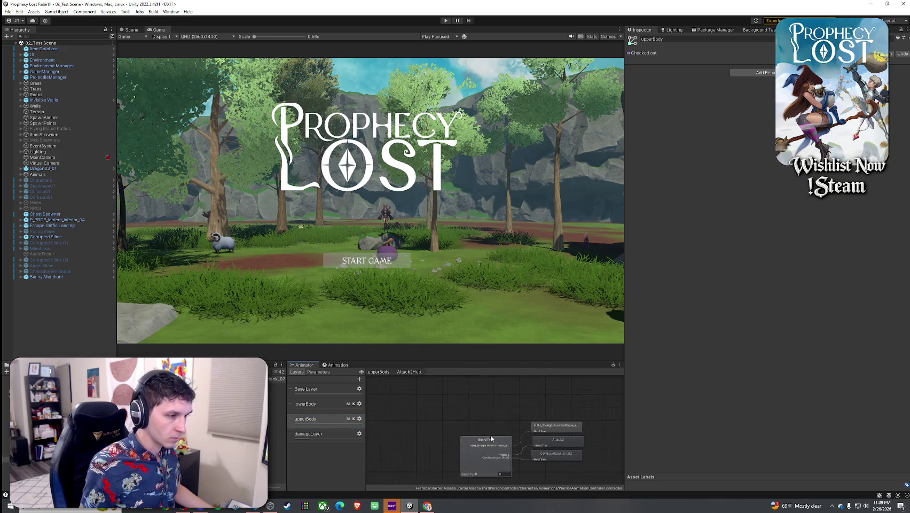
left_click(488, 422)
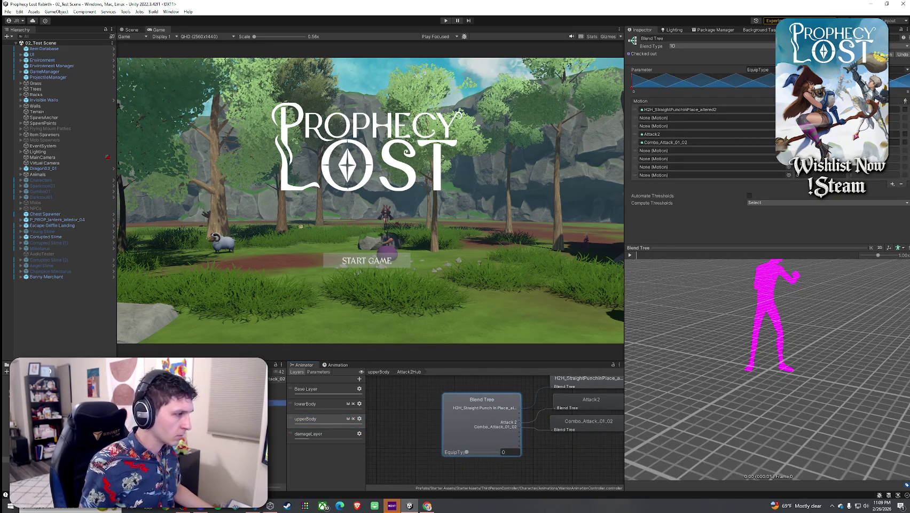
left_click_drag(278, 403, 696, 150)
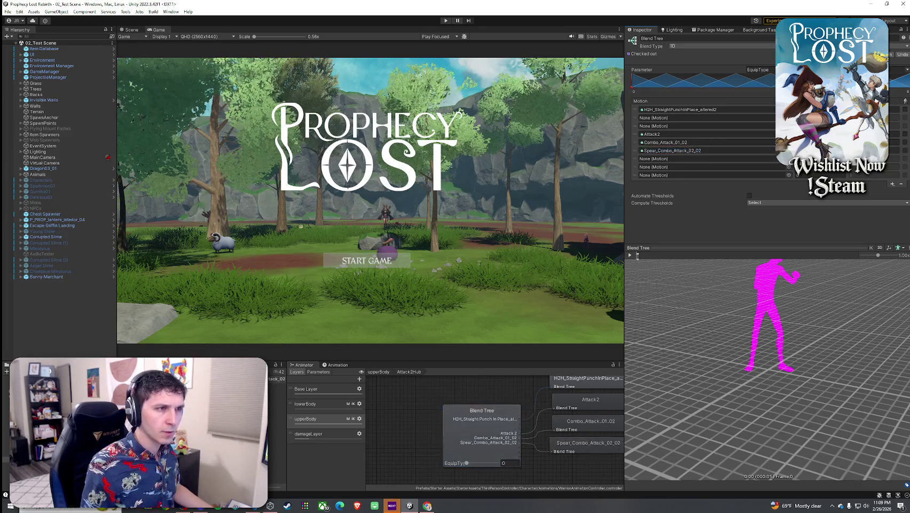
left_click(389, 373)
double_click(497, 429)
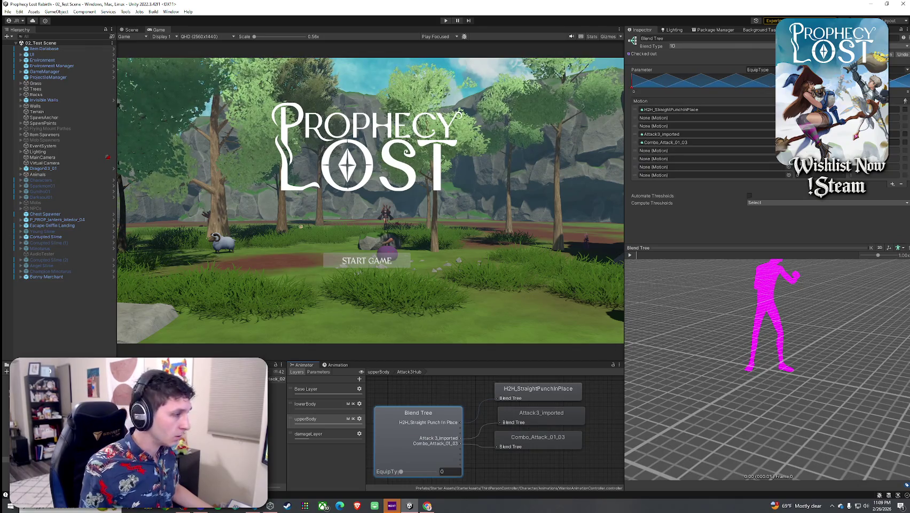
Add Spear_Combo_Attack_02_03 to Attack3Hub's sixth Motion slot and save the project.
left_click_drag(713, 169, 714, 150)
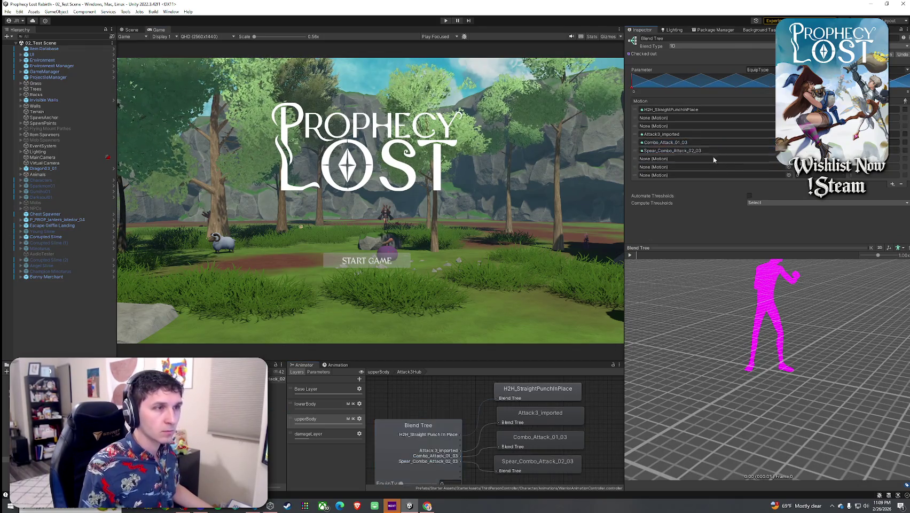
left_click(8, 12)
left_click(22, 47)
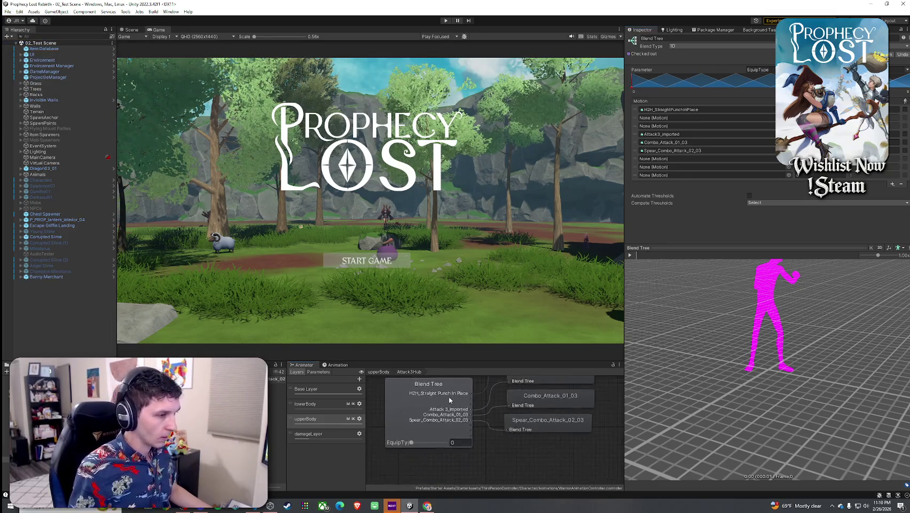
Recentre and select the Attack3Hub blend tree node, then save the project again.
left_click_drag(447, 428, 441, 436)
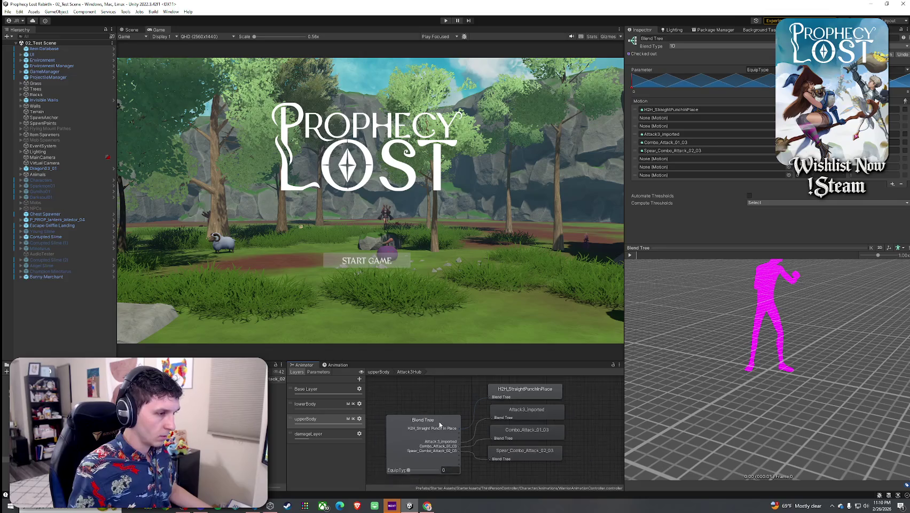
scroll(441, 427, "down", 2)
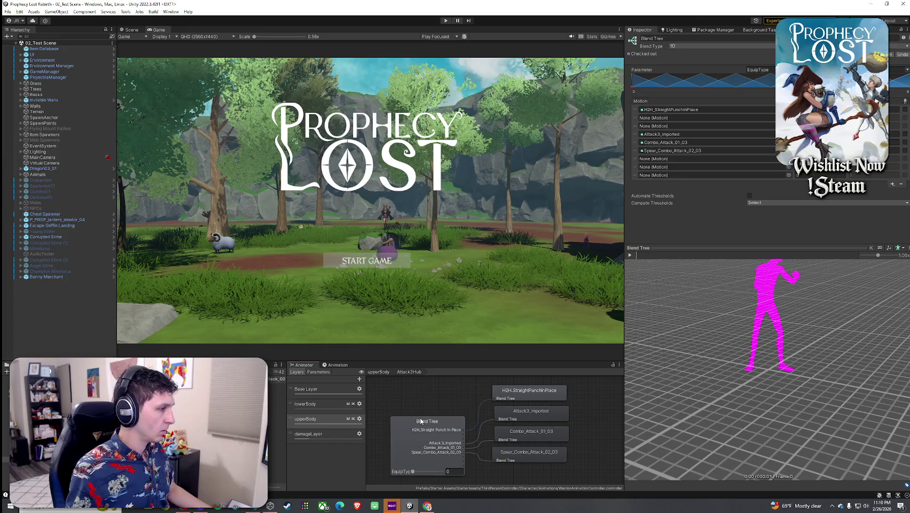
left_click(421, 421)
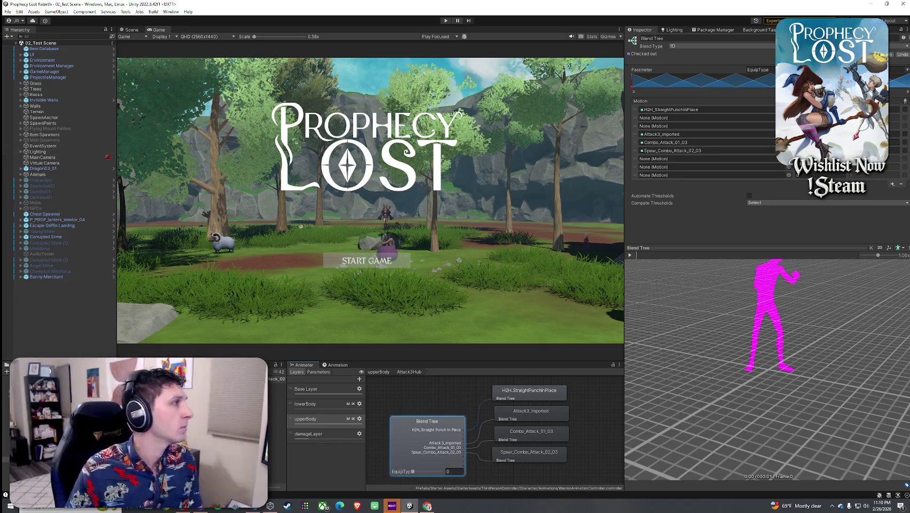
left_click(7, 11)
left_click(19, 47)
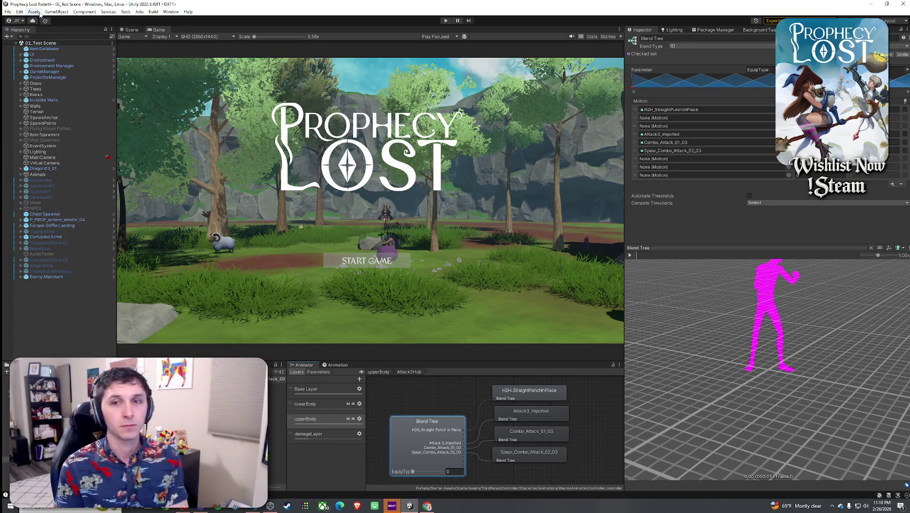
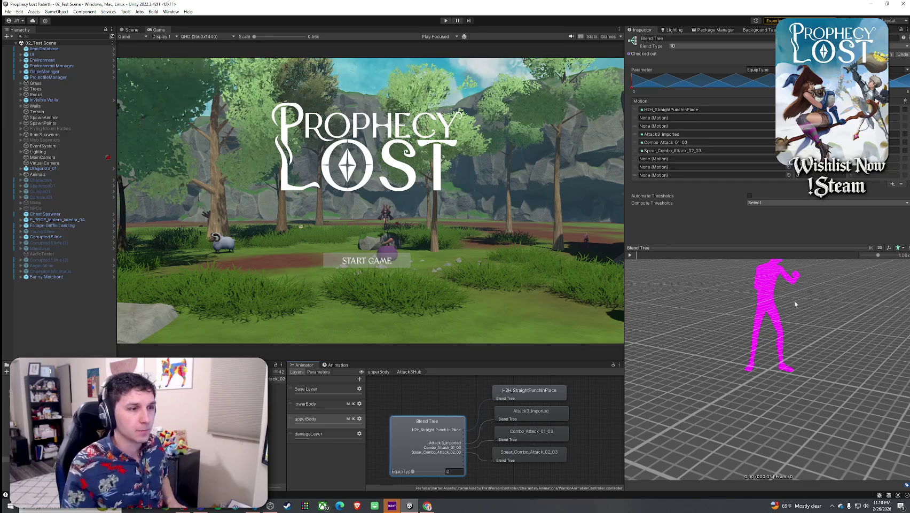
Add Spear_Combo_Attack_02_01 as the sixth motion of the Attack1Hub blend tree.
left_click_drag(769, 304, 790, 332)
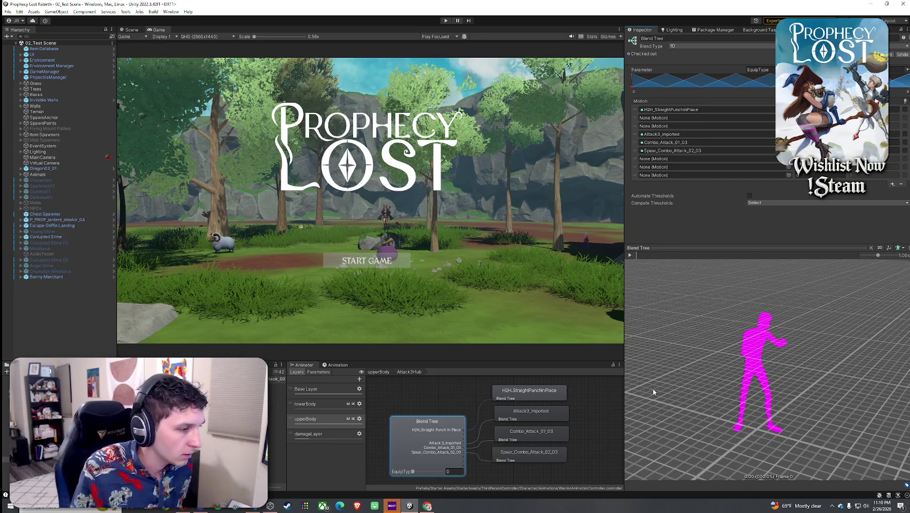
left_click(378, 371)
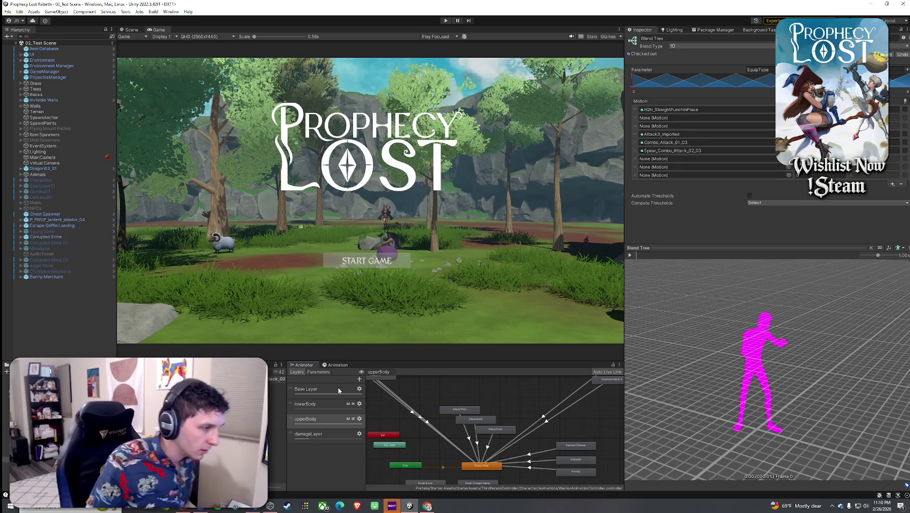
left_click(315, 388)
scroll(493, 422, "up", 3)
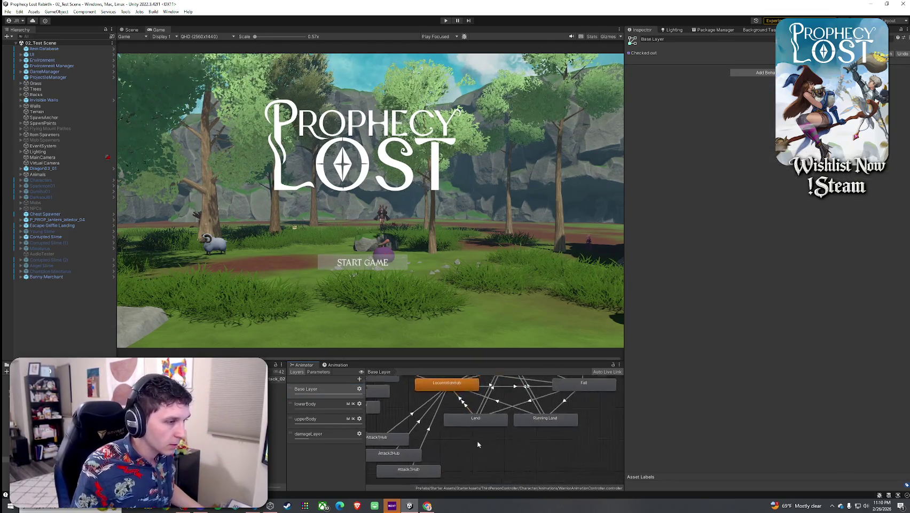
left_click(426, 407)
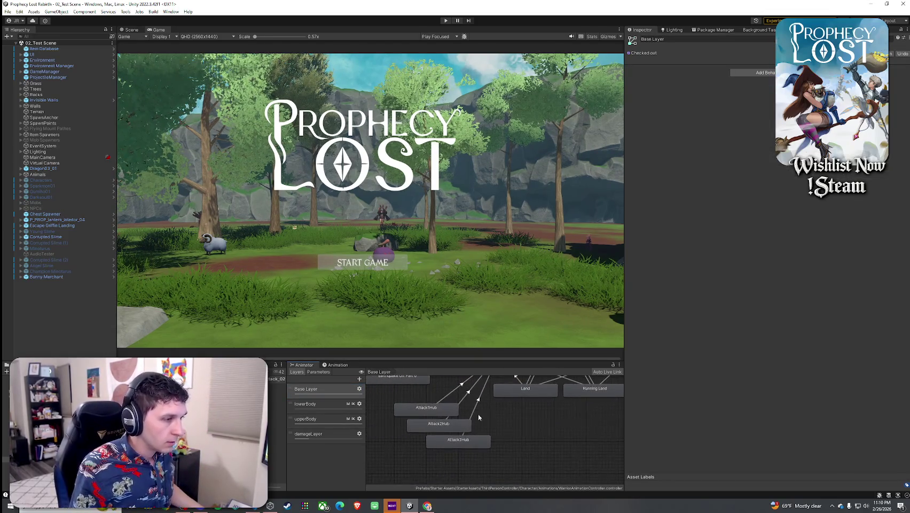
double_click(435, 409)
left_click_drag(277, 398, 695, 150)
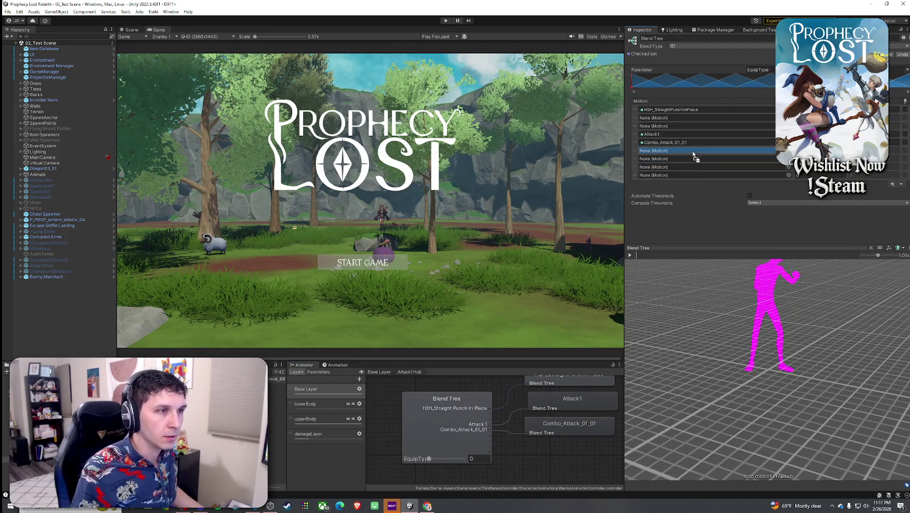
Add Spear_Combo_Attack_02_02 and 02_03 as sixth motions of the Attack2Hub and Attack3Hub blend trees.
left_click(379, 371)
double_click(443, 433)
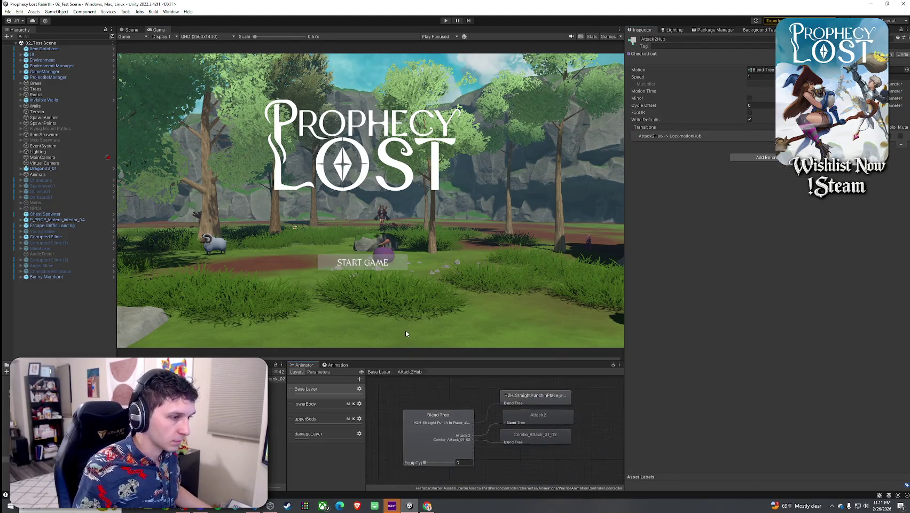
left_click(439, 409)
left_click_drag(278, 404, 695, 150)
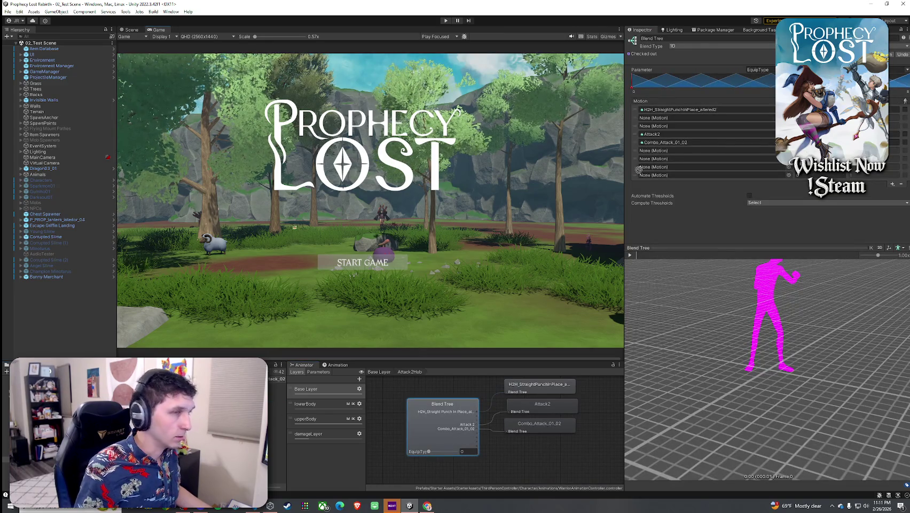
left_click(379, 371)
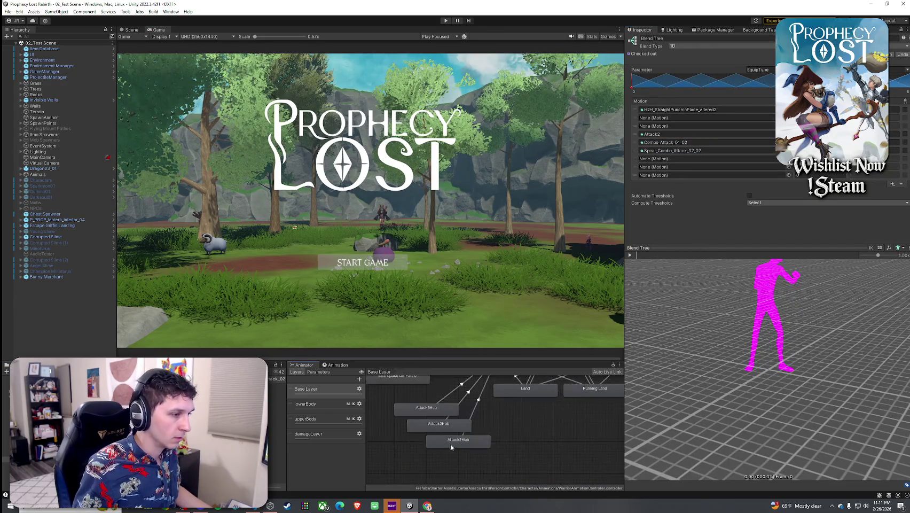
double_click(452, 443)
left_click(447, 398)
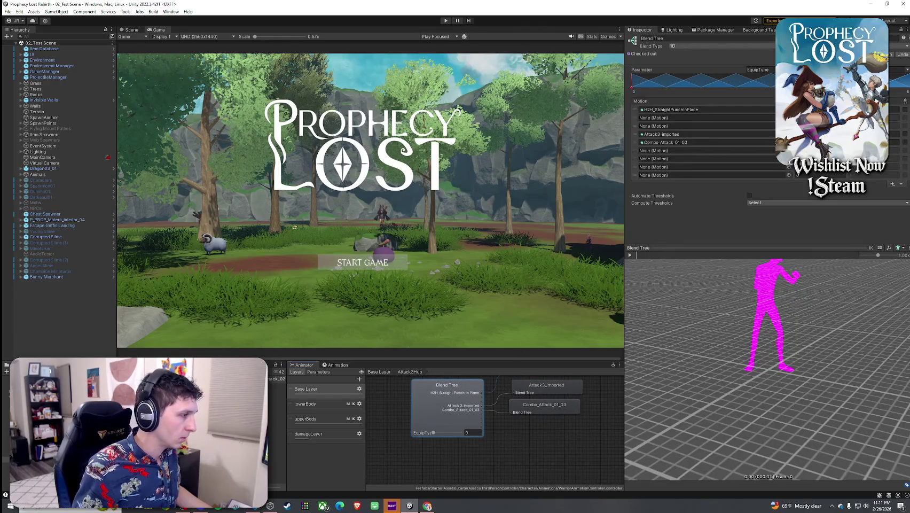
mouse_move(370, 357)
left_mouse_down()
mouse_move(748, 152)
mouse_move(720, 151)
left_mouse_up()
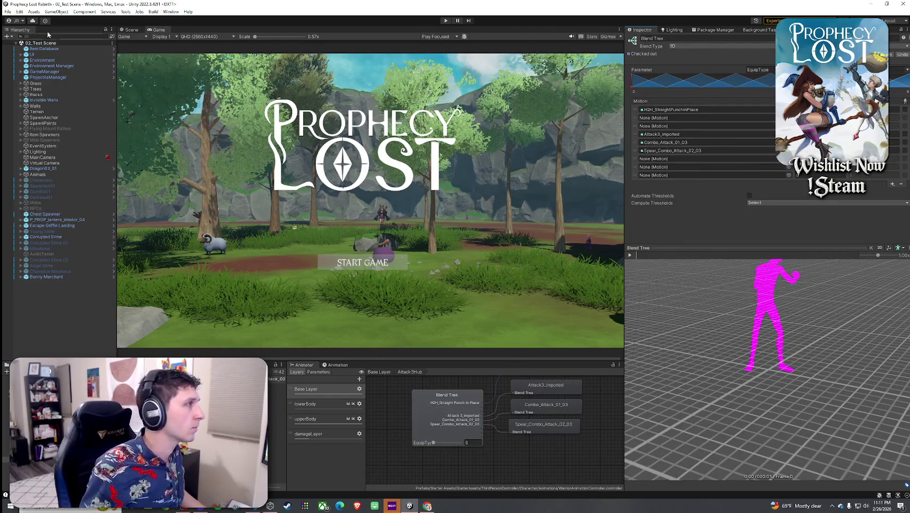
left_click(8, 12)
key("Escape")
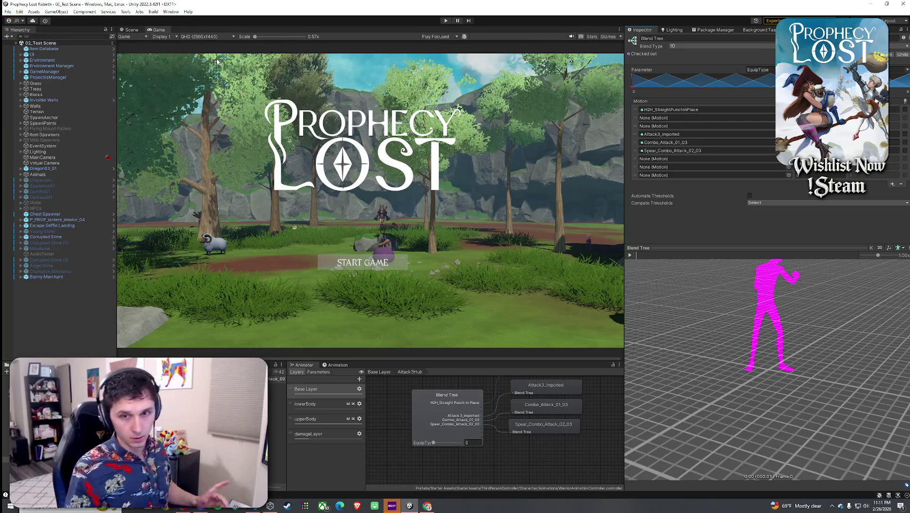
Return to the Base Layer graph and select an asset among the project files.
left_click(379, 371)
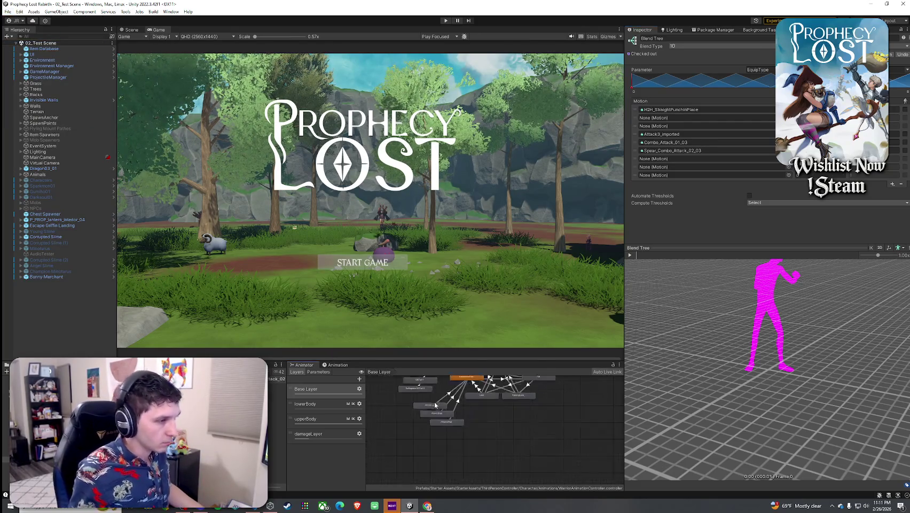
left_click_drag(434, 404, 447, 445)
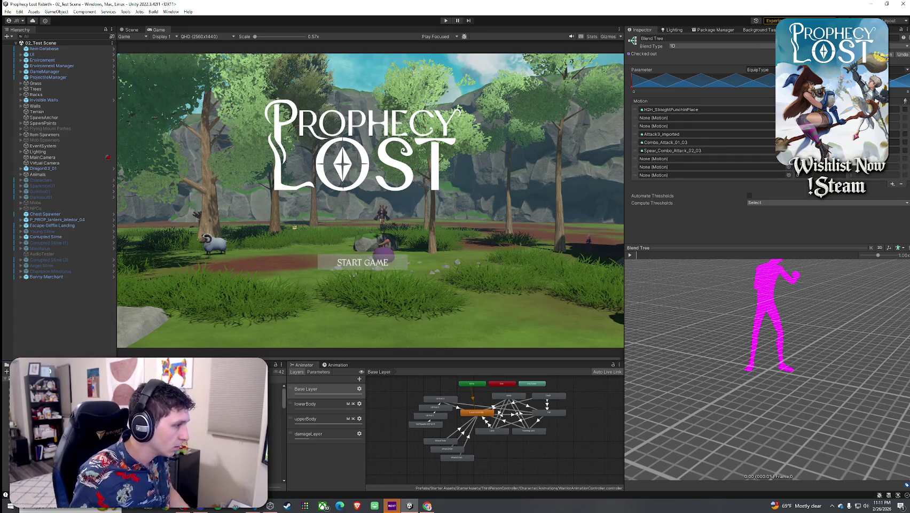
scroll(144, 422, "down", 3)
scroll(144, 422, "down", 5)
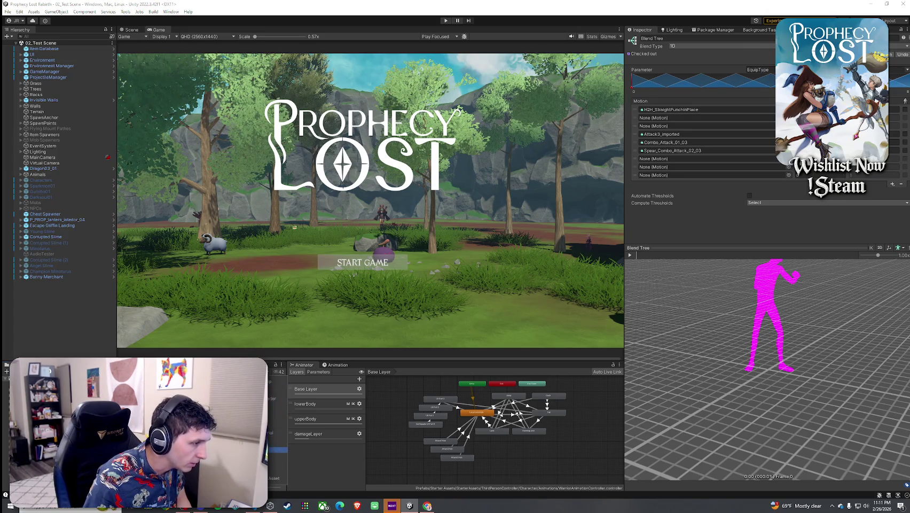
left_click(278, 385)
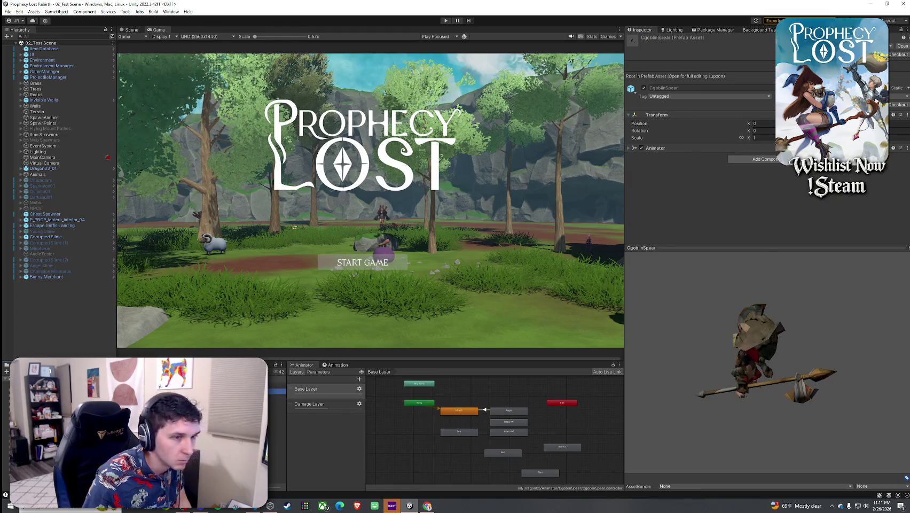
Preview the SM_spear_01 and halberd prefabs, then open SM_spear_01 in Prefab Mode.
key("Down")
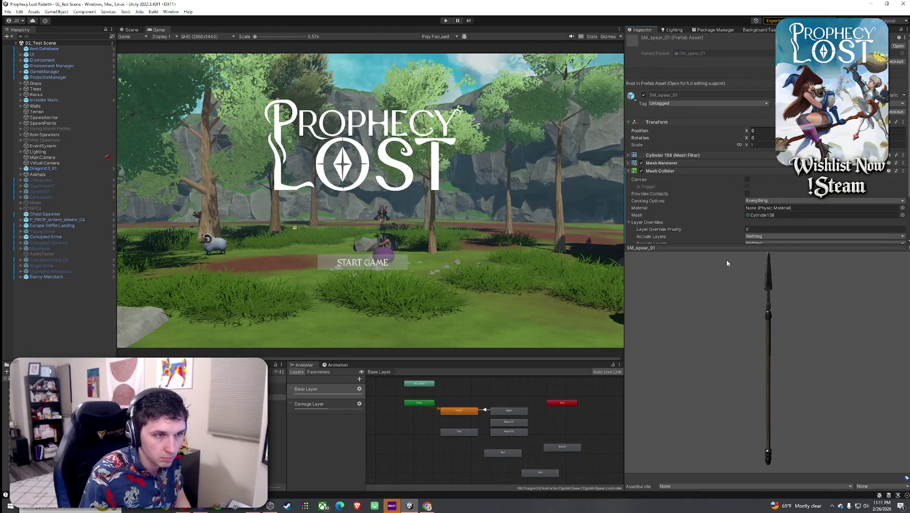
key("Down")
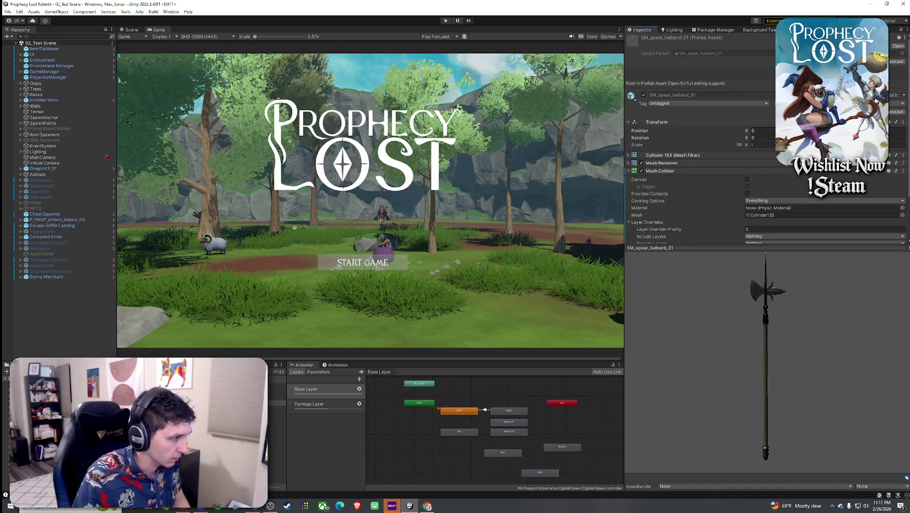
left_click(278, 409)
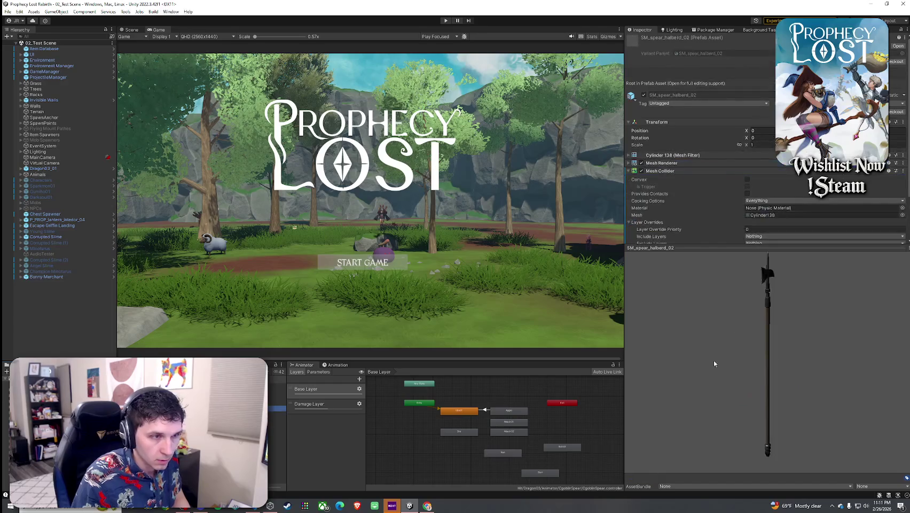
mouse_move(715, 360)
left_mouse_down()
mouse_move(864, 332)
mouse_move(625, 358)
left_mouse_up()
left_click(278, 397)
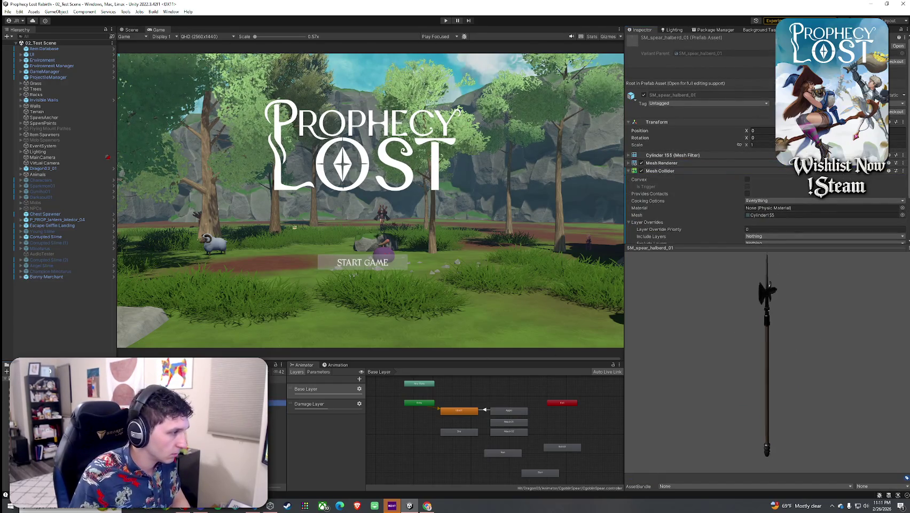
double_click(278, 397)
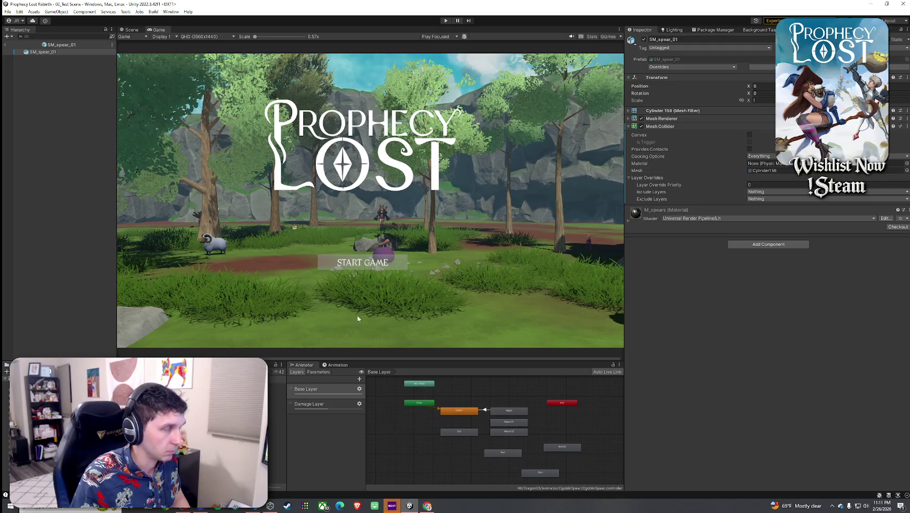
Switch the M_spears material's shader to Toony Colors Pro 2 > Hybrid Shader 2.
left_click(131, 30)
mouse_move(244, 145)
left_mouse_down()
mouse_move(449, 195)
mouse_move(453, 205)
mouse_move(381, 196)
mouse_move(455, 200)
left_mouse_up()
left_click(732, 219)
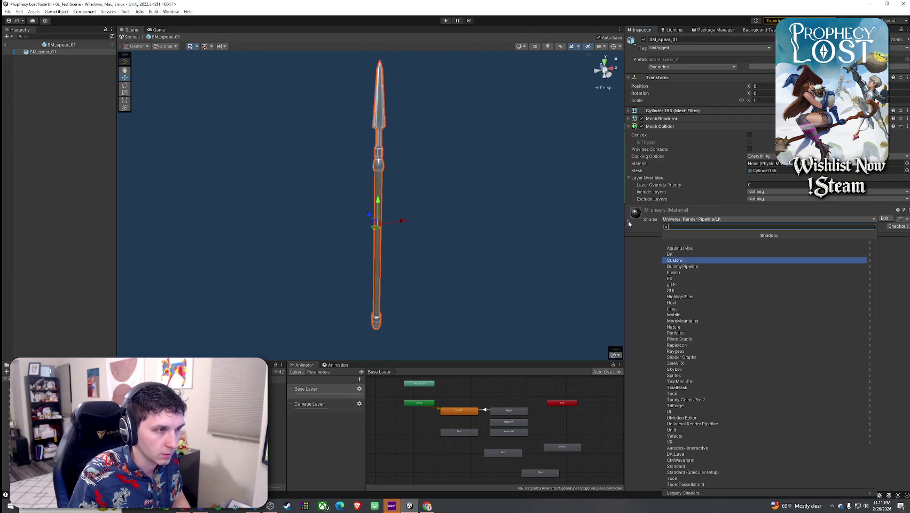
key("Escape")
left_click(645, 254)
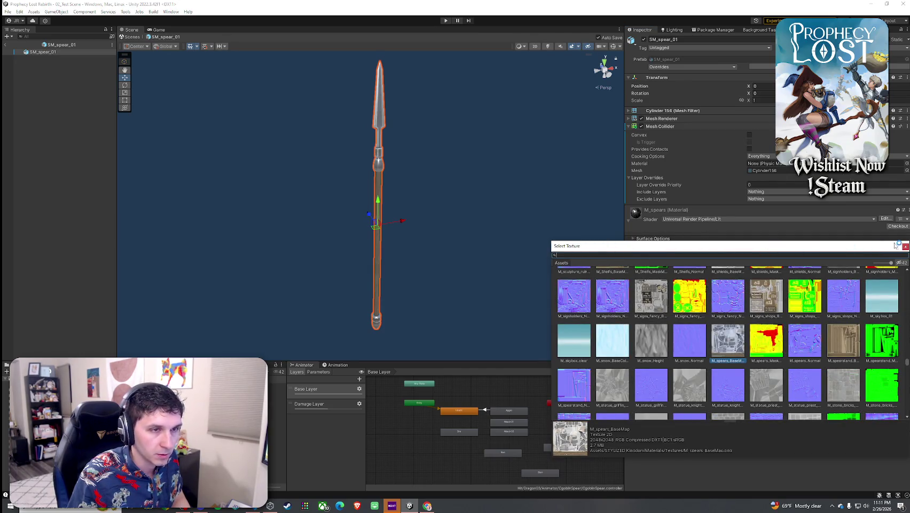
left_click(905, 247)
left_click(698, 219)
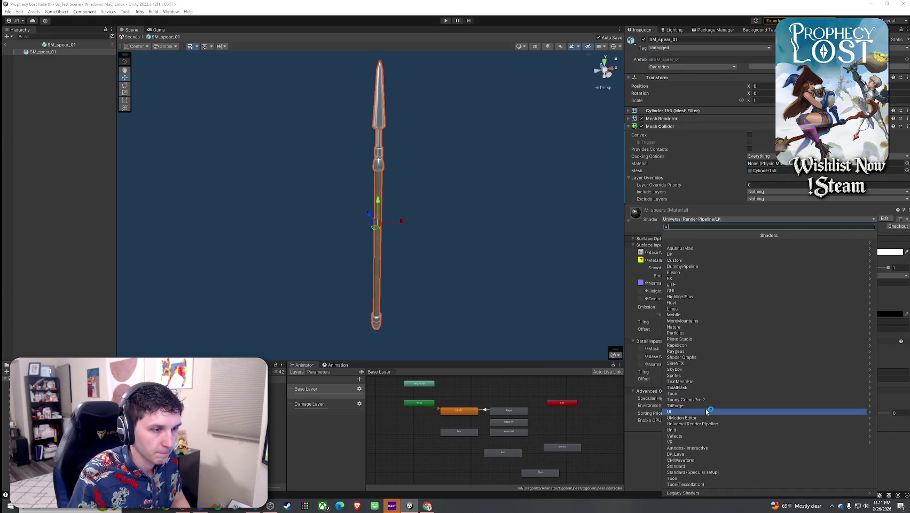
mouse_move(703, 395)
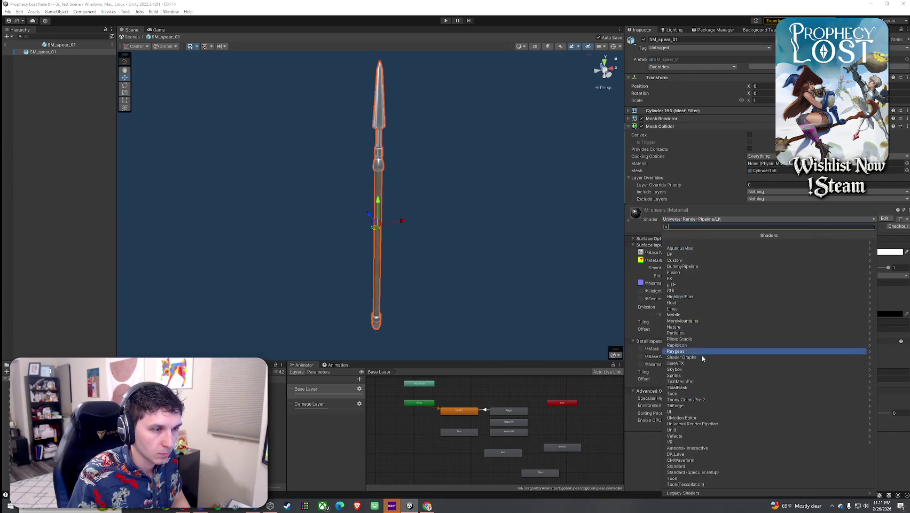
left_click(710, 398)
left_click(687, 243)
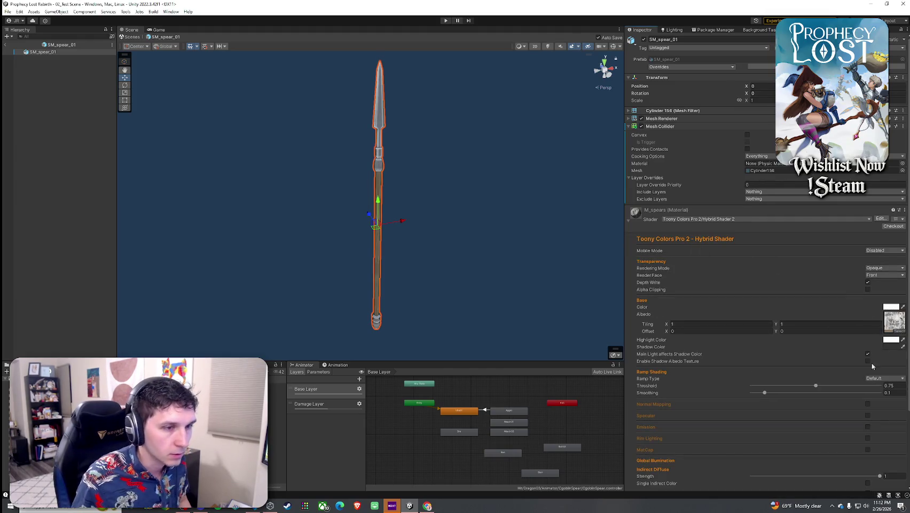
Set the material's smoothing to 0.805 and turn on Normal Mapping.
left_click_drag(852, 393, 856, 394)
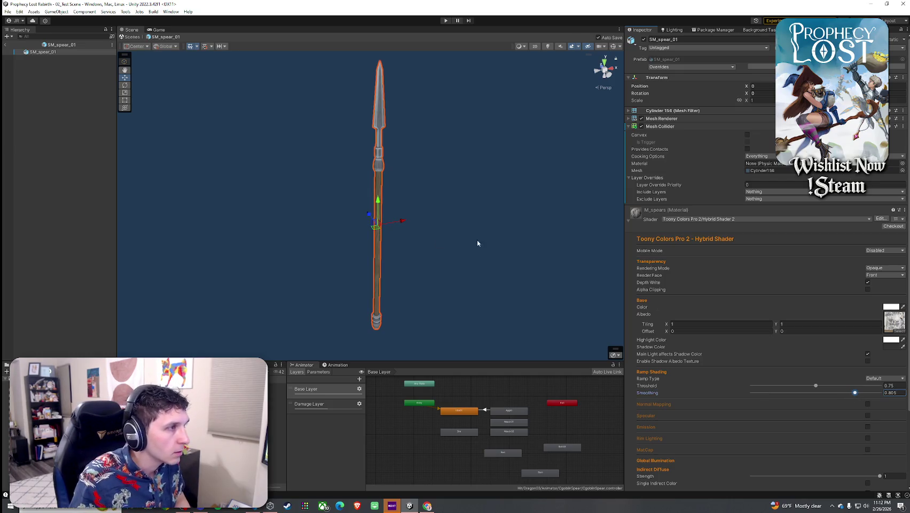
scroll(814, 331, "down", 3)
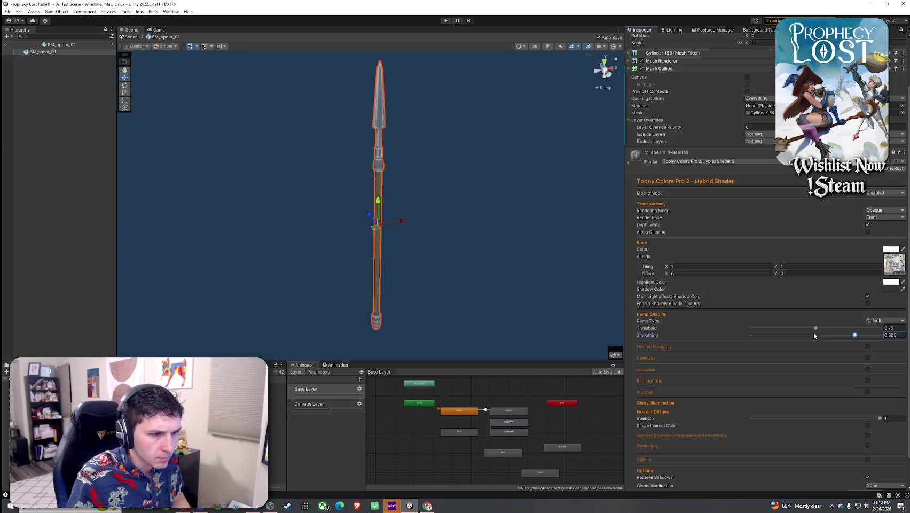
left_click(868, 346)
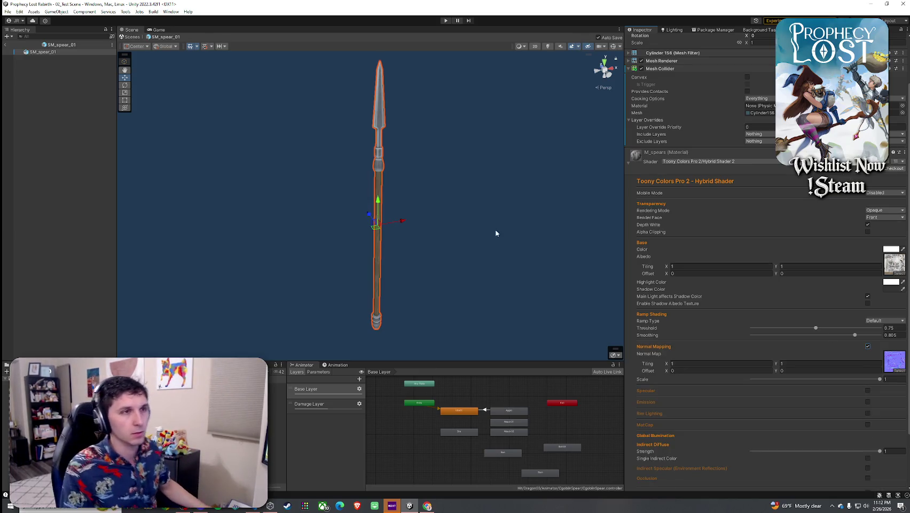
scroll(653, 261, "up", 3)
left_click(629, 220)
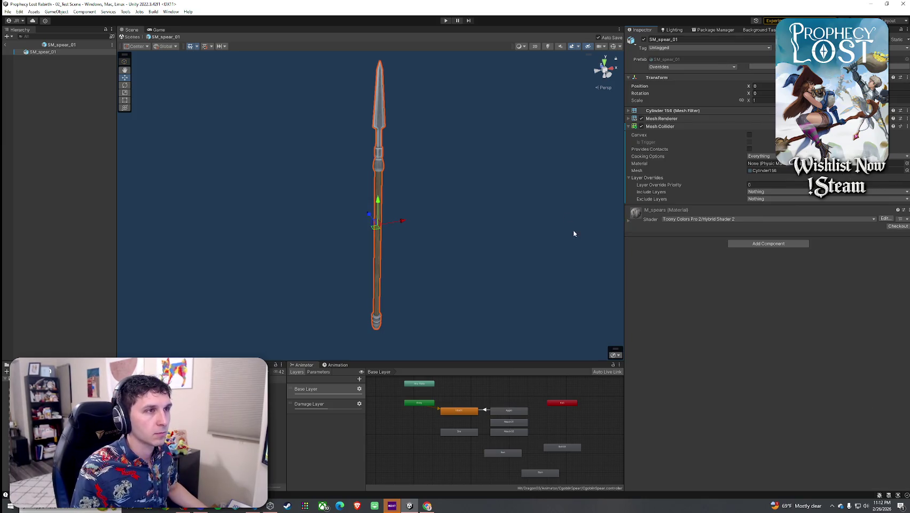
left_click(43, 53)
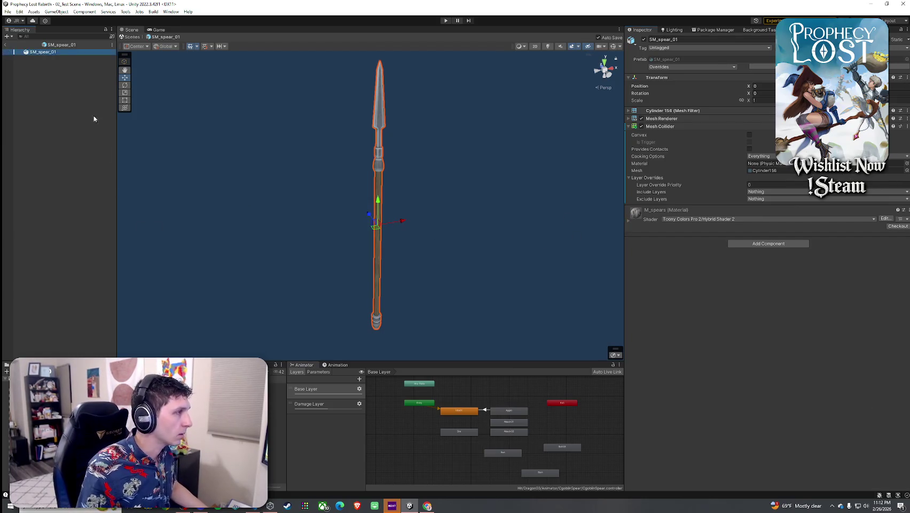
Locate SM_spear_01's source model with Prefab > Select Asset in Unorganized Prefabs and show its import settings.
right_click(62, 52)
mouse_move(102, 141)
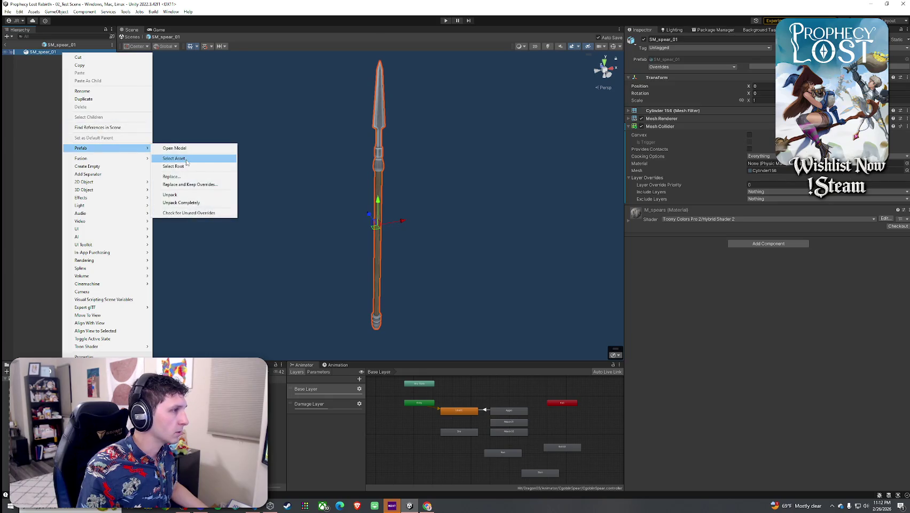
left_click(182, 158)
left_click(277, 398)
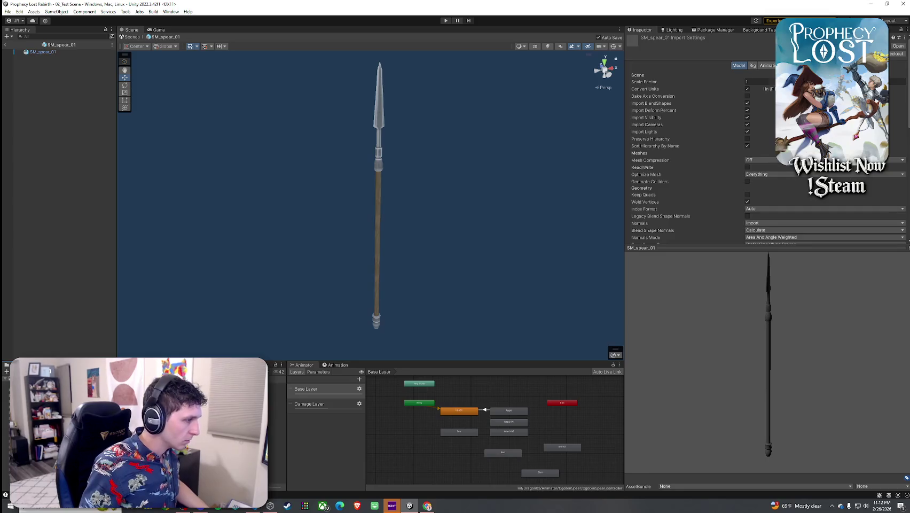
key("Up")
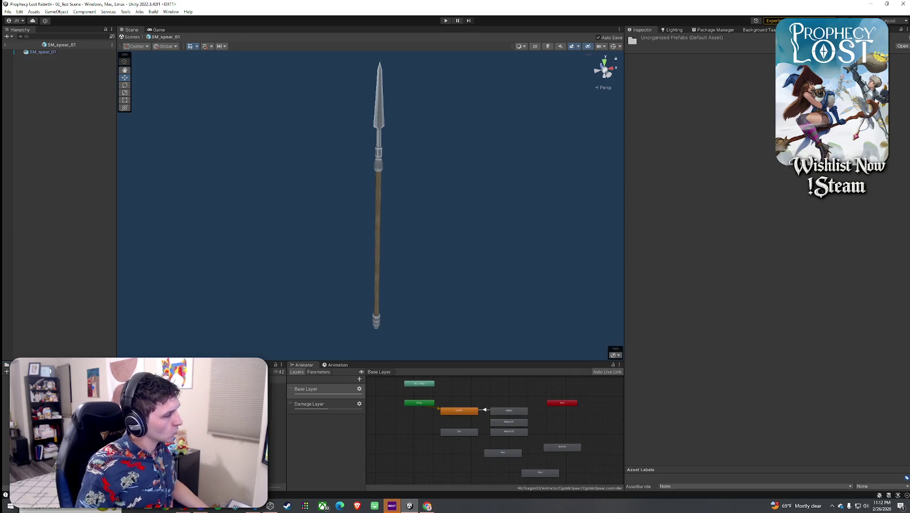
left_click_drag(161, 362, 160, 295)
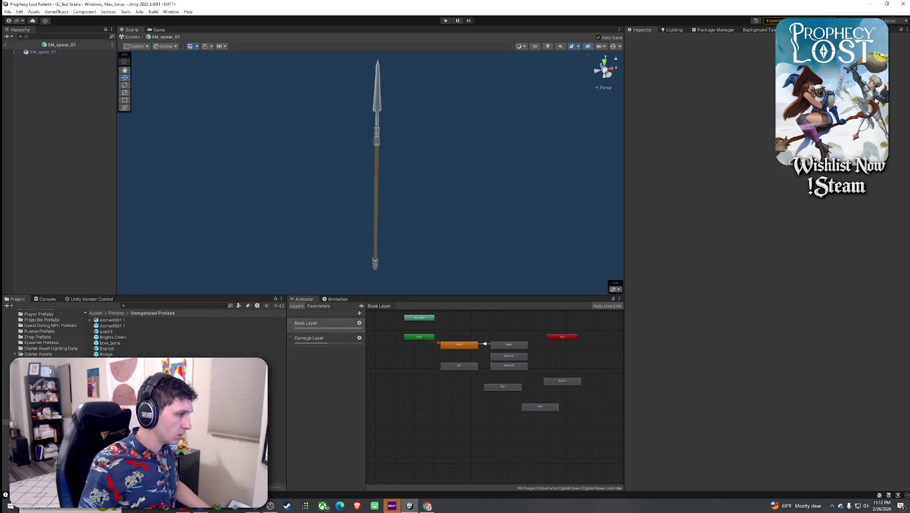
left_click(277, 405)
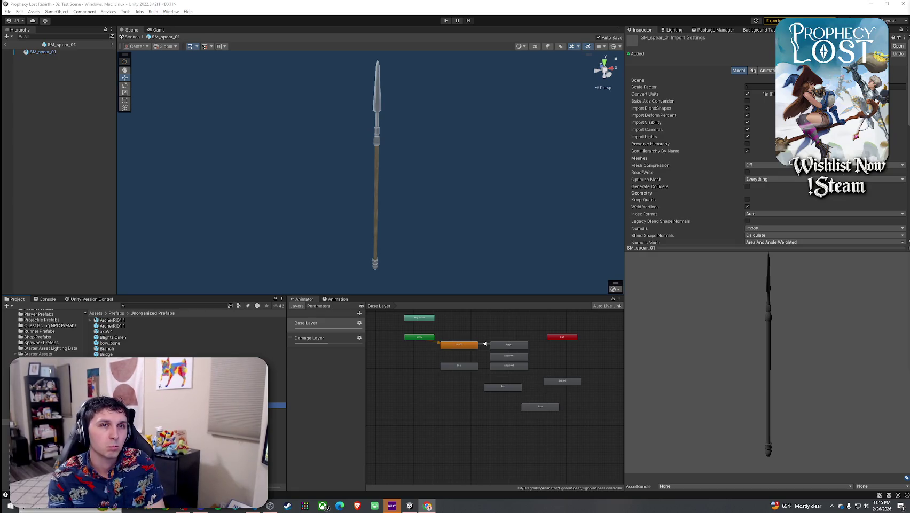
mouse_move(463, 137)
left_mouse_down()
mouse_move(360, 137)
mouse_move(331, 118)
mouse_move(330, 128)
mouse_move(385, 122)
left_mouse_up()
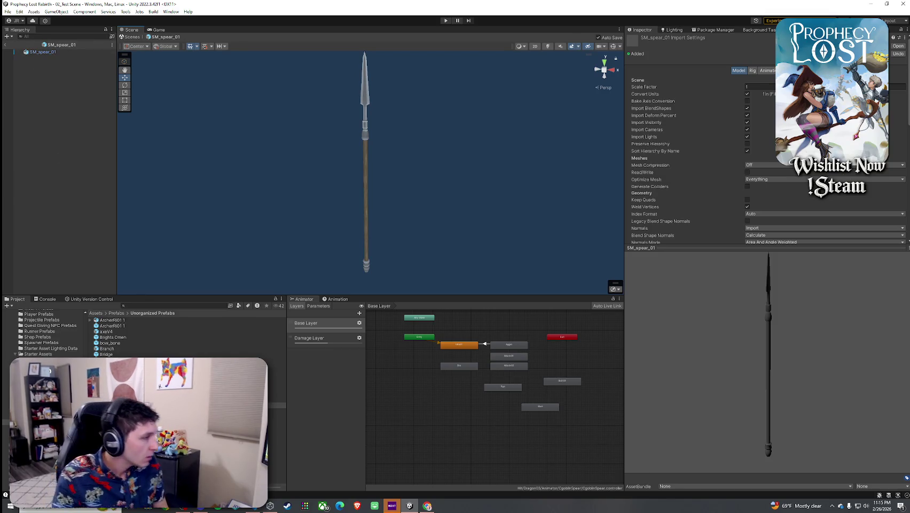
Exit Prefab Mode back to the 02_Test Scene and bring up Windows search.
left_click(5, 44)
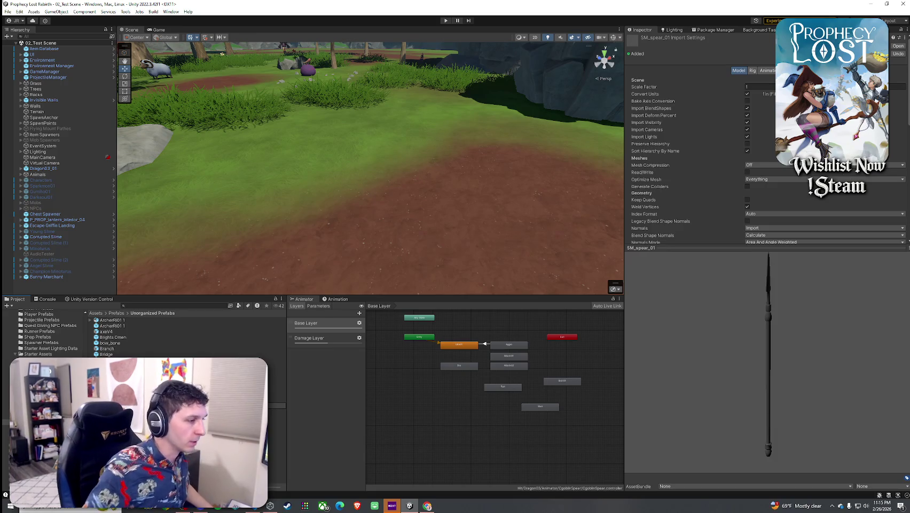
key("super+s")
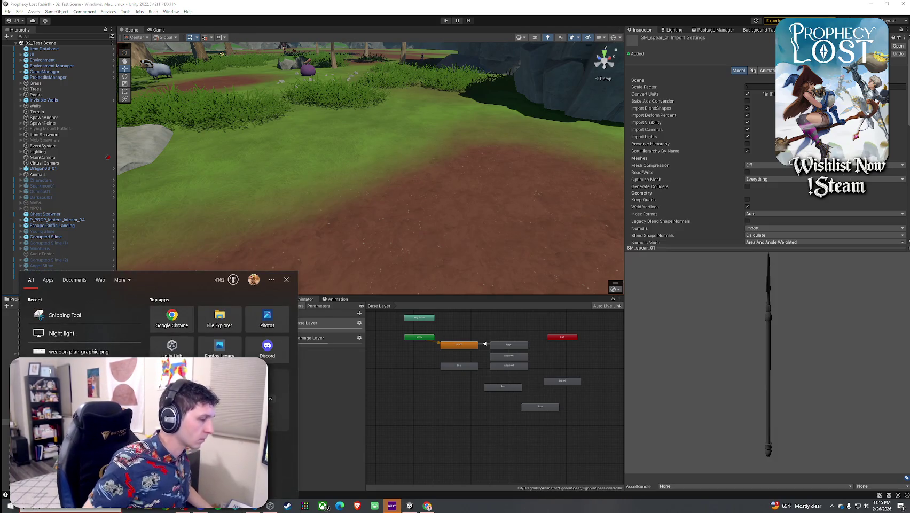
Search for 'weapon plan', view weapon plan graphic.png in Photos, then close it.
type("weapon plan")
key("Return")
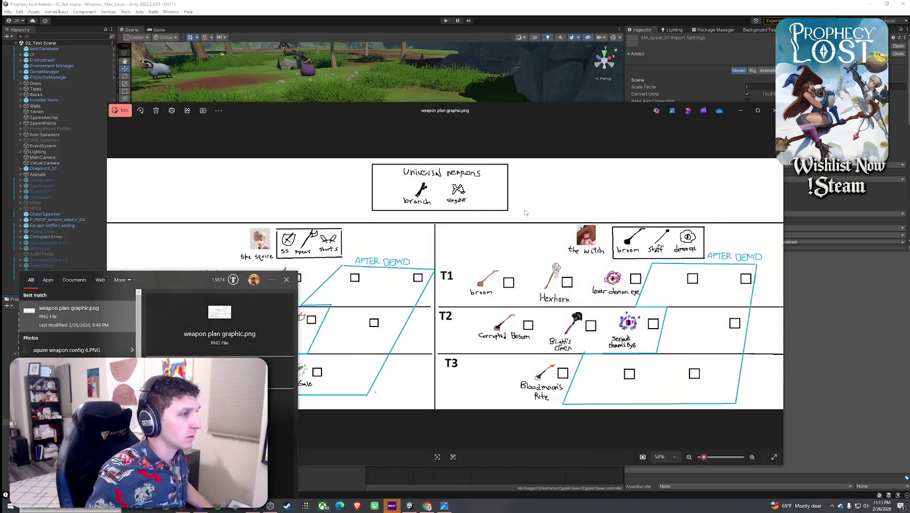
left_click_drag(507, 109, 522, 98)
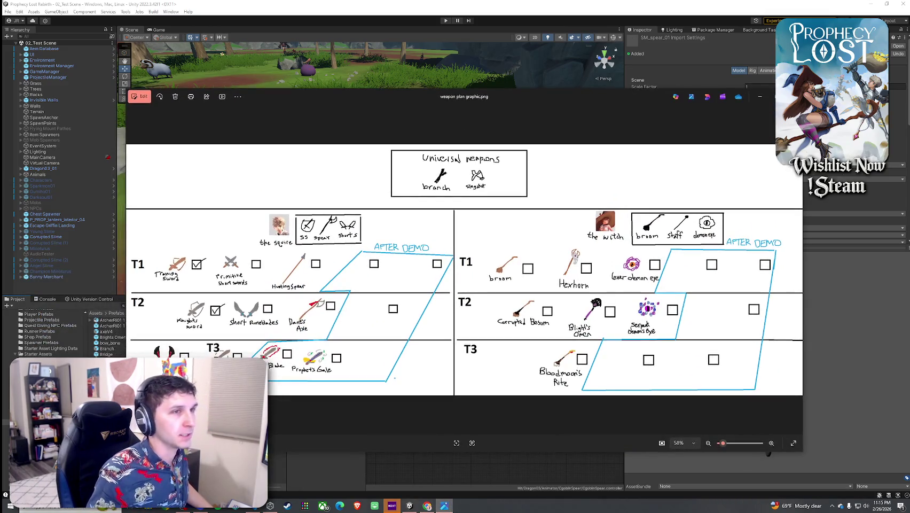
left_click(789, 98)
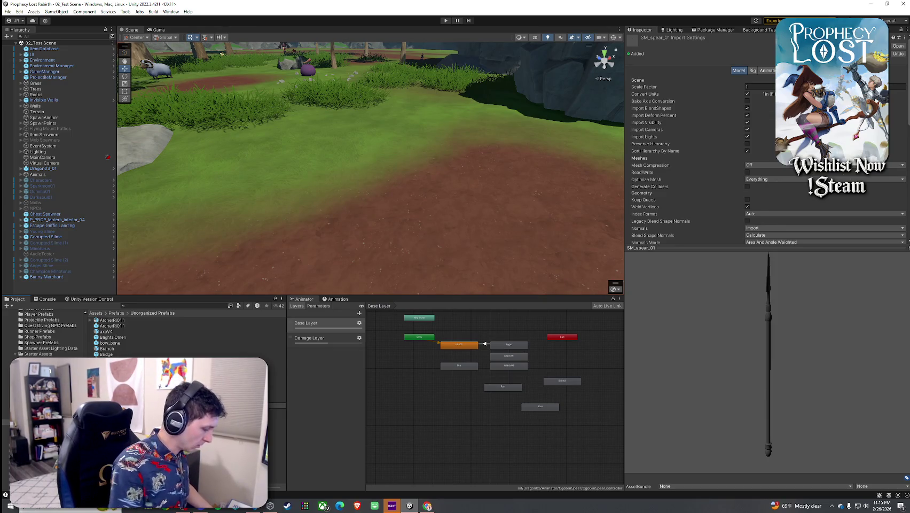
left_click(276, 383)
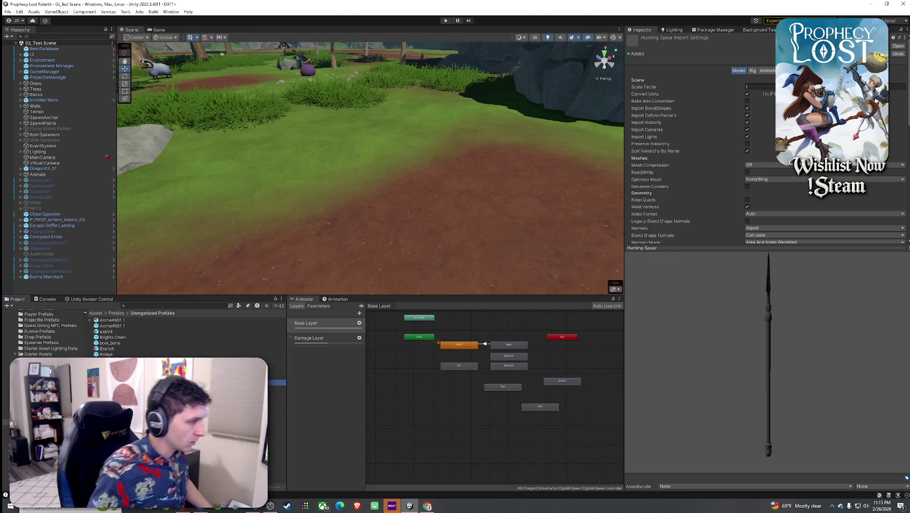
double_click(277, 383)
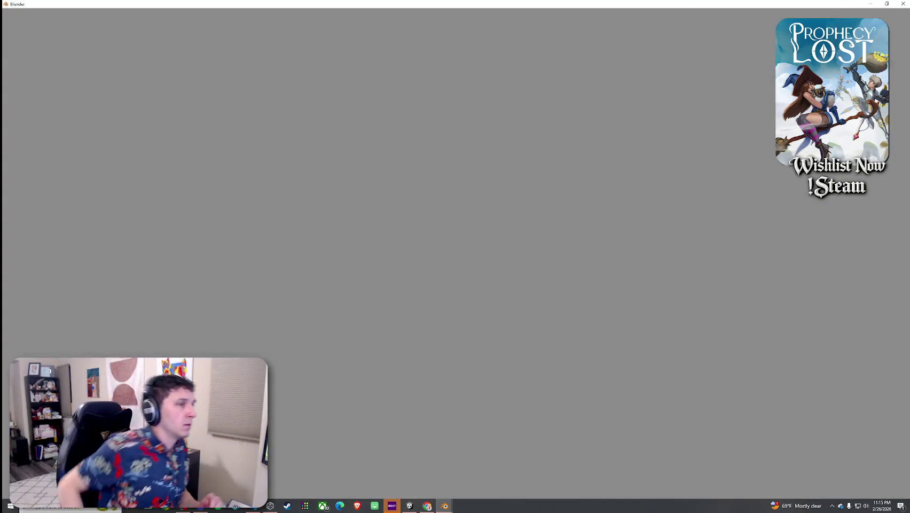
left_click(903, 4)
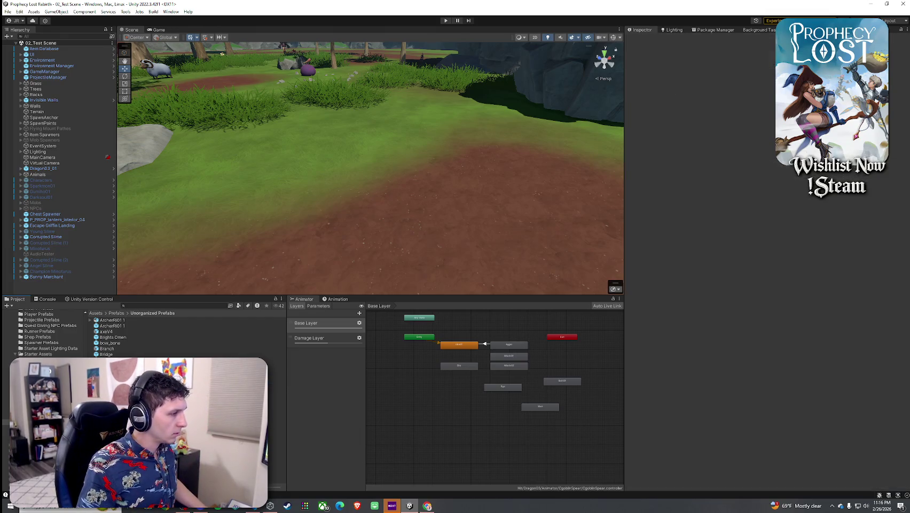
Search the Project for SM_spear_01 and open the Unorganized Prefabs folder.
left_click(277, 405)
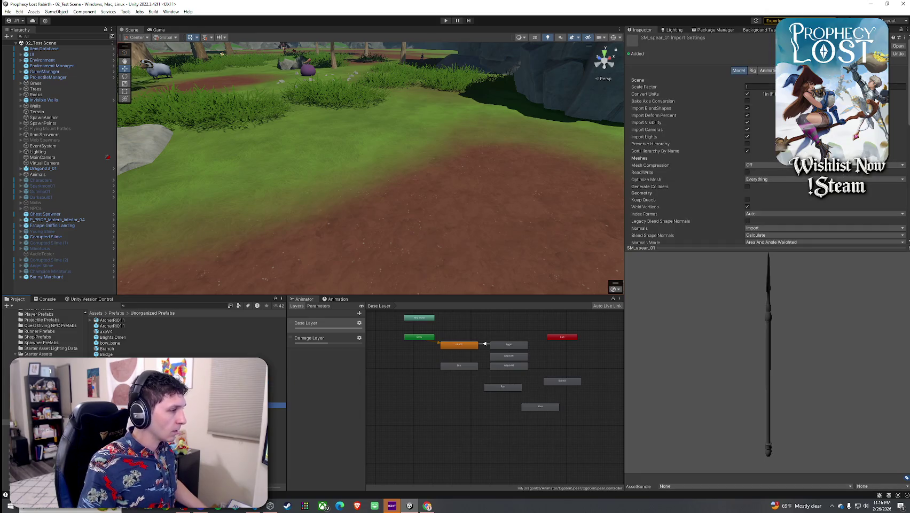
right_click(119, 405)
left_click(158, 345)
left_click(163, 306)
type("SM_")
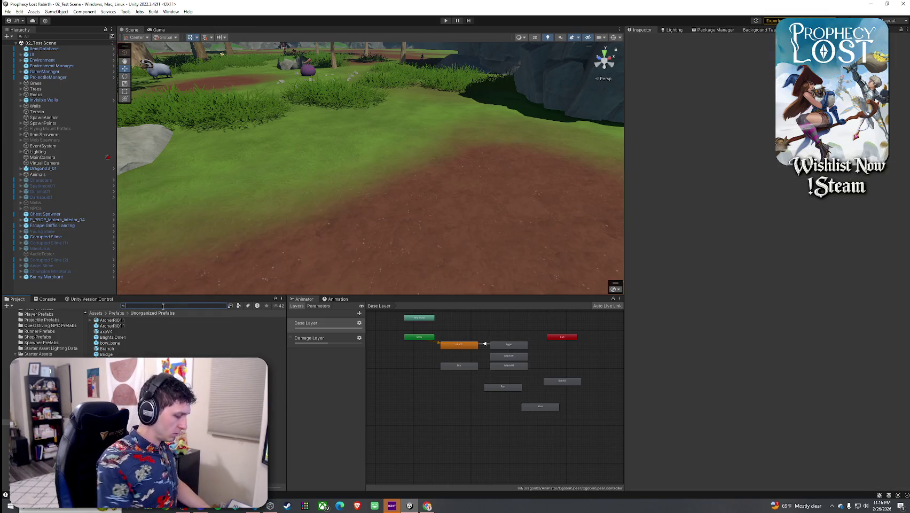
type("spear_01")
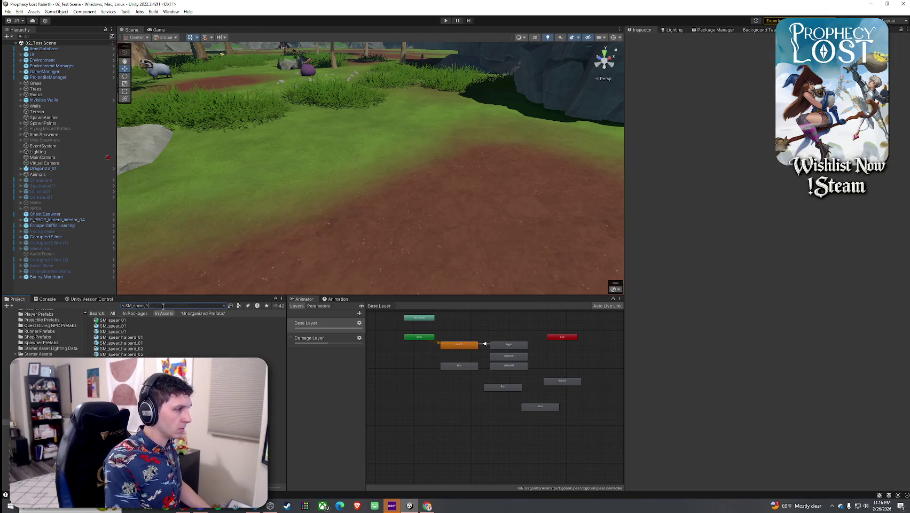
left_click(143, 330)
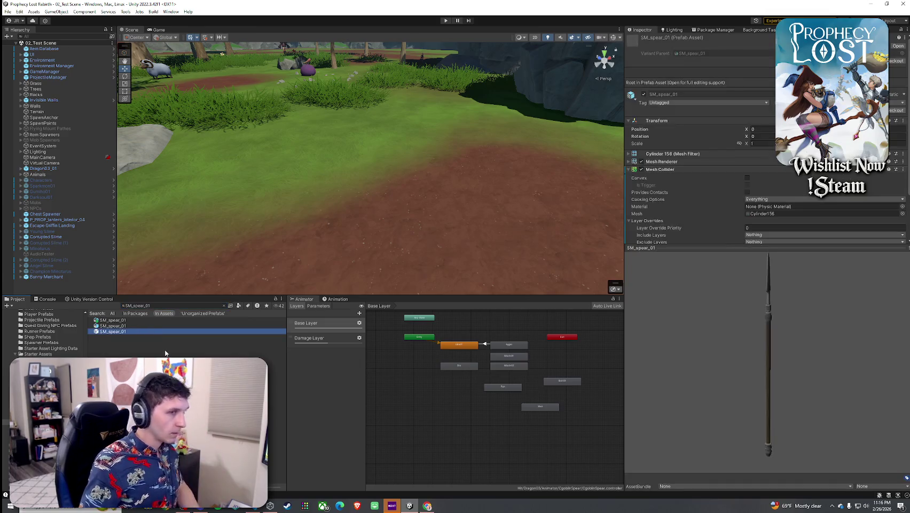
left_click(115, 331)
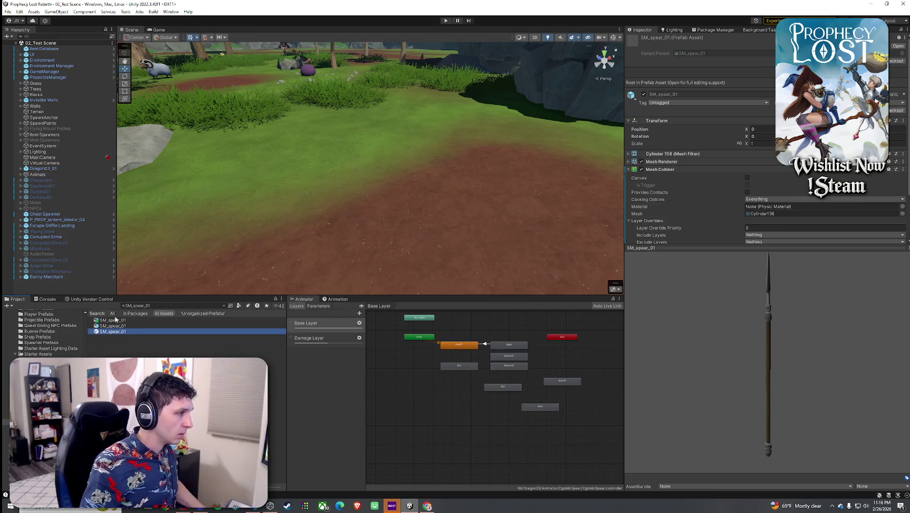
left_click(153, 306)
type("unor")
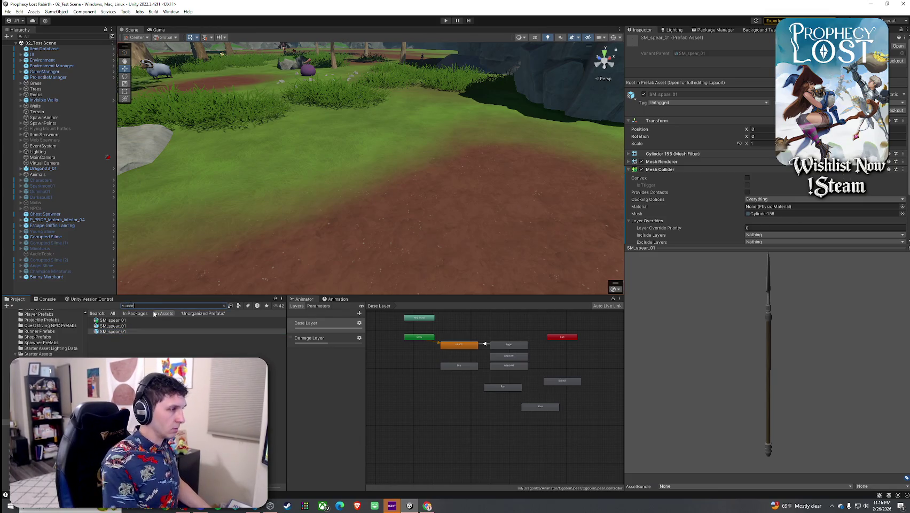
type("ganized")
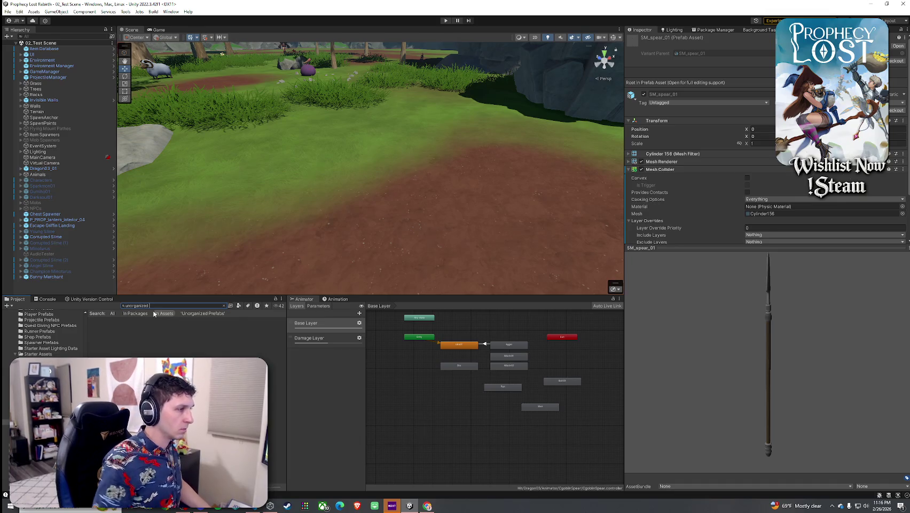
double_click(139, 322)
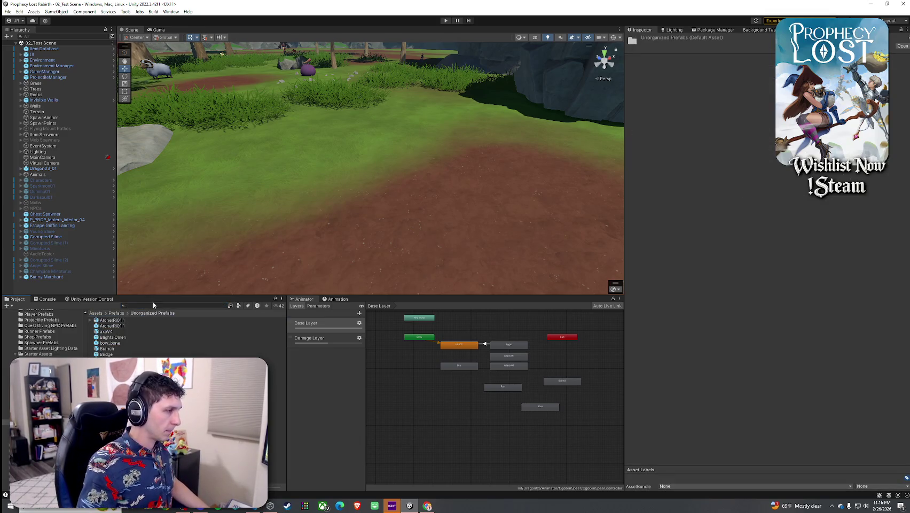
Rename the SM_spear_01 prefab to Hunting Spear and open it for editing.
right_click(134, 357)
key("Escape")
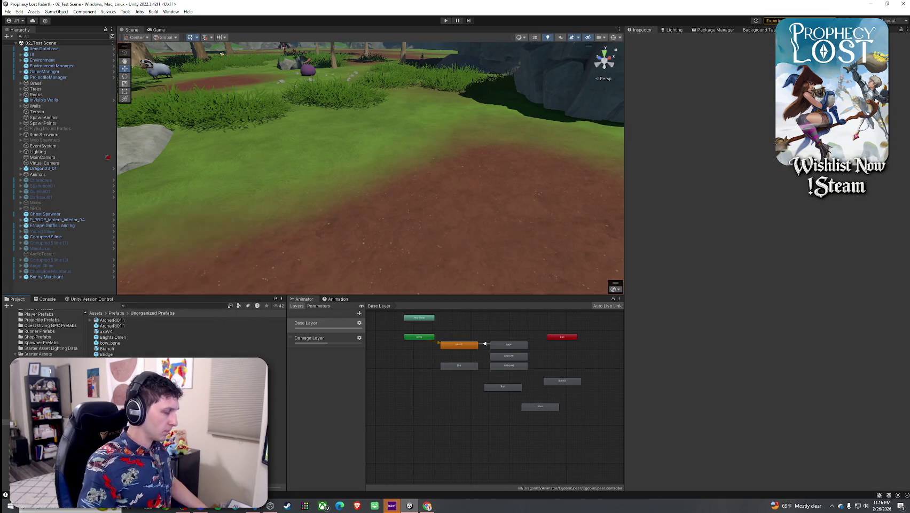
left_click(107, 411)
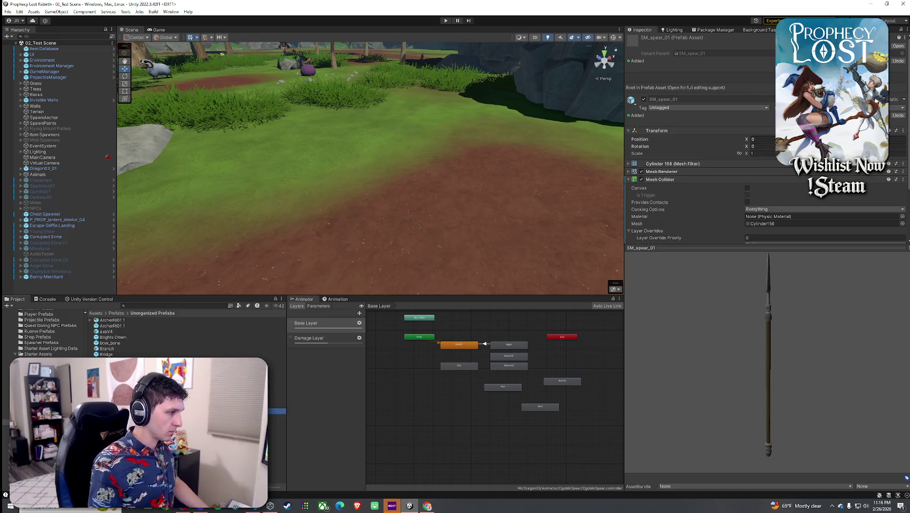
type("Hunting Spear")
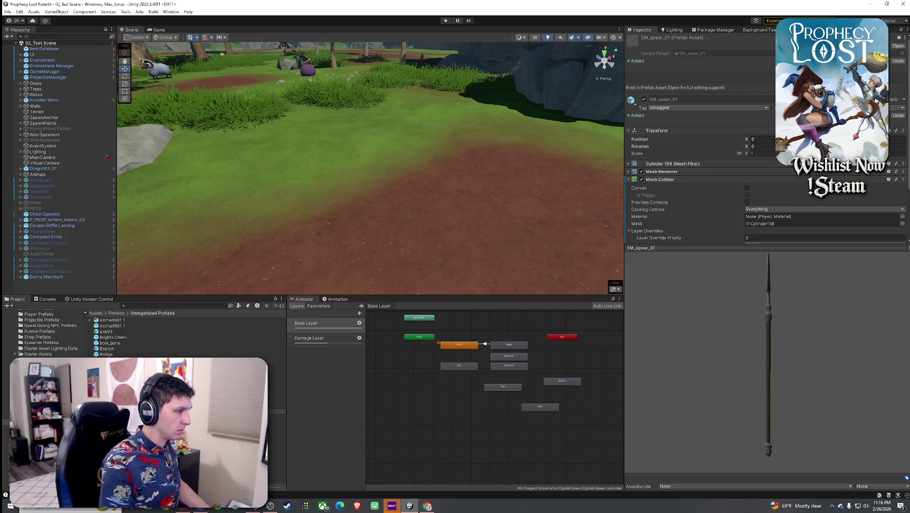
key("Return")
double_click(107, 382)
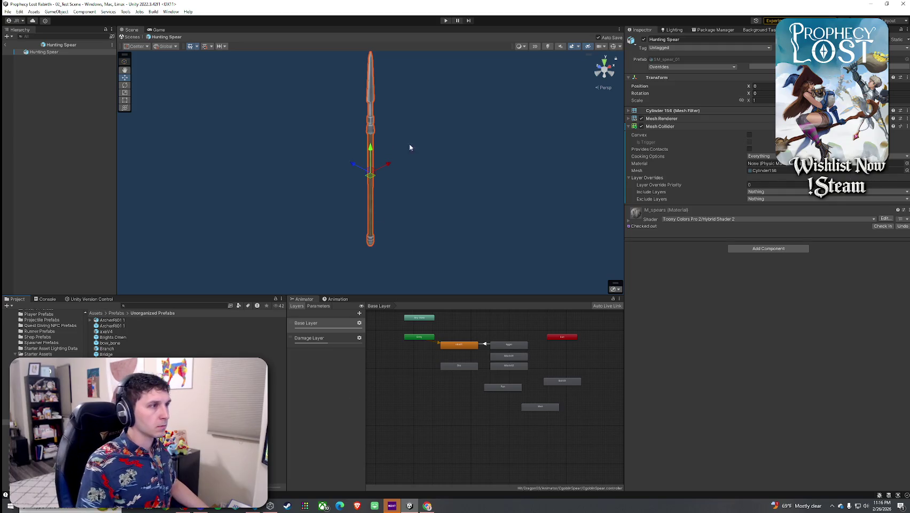
Darken the spear material's base colour to light grey D4D4D4.
left_click(643, 128)
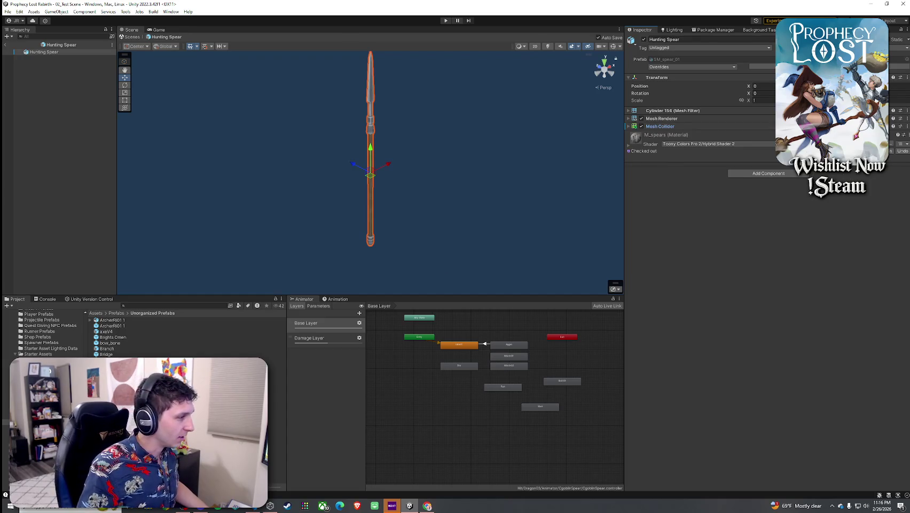
double_click(110, 395)
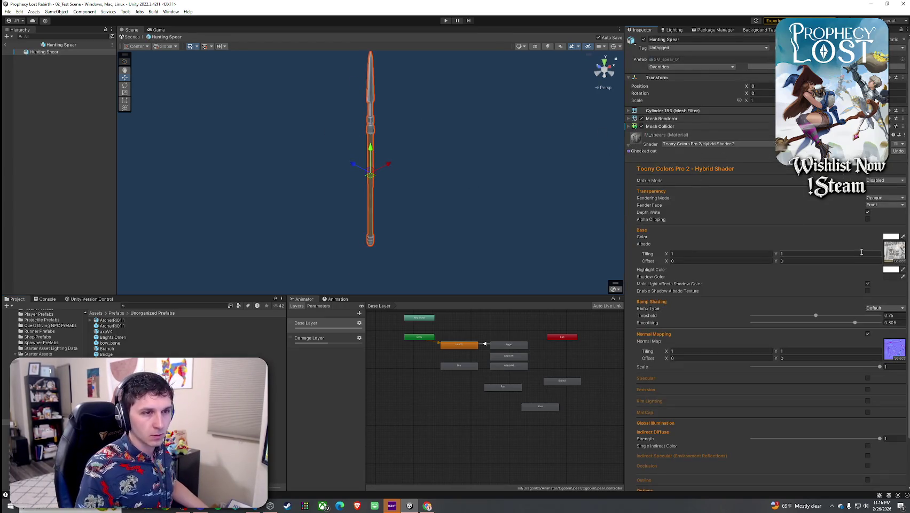
left_click(896, 238)
left_click_drag(852, 283, 844, 286)
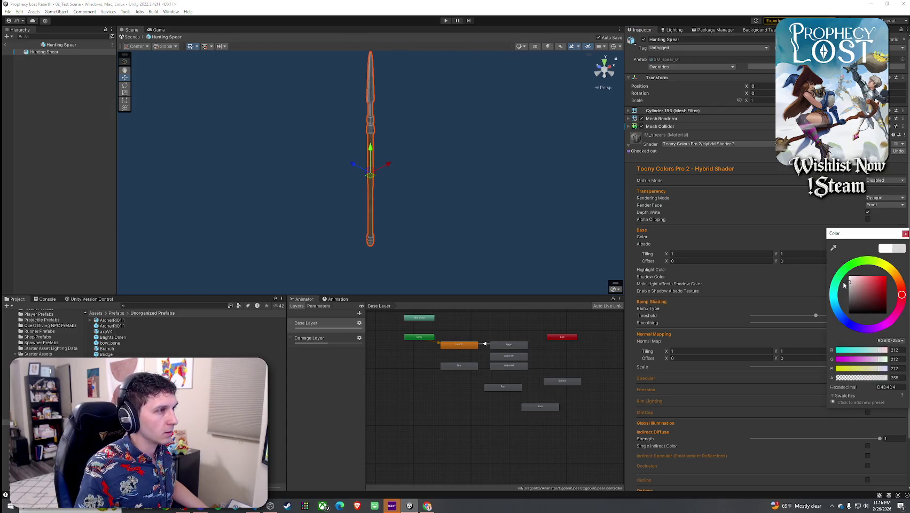
mouse_move(567, 220)
left_mouse_down()
mouse_move(495, 209)
mouse_move(513, 213)
left_mouse_up()
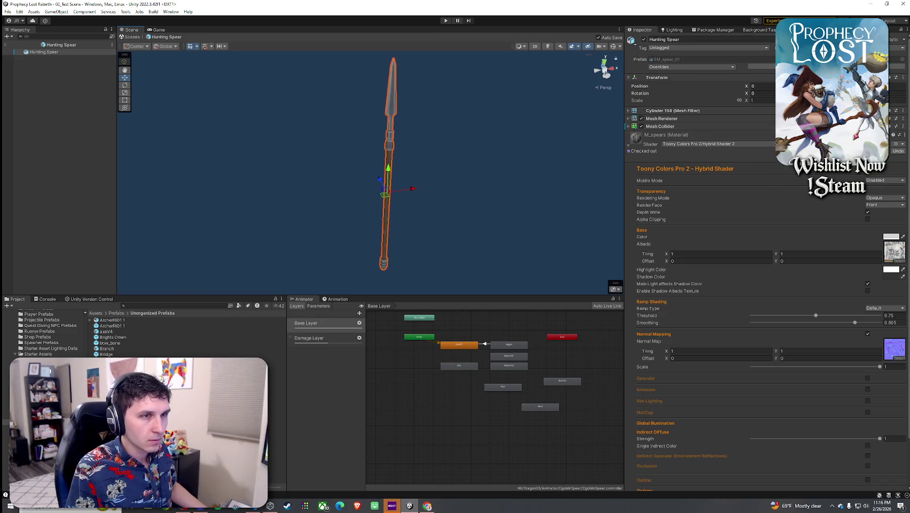
Remove the Mesh Collider component from the Hunting Spear and deselect it.
left_click(904, 126)
left_click(855, 145)
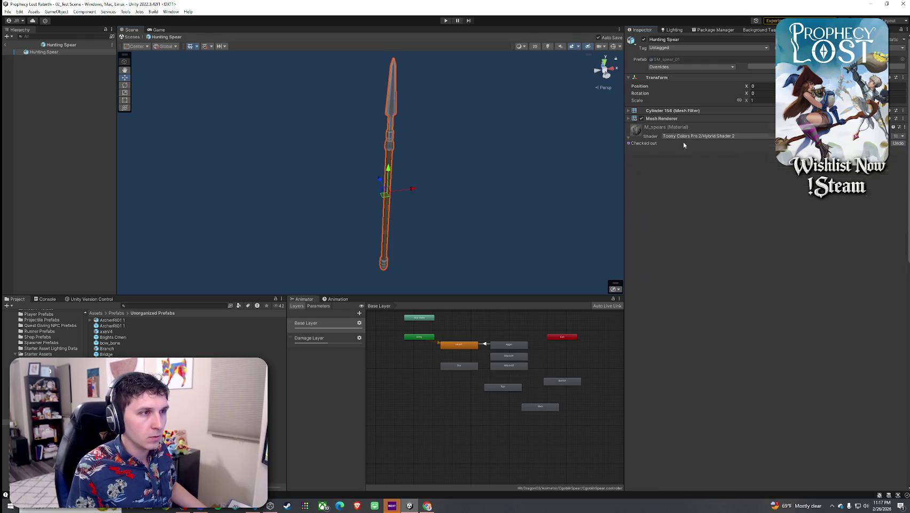
left_click(645, 135)
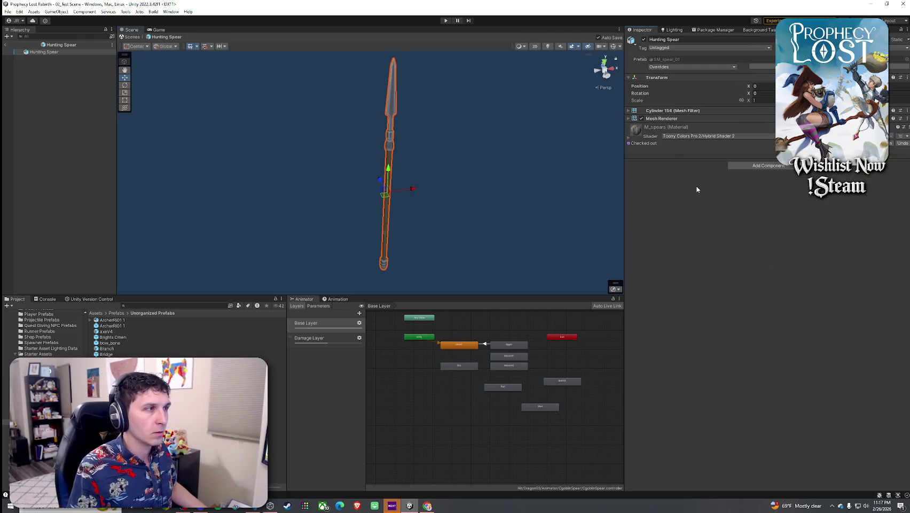
left_click(116, 235)
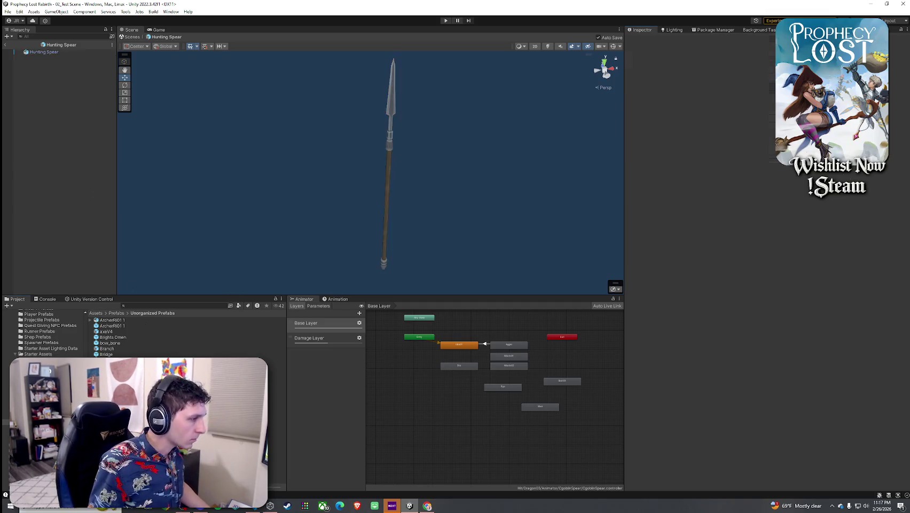
Search for 'Equip Pre' and open the Equip Prefabs folder.
left_click(106, 382)
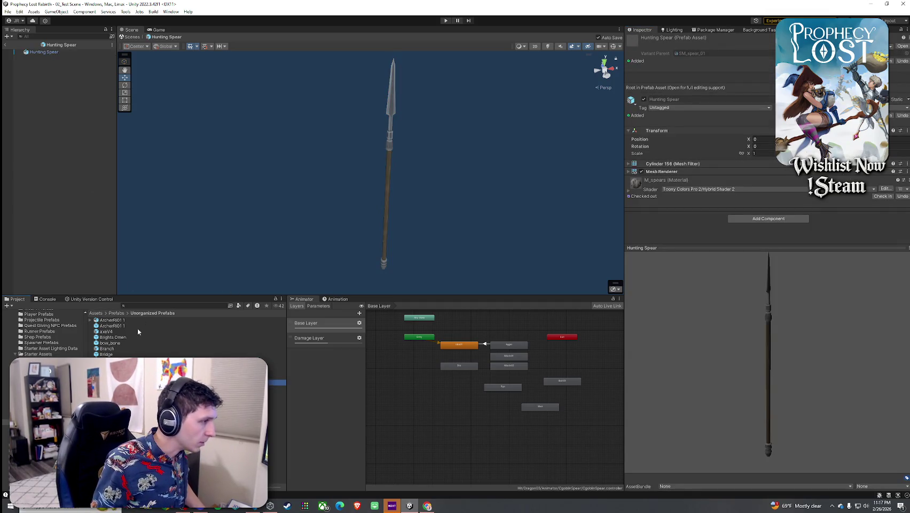
left_click(142, 305)
type("Equip Pre")
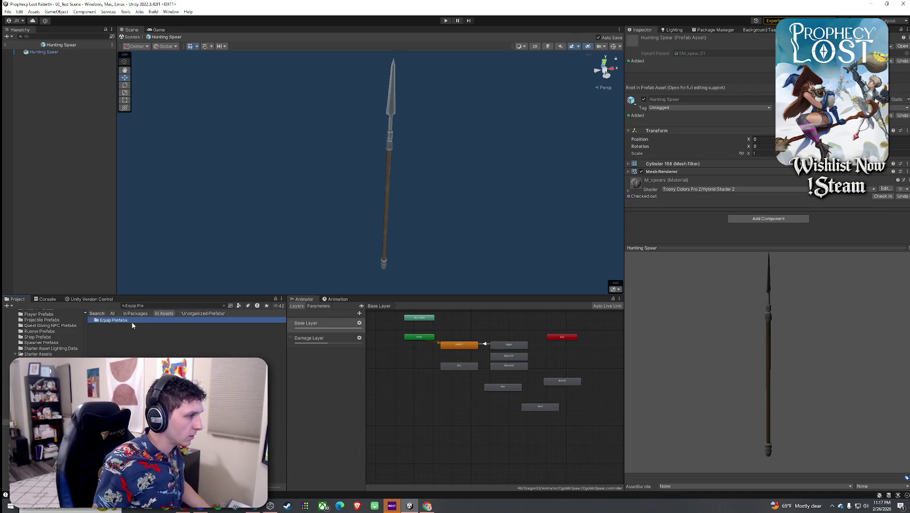
double_click(132, 320)
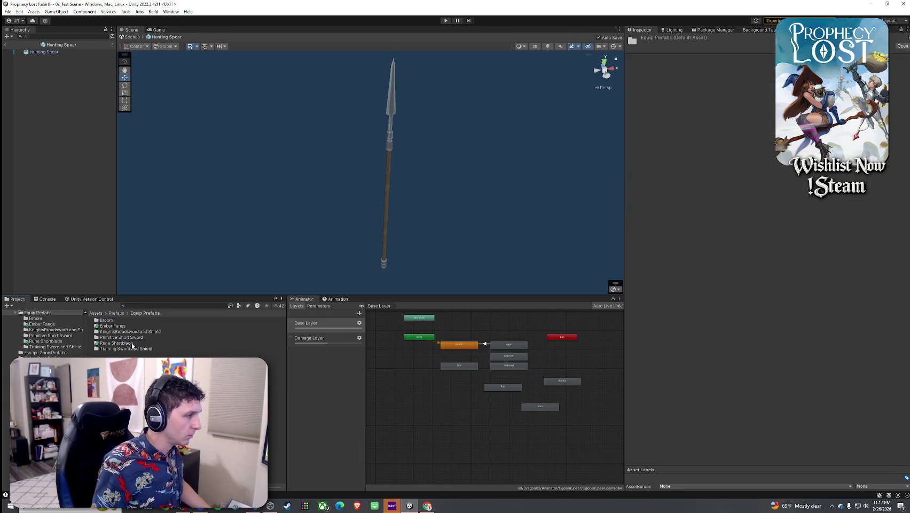
Create a new folder named Hunting Spear in Equip Prefabs and open it.
right_click(127, 350)
mouse_move(223, 143)
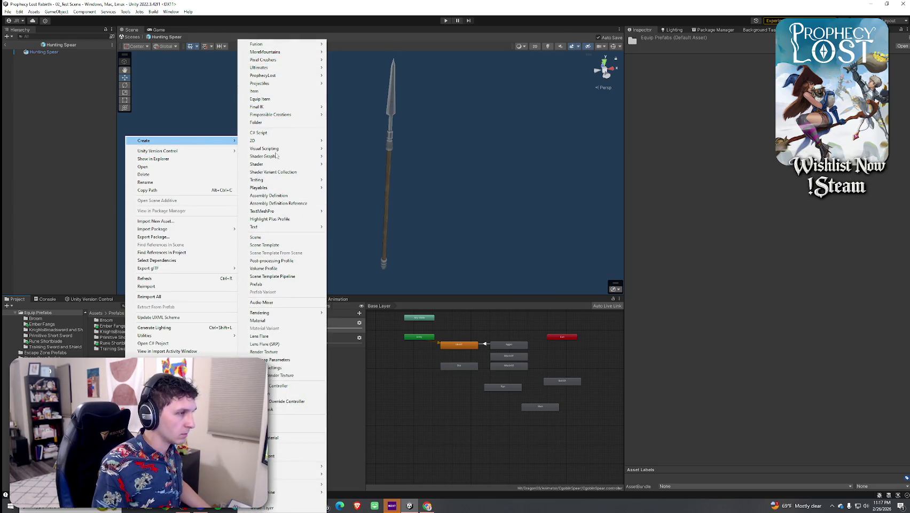
left_click(271, 123)
type("Hunting")
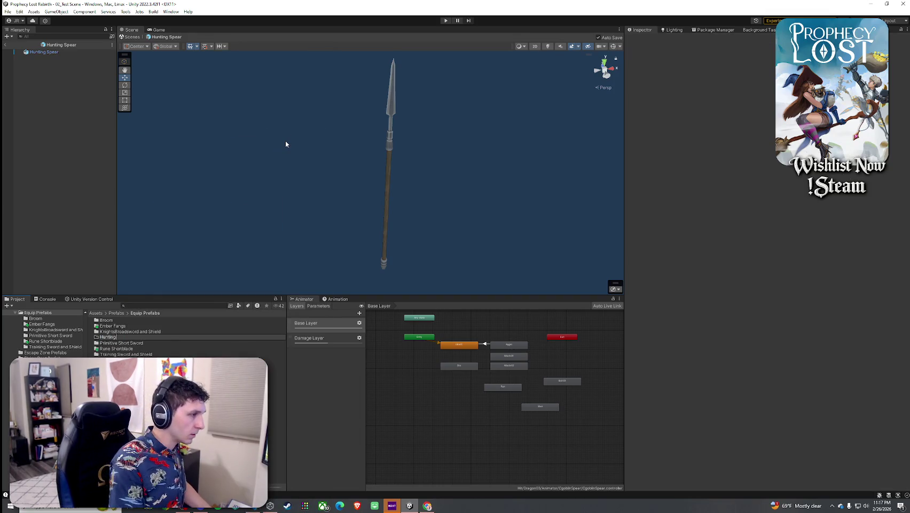
type(" Spear")
key("Return")
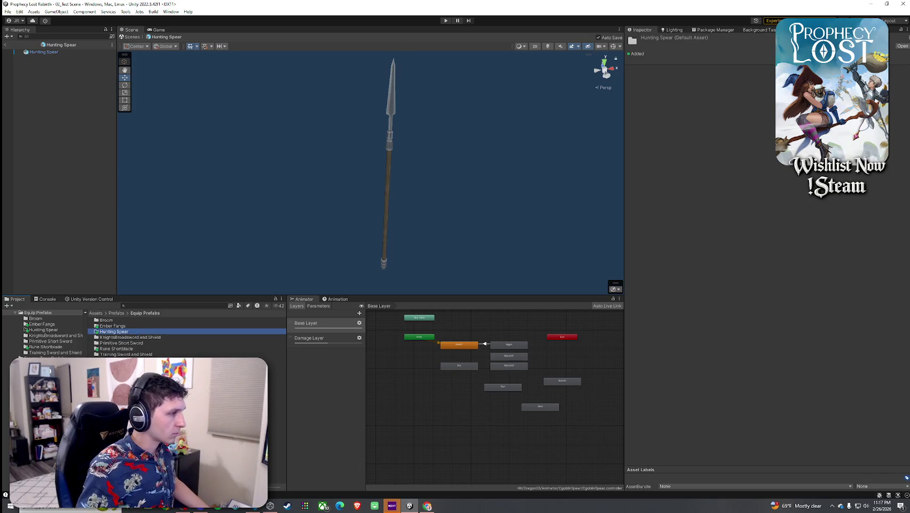
double_click(114, 332)
right_click(150, 357)
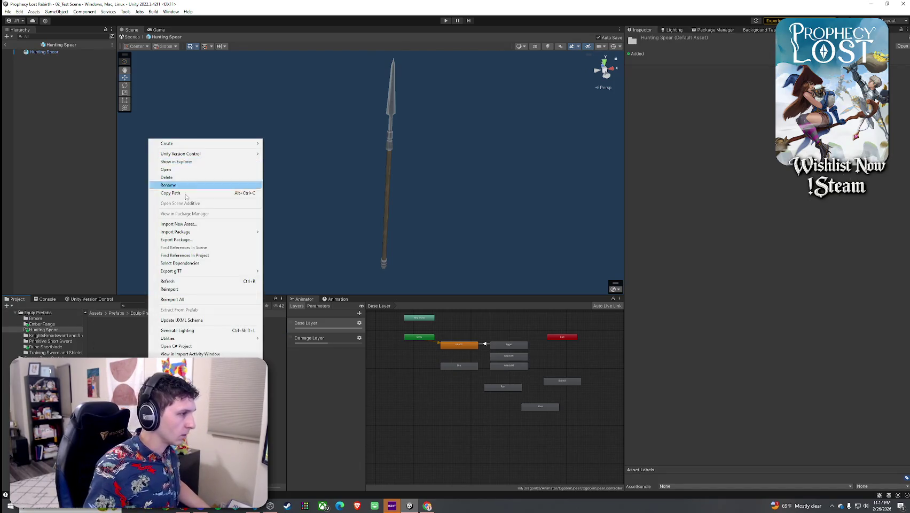
key("Escape")
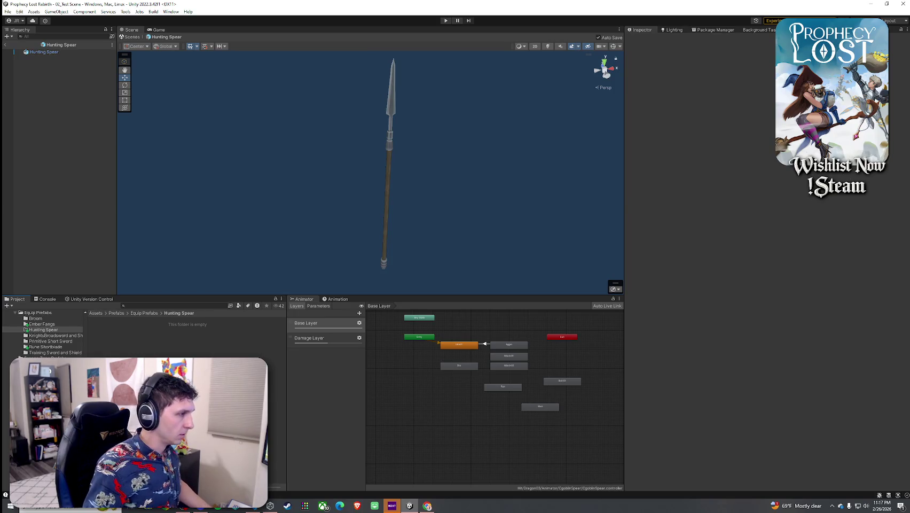
Add Network Object and Network Object Prefab Data components to the Hunting Spear prefab.
left_click(756, 220)
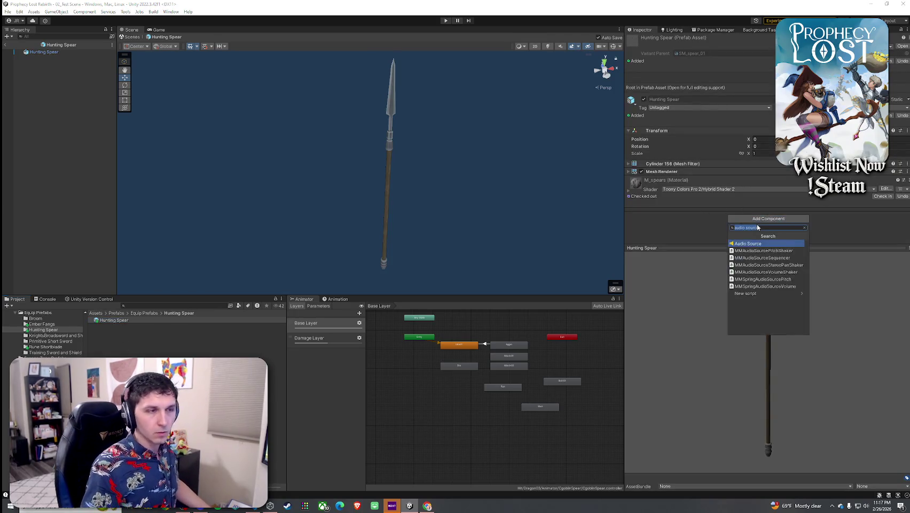
type("network")
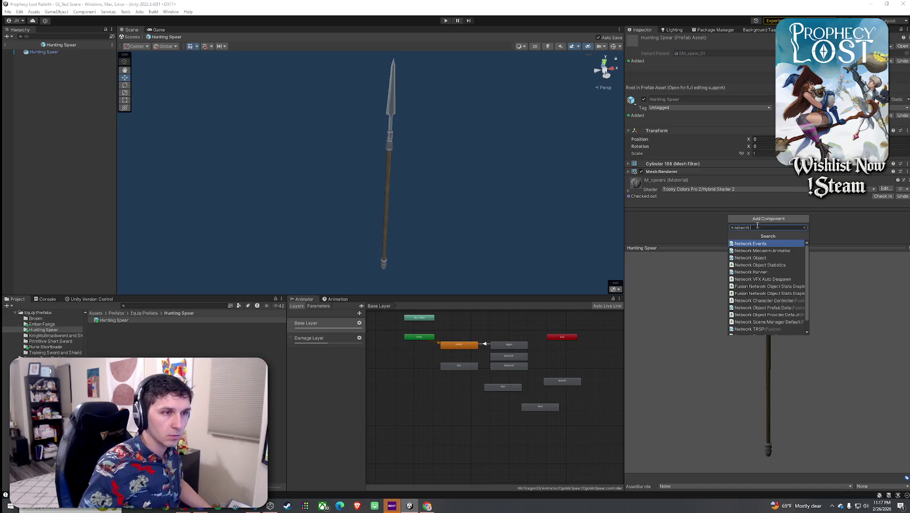
left_click(743, 257)
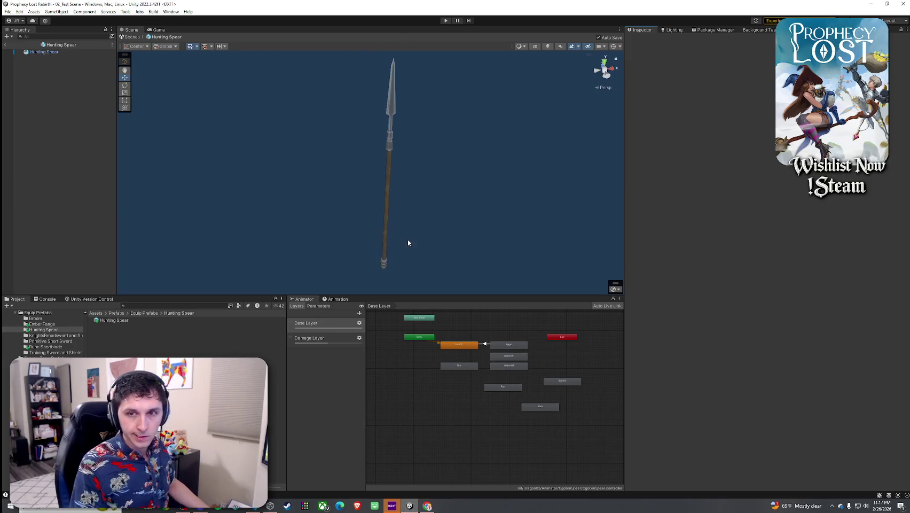
left_click(134, 320)
left_click(769, 228)
type("network pre")
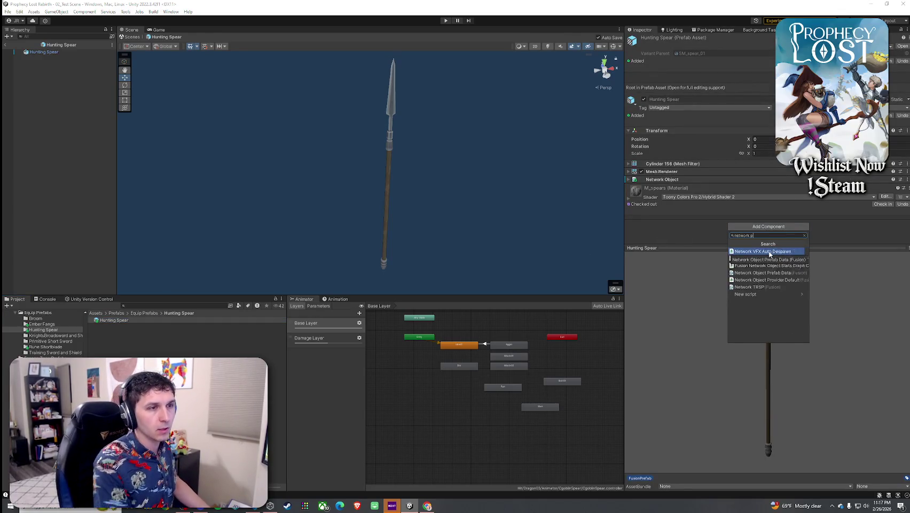
left_click(772, 251)
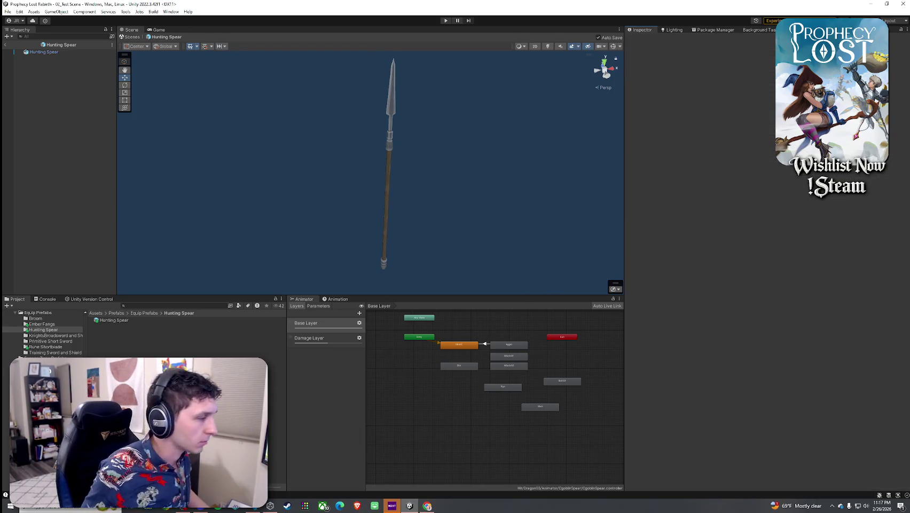
Add an Equipped Item component and assign the spear's Mesh Renderer as its Mesh.
left_click(149, 321)
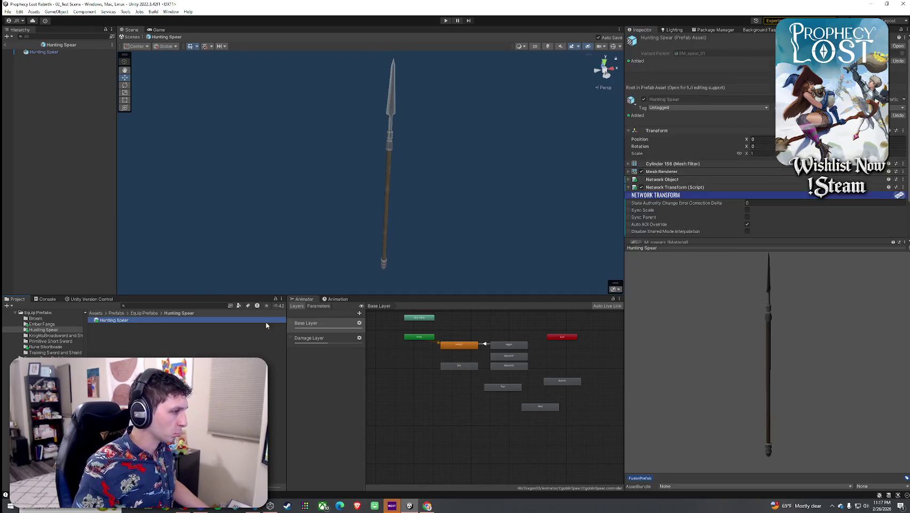
left_click(748, 282)
type("eq")
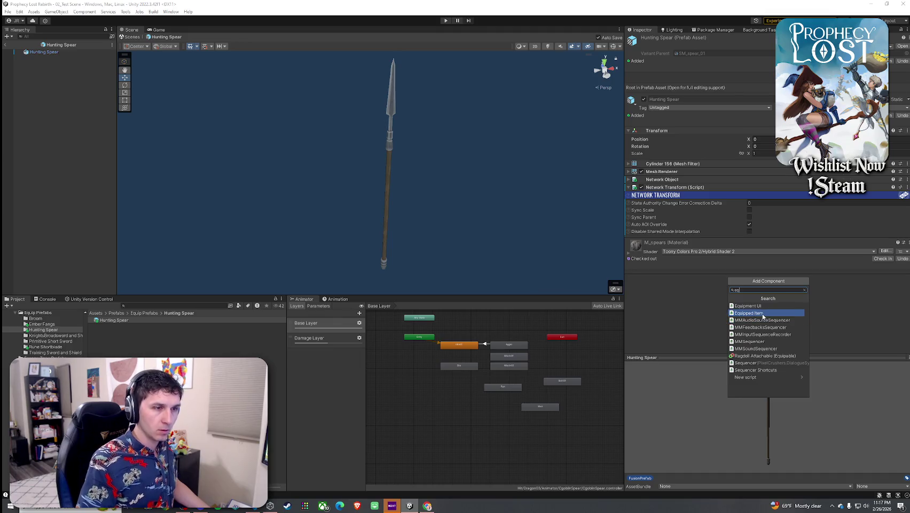
key("Return")
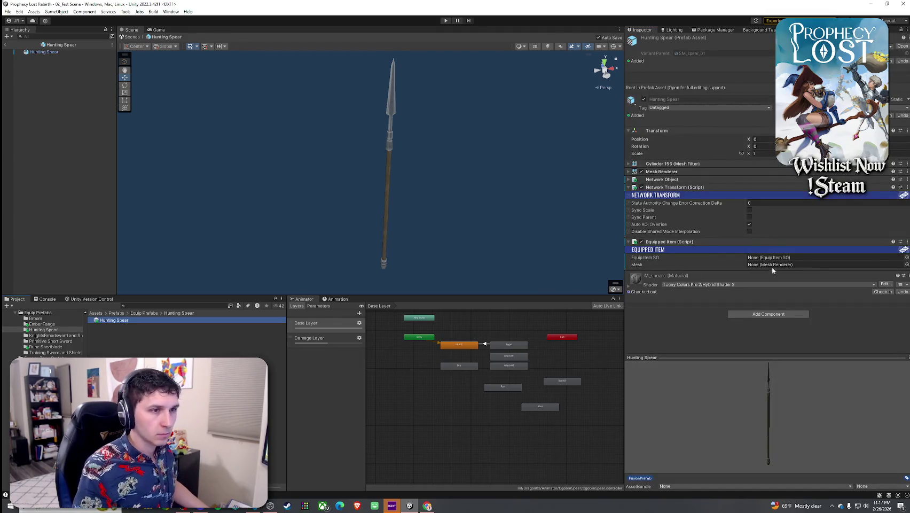
left_click_drag(661, 172, 780, 265)
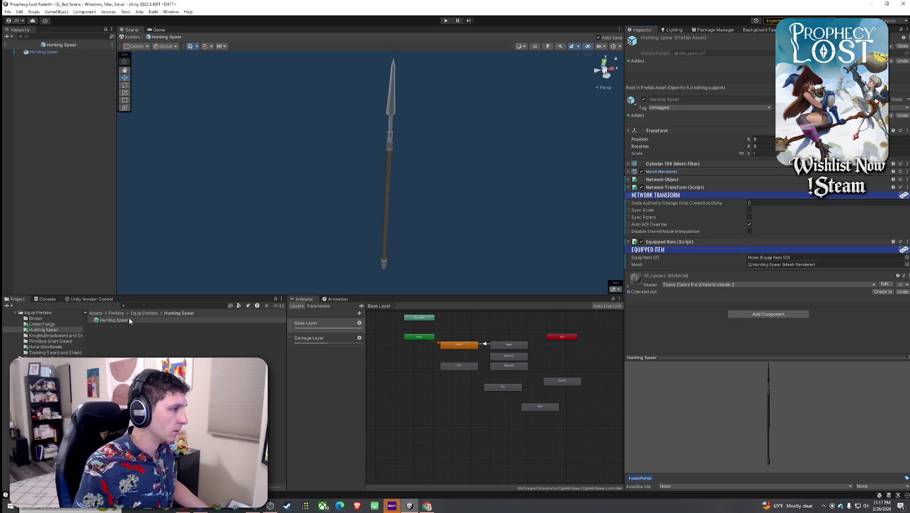
left_click(96, 313)
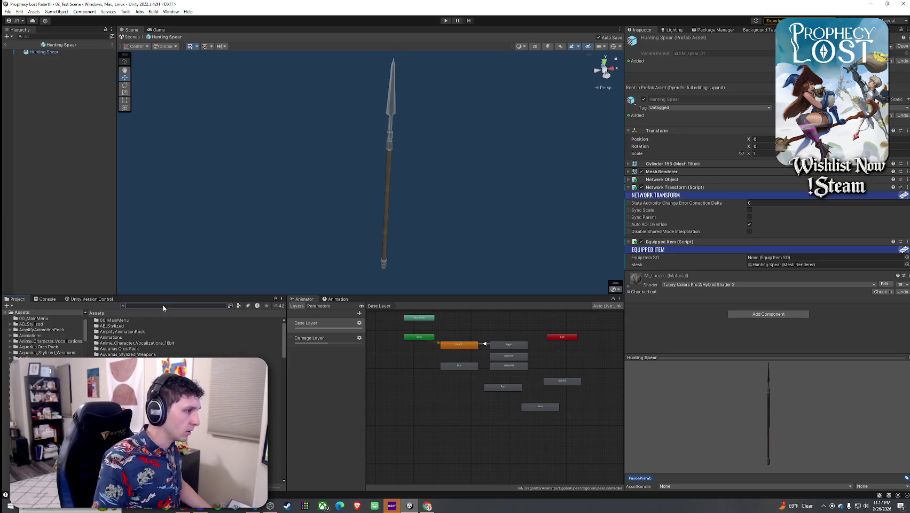
Duplicate the 5_Ember Fangs asset in ScriptableObjects/Equip Items and rename the copy 6_HuntingSpear.
left_click(163, 306)
type("Scriptable Ob")
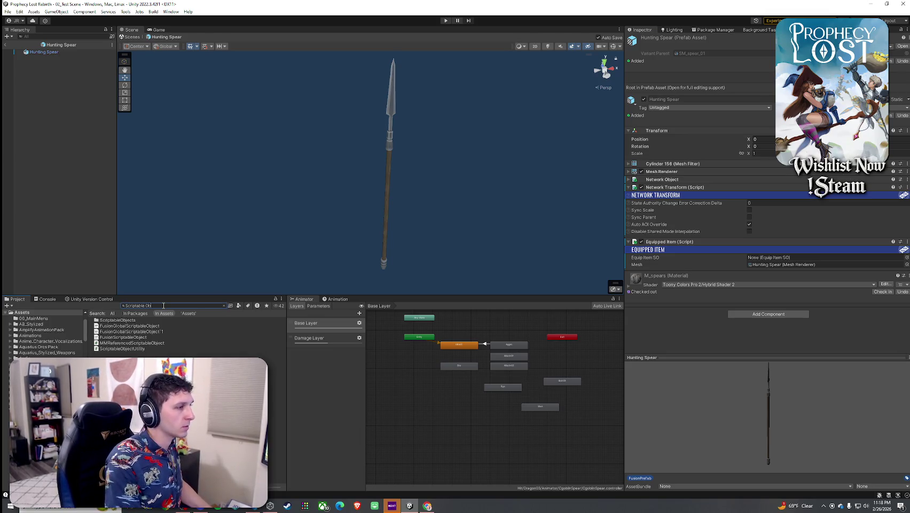
type("jects")
left_click(113, 320)
double_click(112, 320)
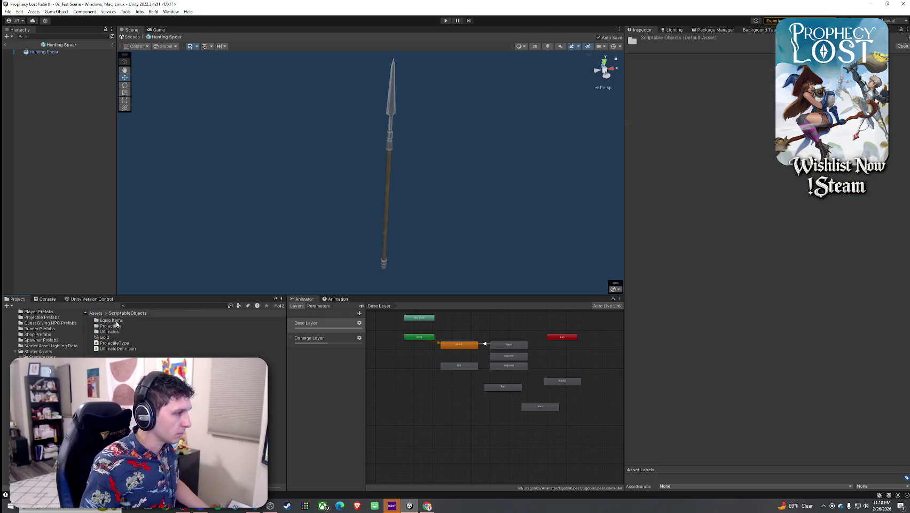
double_click(116, 323)
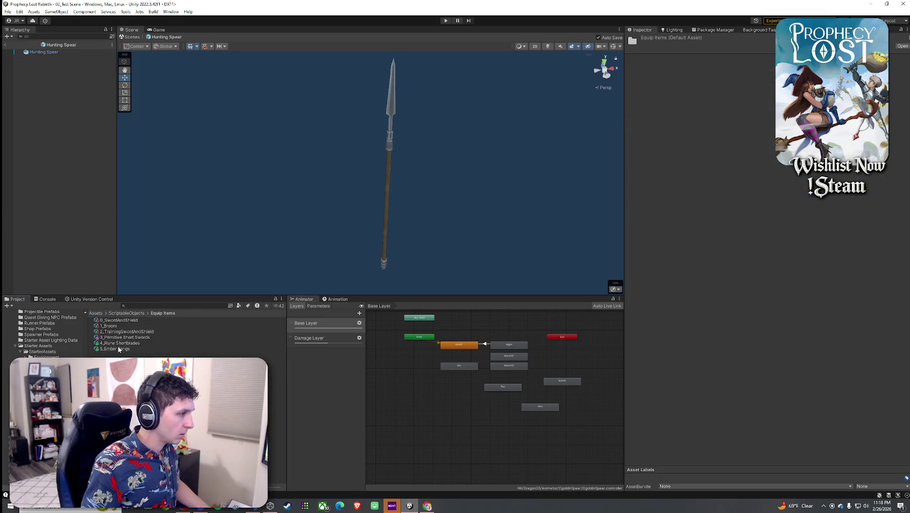
left_click(120, 349)
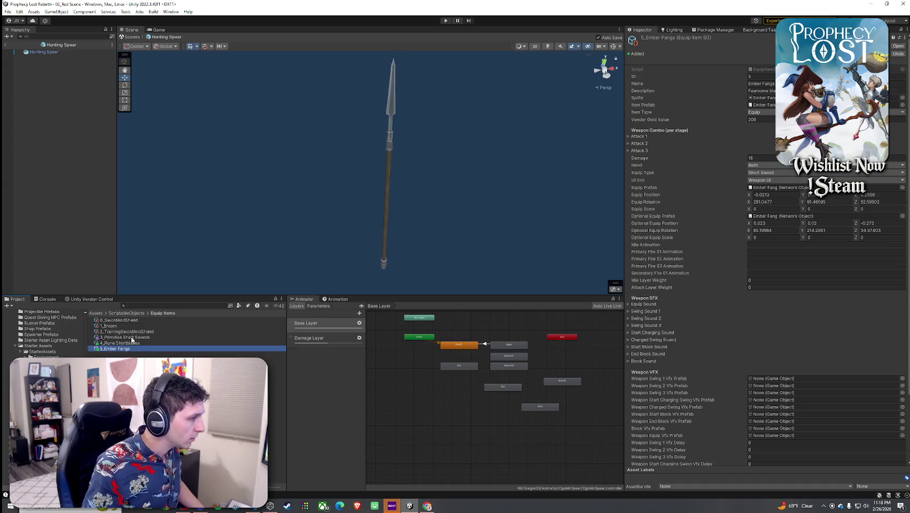
key("ctrl+d")
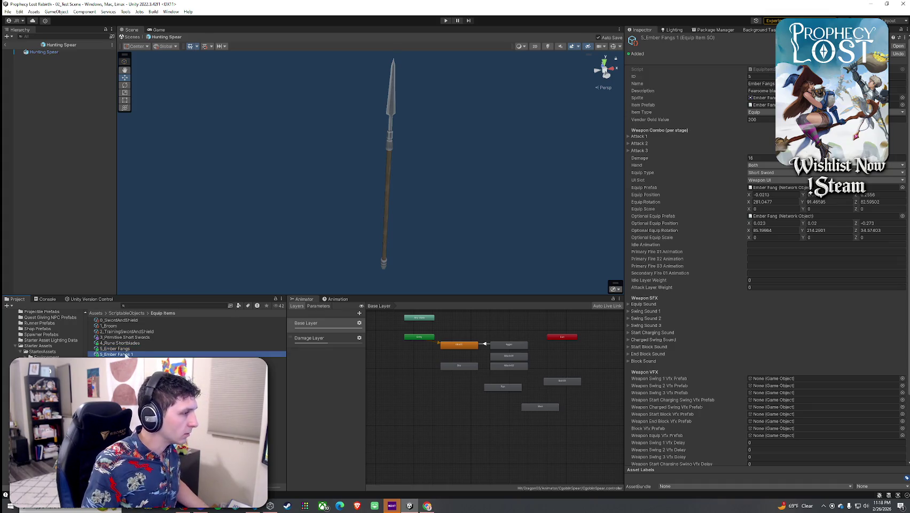
key("F2")
type("6_Hun")
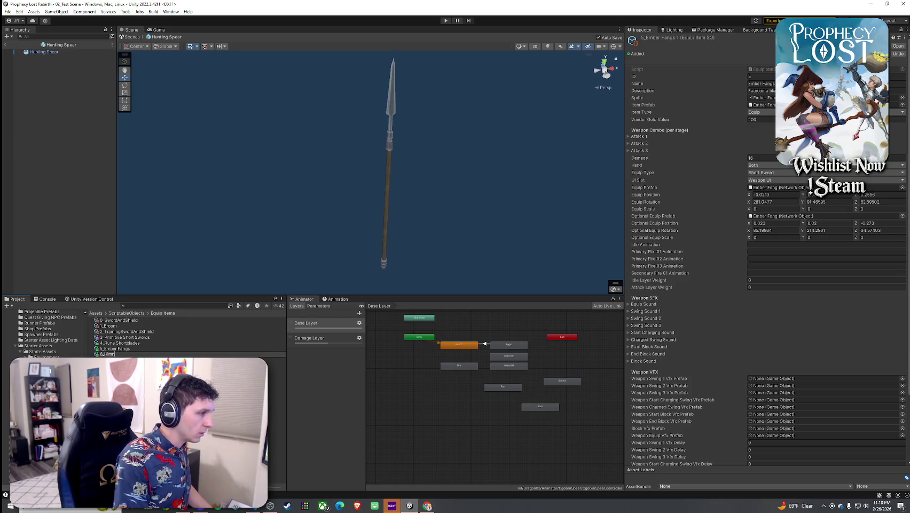
type("tingSpear")
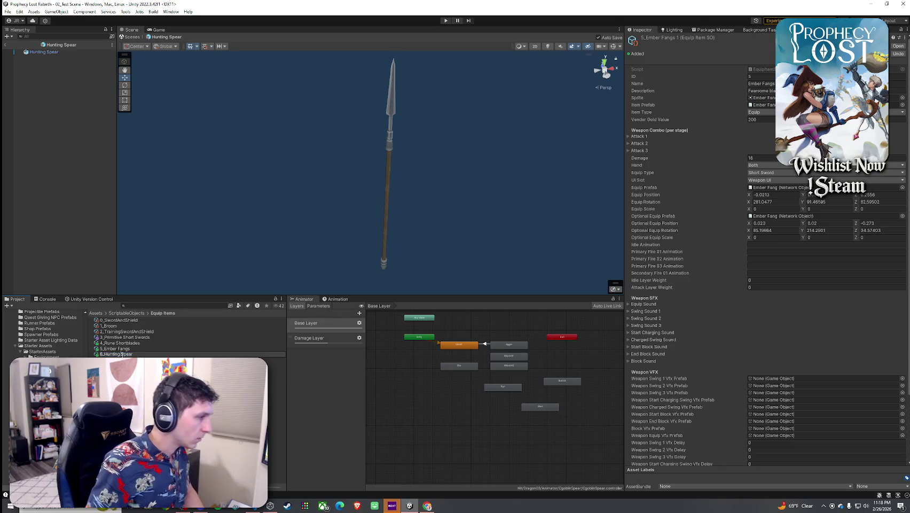
key("Return")
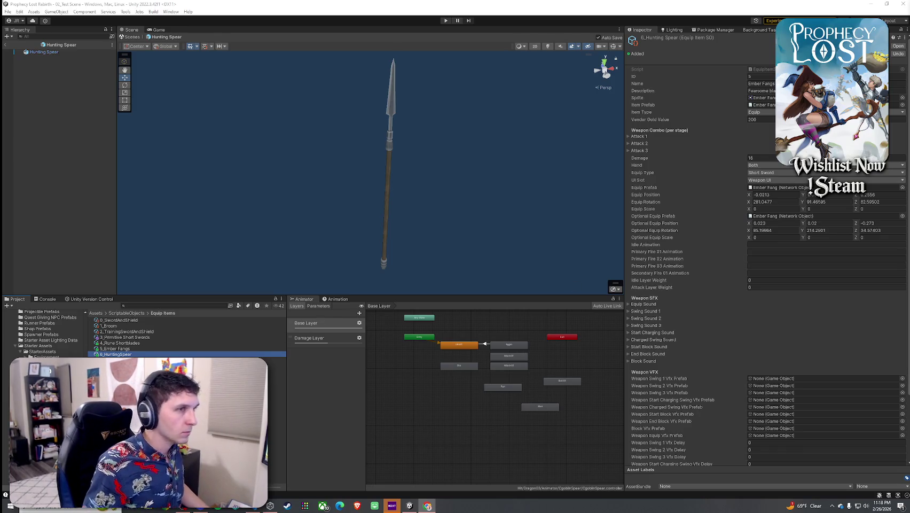
Give 6_HuntingSpear ID 6, the name Hunting Spear and a new spear description.
left_click(45, 52)
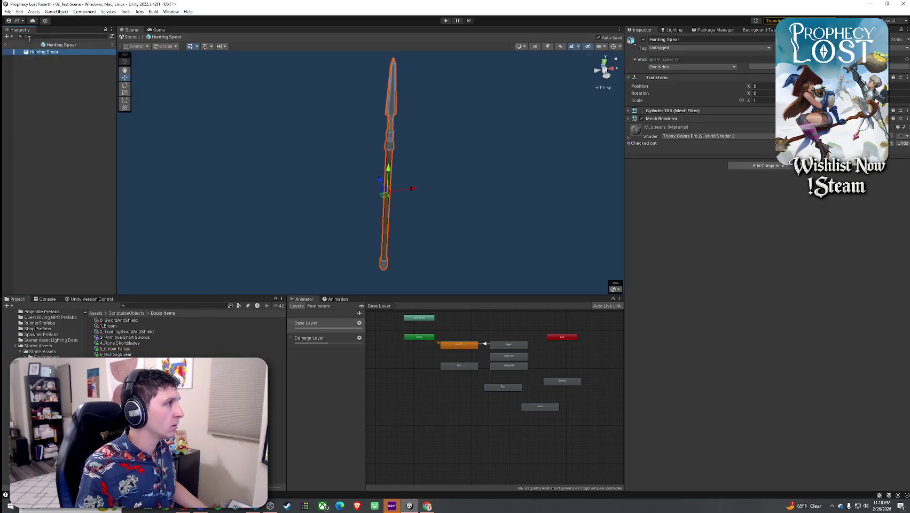
left_click(115, 354)
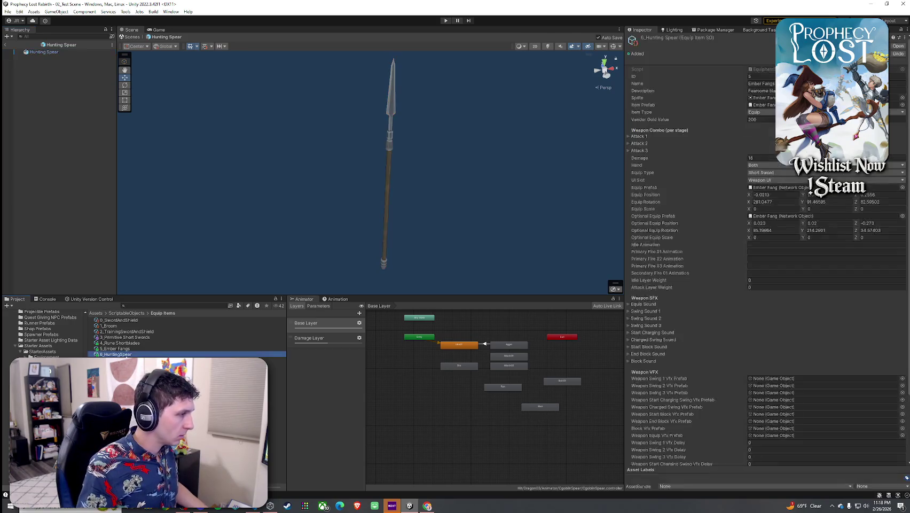
double_click(763, 78)
type("6")
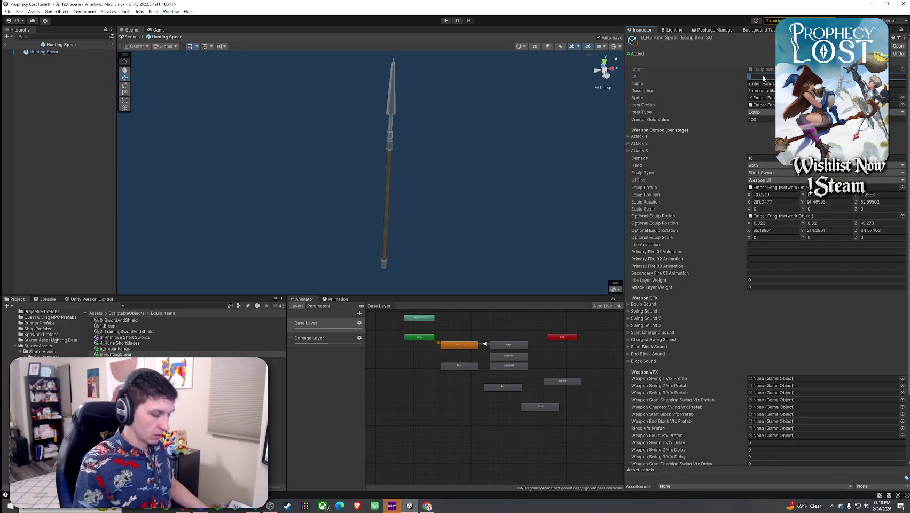
left_click(766, 83)
type("Hun")
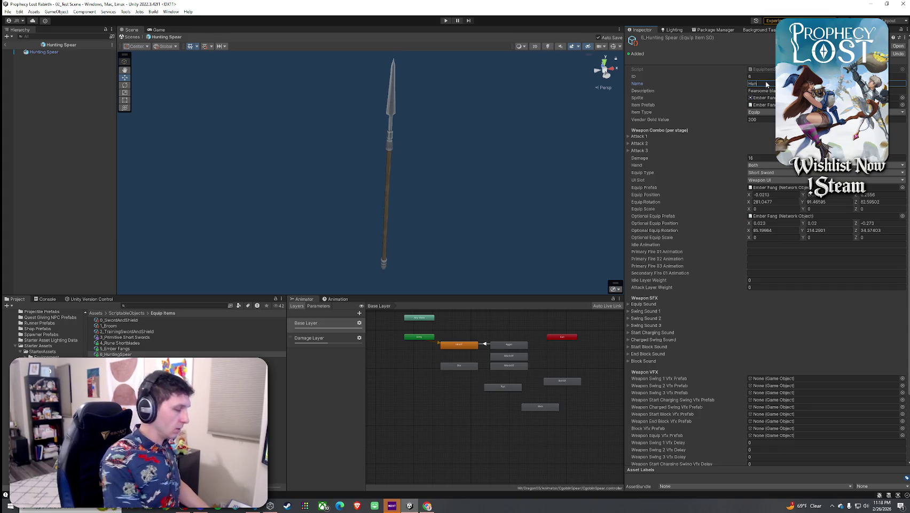
type("ting Spear")
key("Tab")
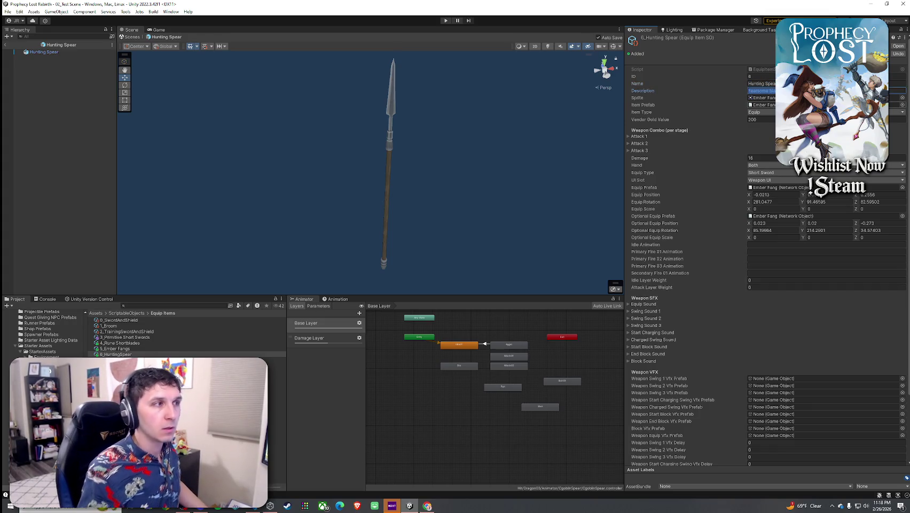
type("A")
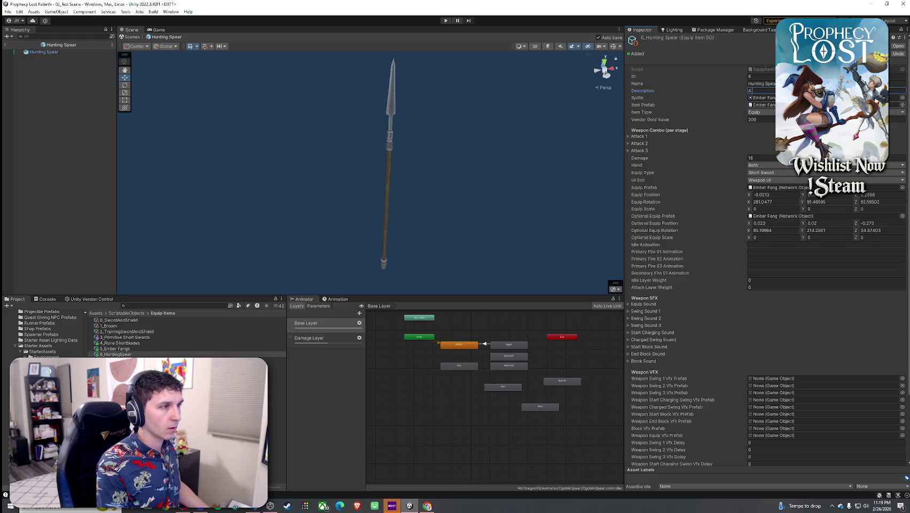
type(" spear lo")
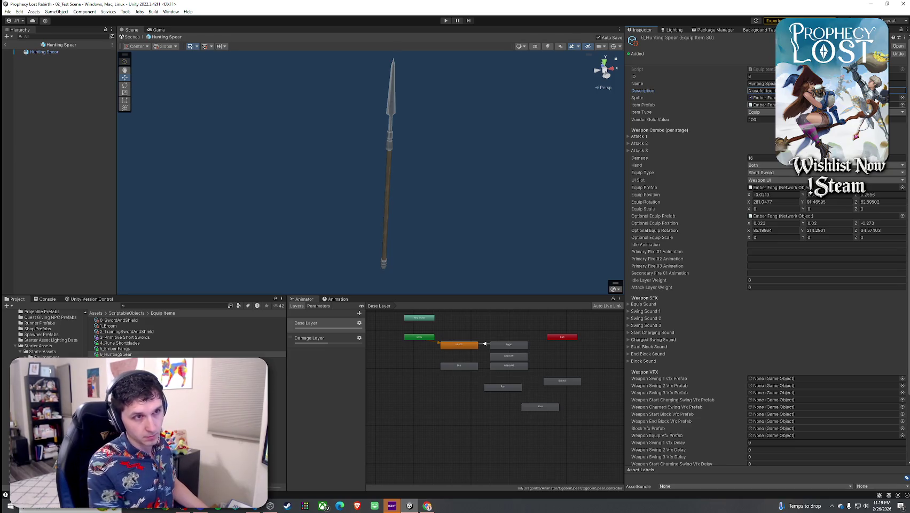
Check the item's Sprite and Item Prefab references, then leave prefab mode for the test scene.
left_click(761, 97)
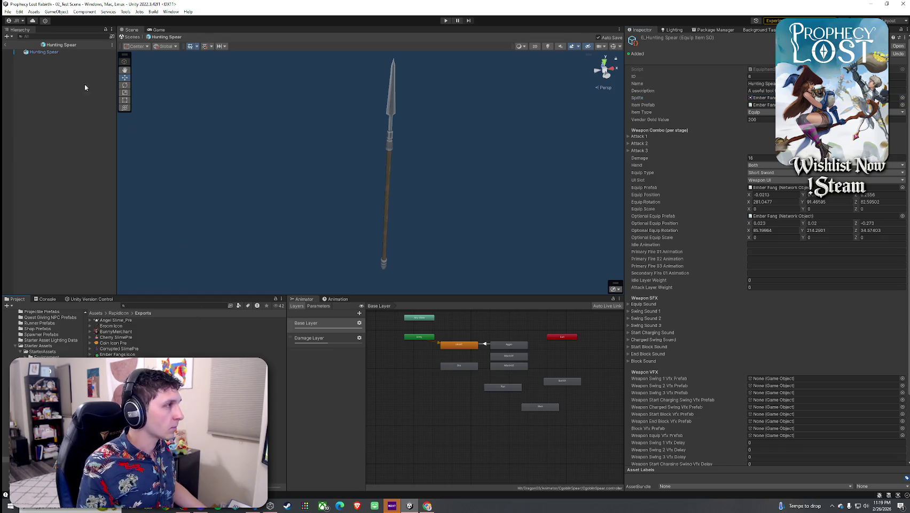
left_click(773, 105)
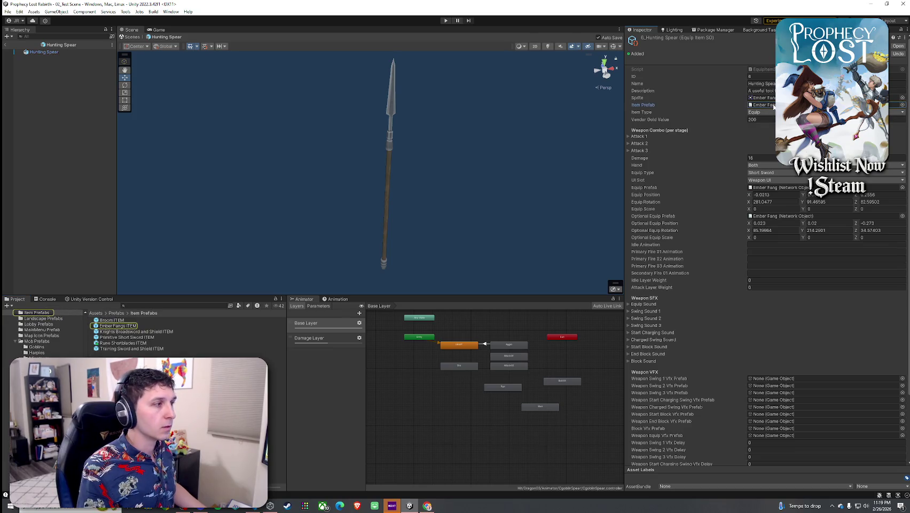
left_click(770, 98)
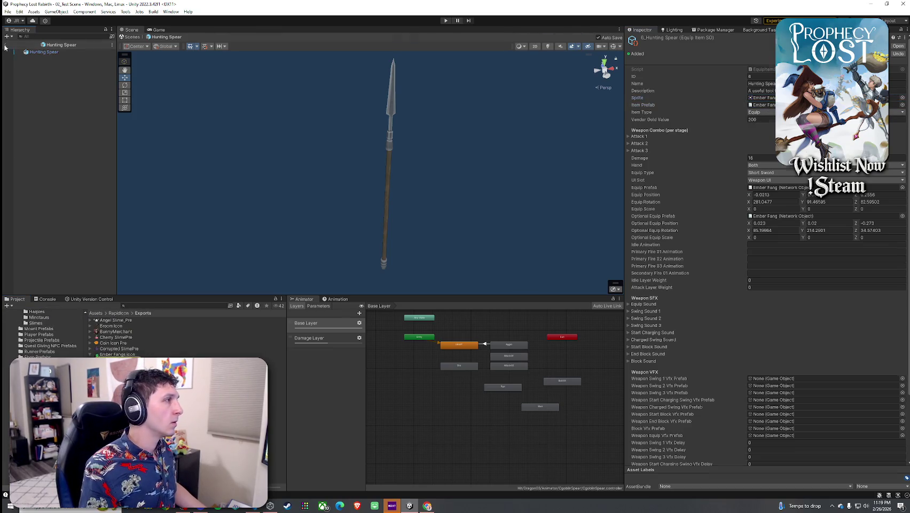
left_click(5, 45)
type("HuntingS")
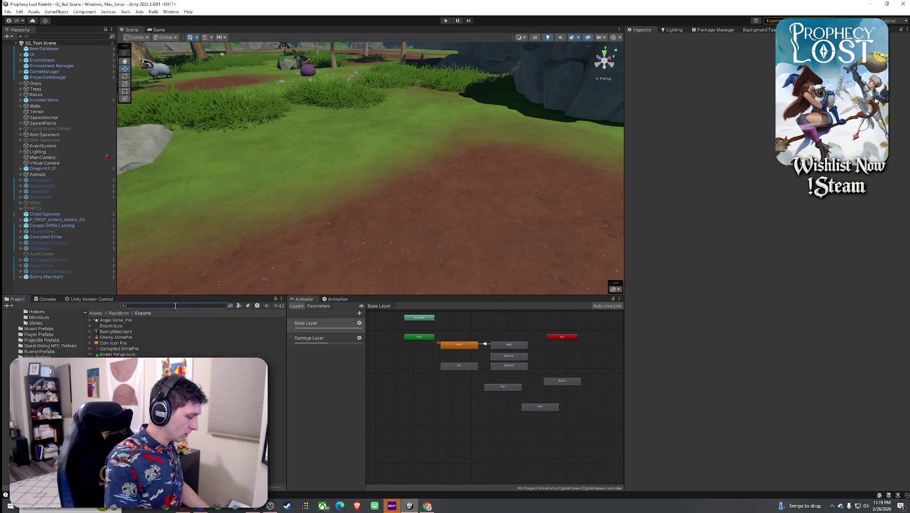
type("pear")
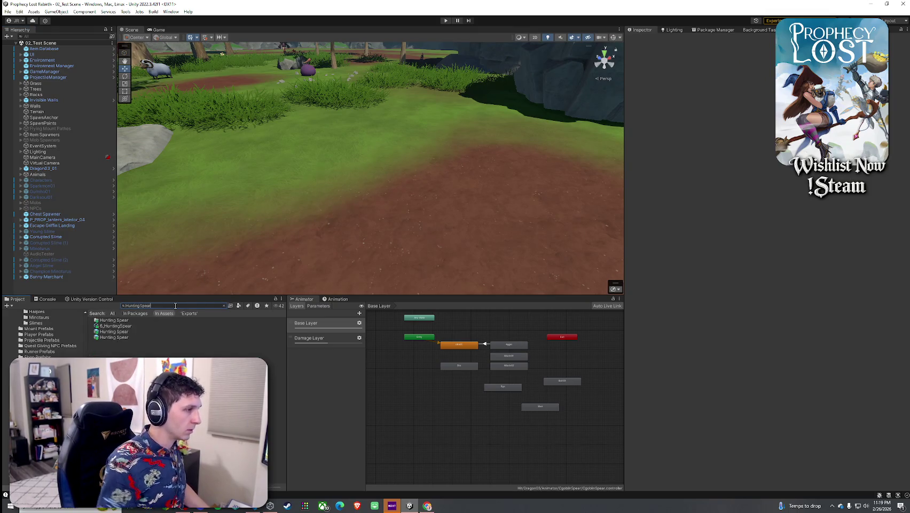
Search the Project window for 'Item Prefab' and open the Item Prefabs folder.
left_click(135, 319)
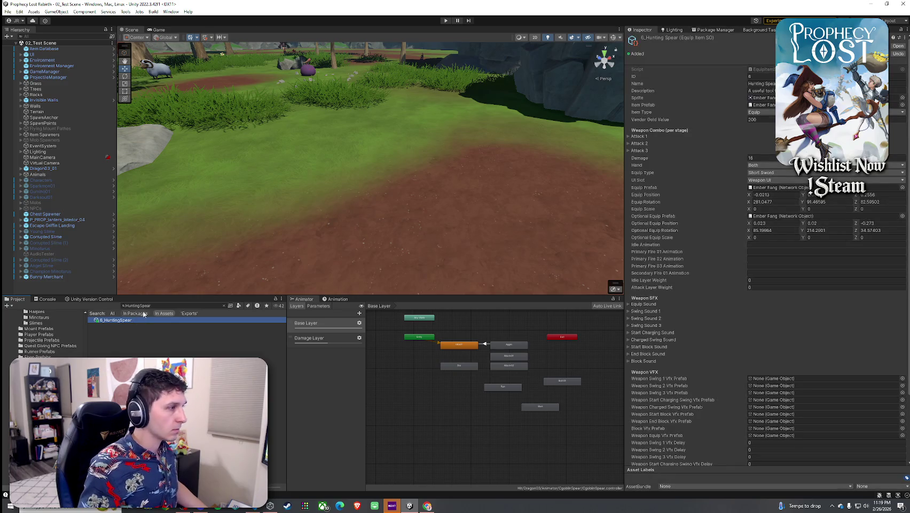
key("ctrl+f")
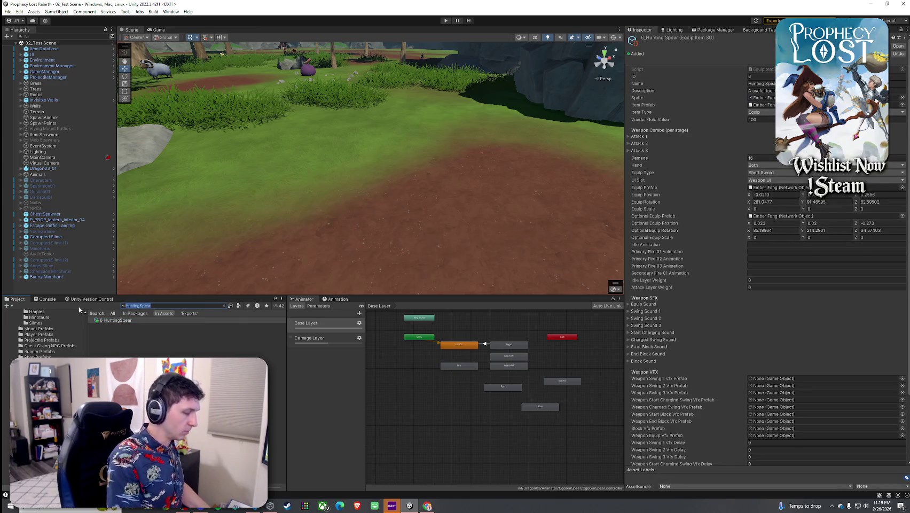
type("Item Prefabs")
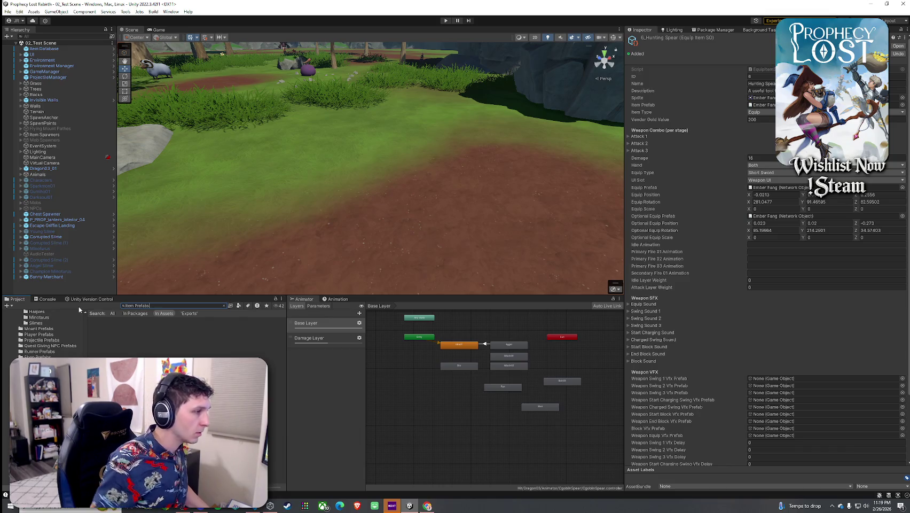
double_click(112, 320)
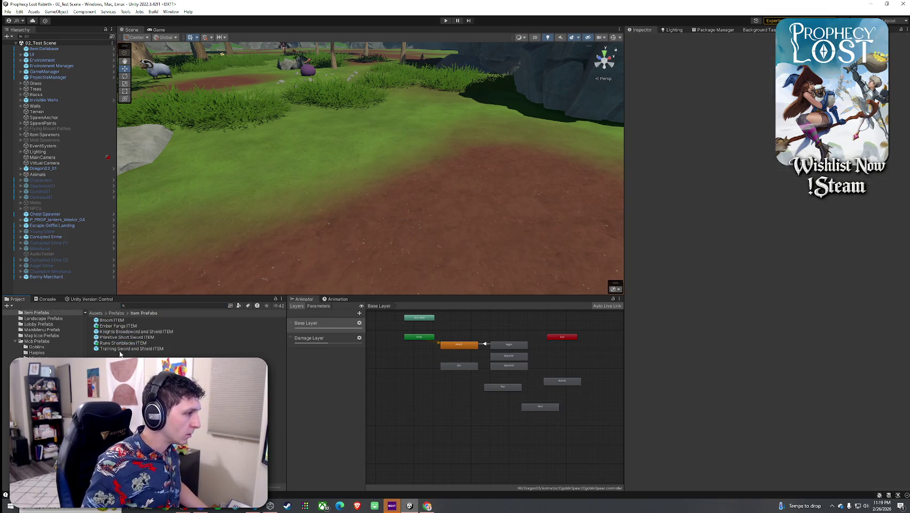
Duplicate the Ember Fangs ITEM prefab, then remove the extra copy.
left_click(118, 326)
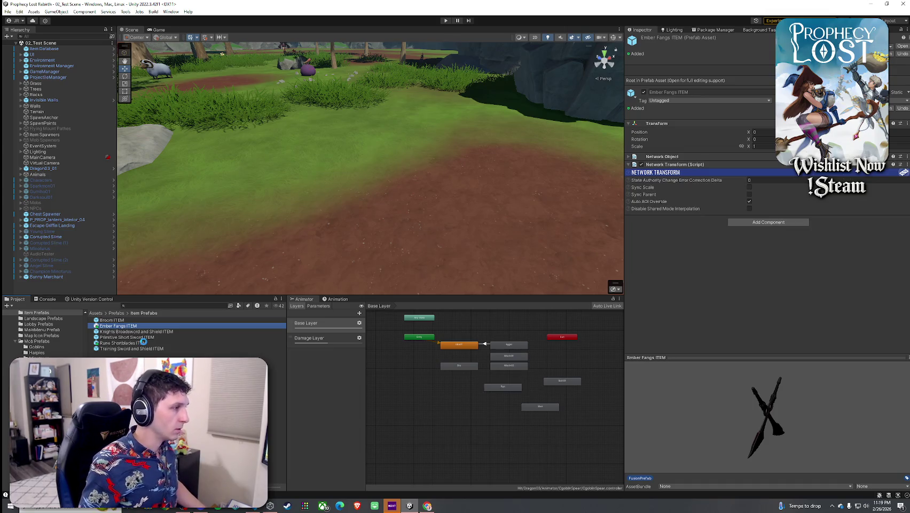
key("ctrl+d")
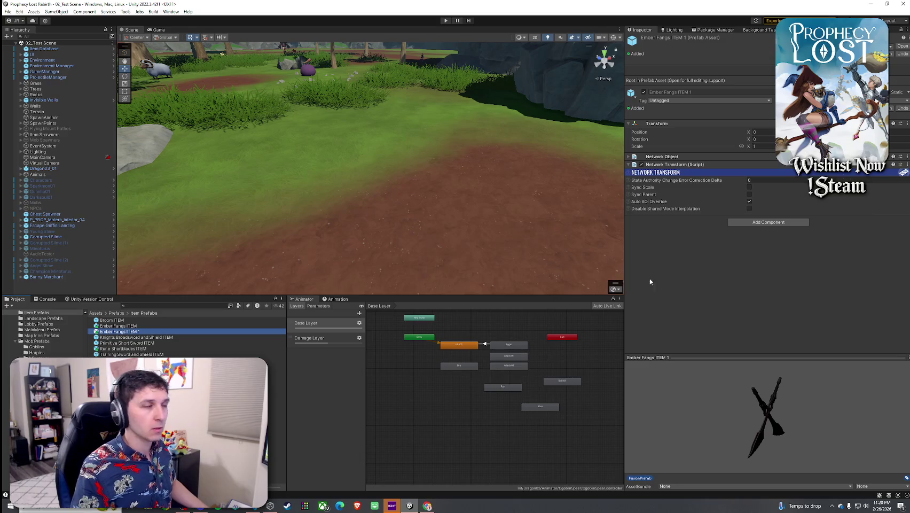
key("ctrl+d")
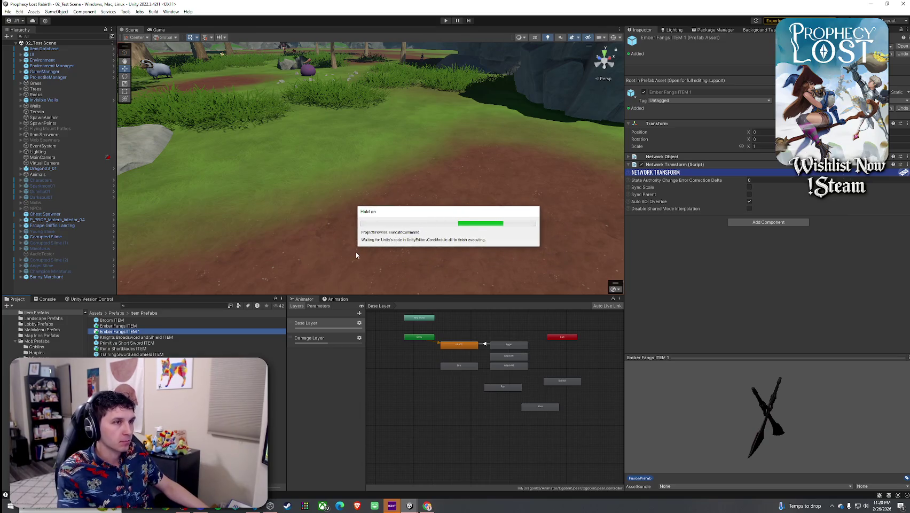
left_click_drag(412, 213, 397, 212)
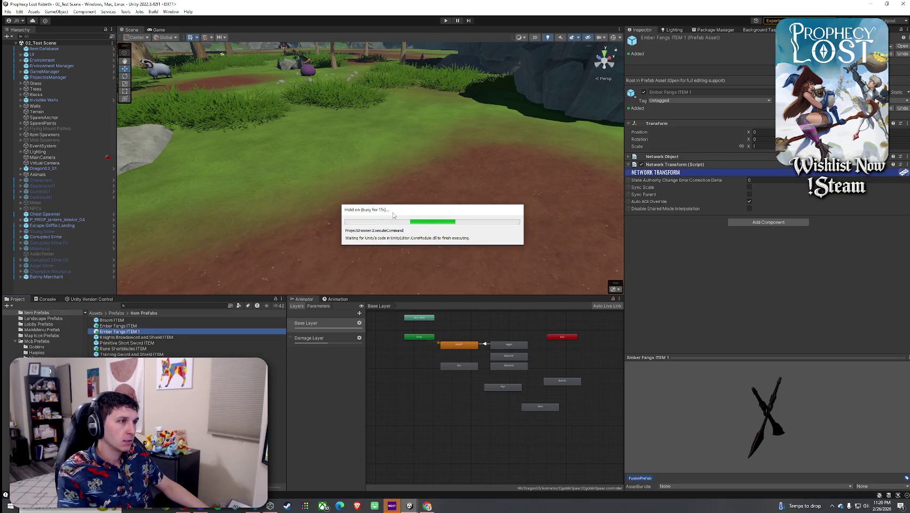
mouse_move(393, 215)
left_mouse_down()
mouse_move(431, 209)
mouse_move(384, 203)
left_mouse_up()
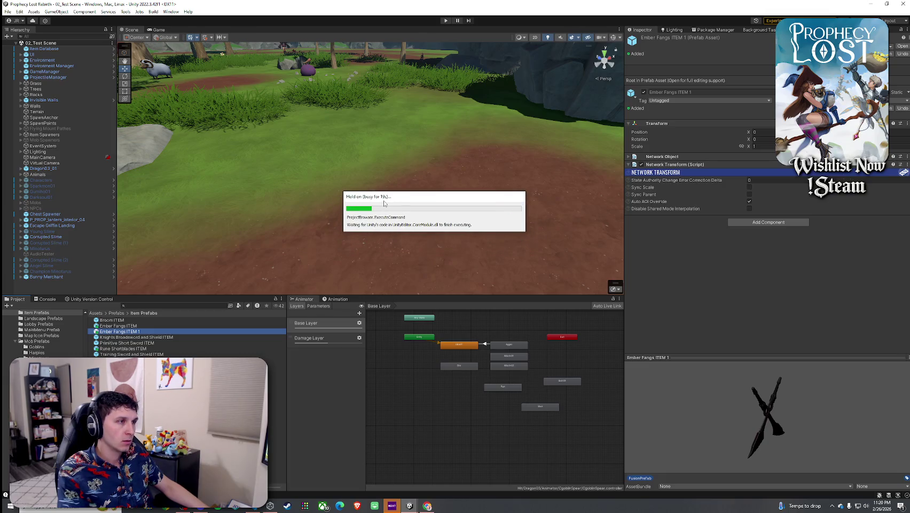
left_click(475, 270)
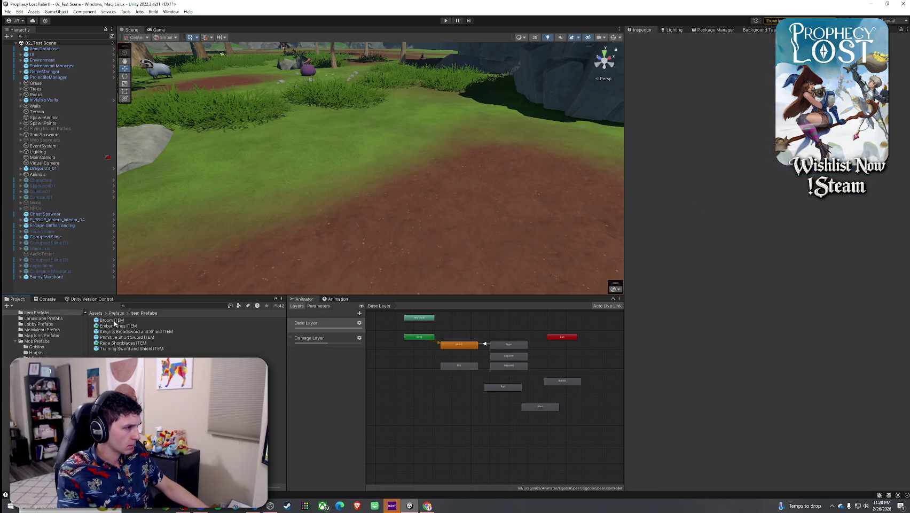
Rename the Rune Shortblades ITEM copy to 'Hunting' and dismiss the version control error.
left_click(132, 320)
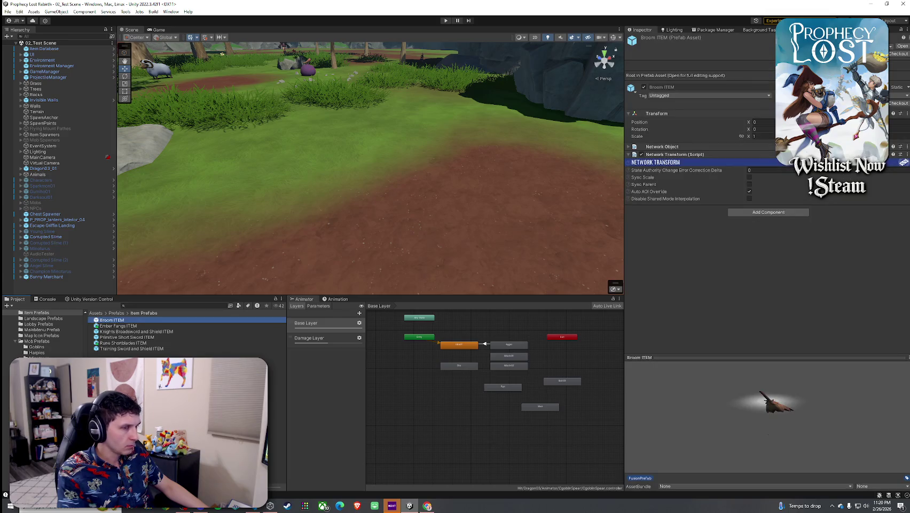
left_click(121, 343)
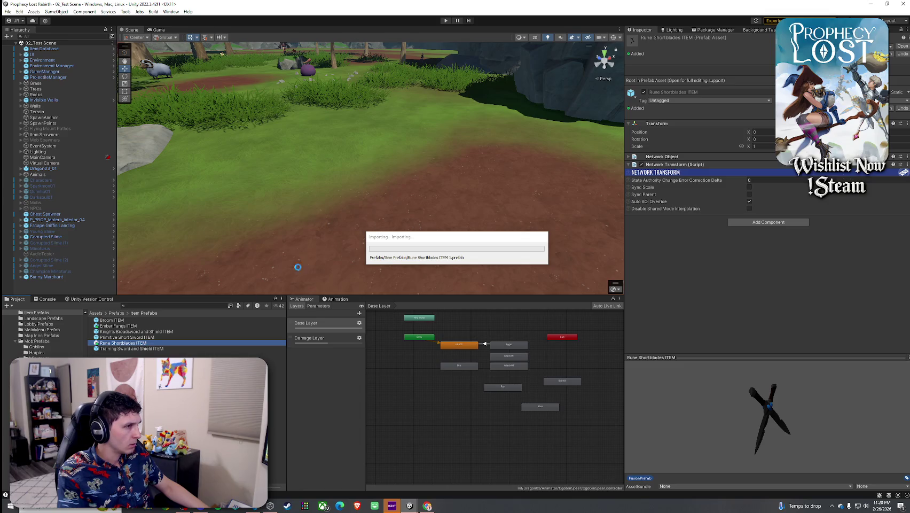
key("F2")
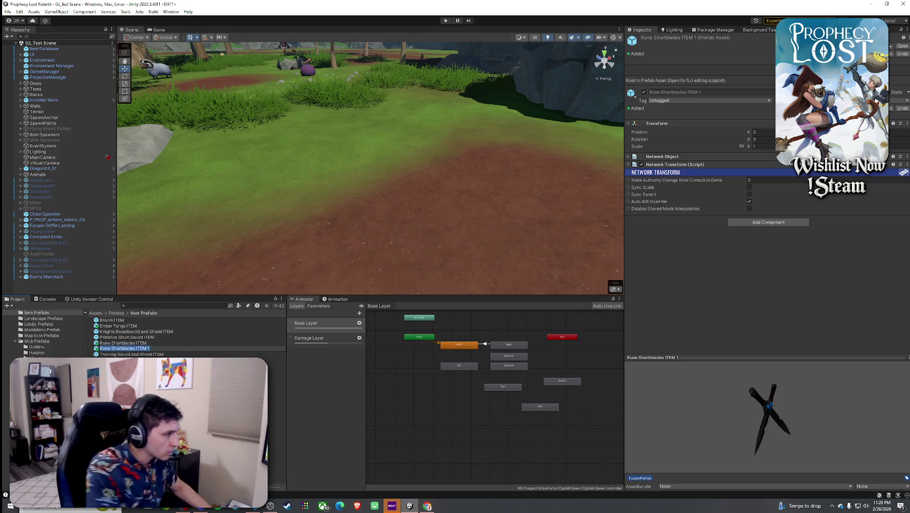
type("Hunting")
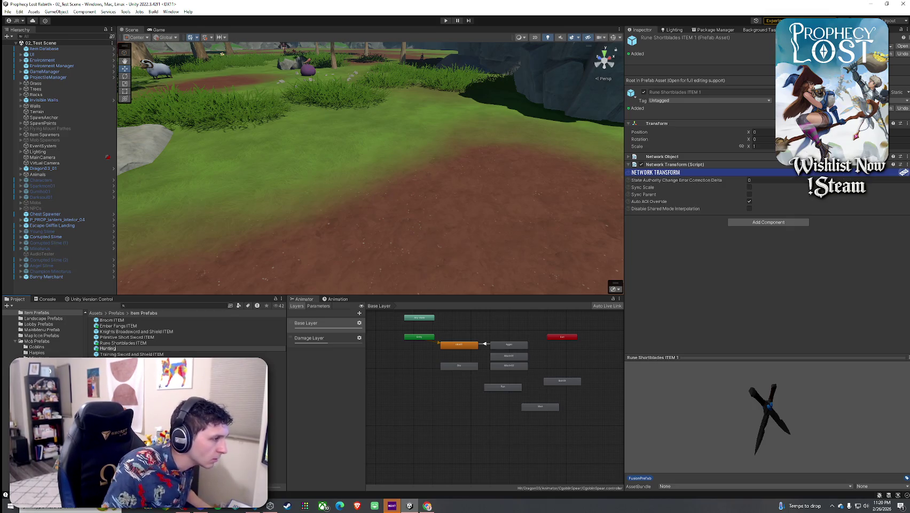
key("Return")
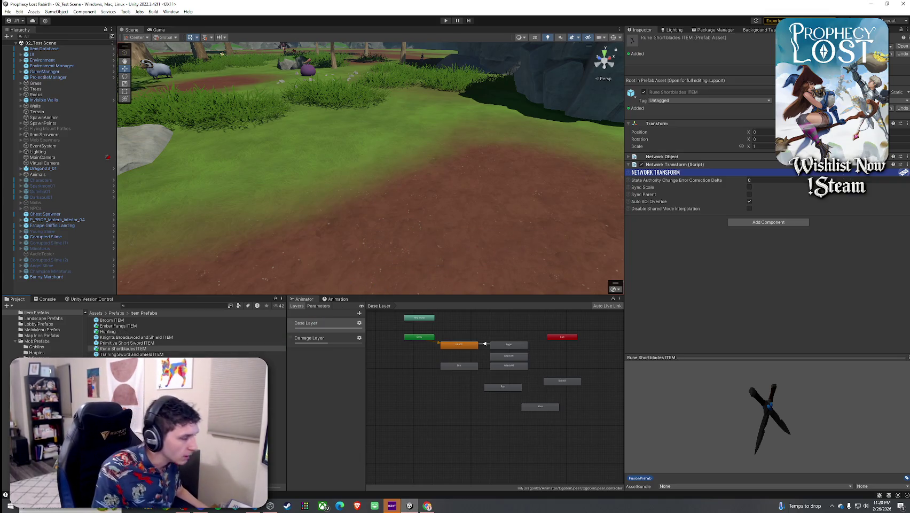
left_click(506, 267)
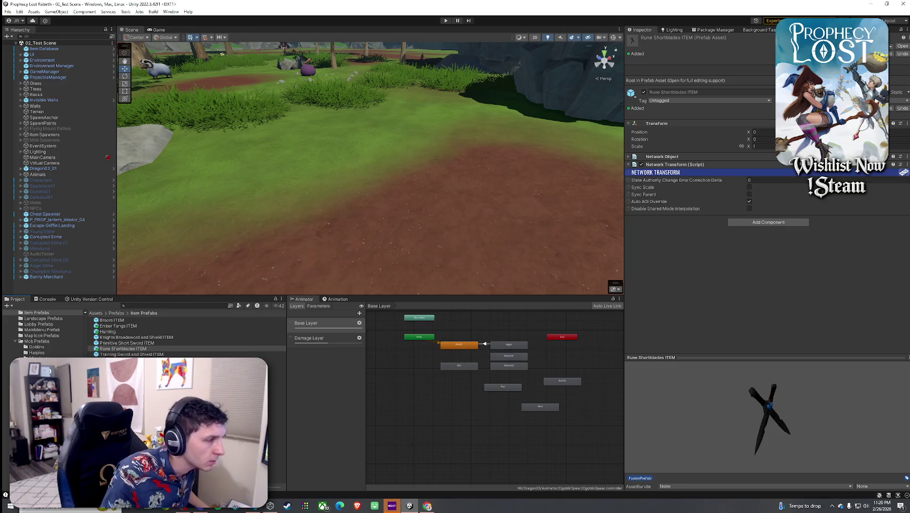
Duplicate Rune Shortblades ITEM and name the new prefab Hunting Spear ITEM.
left_click(114, 344)
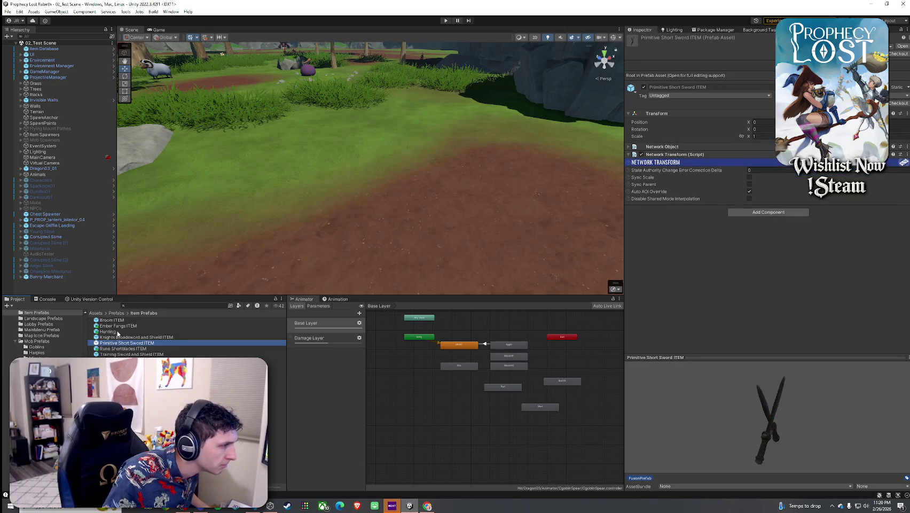
left_click(117, 348)
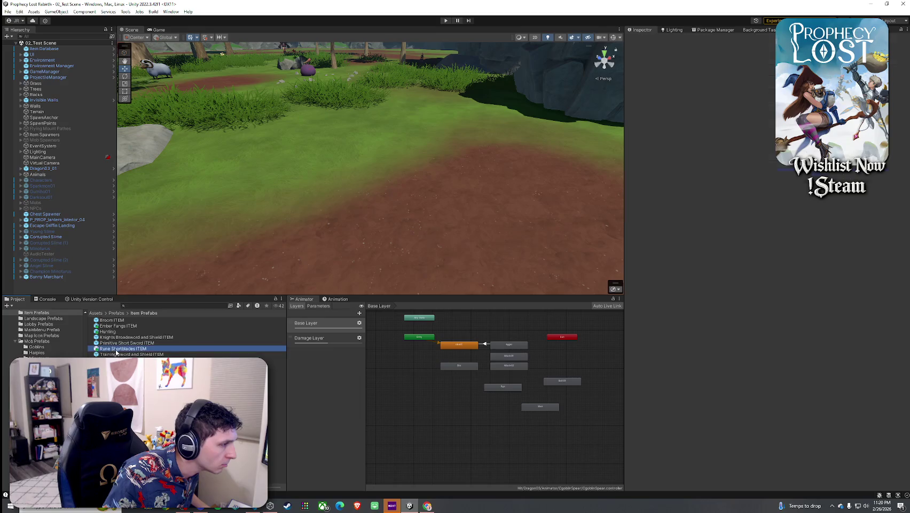
key("ctrl+d")
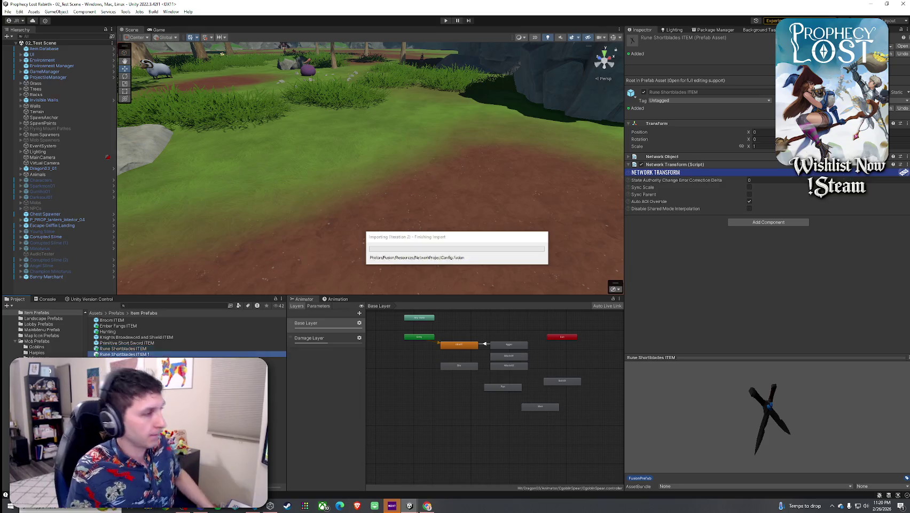
key("F2")
type("Hunting Spear")
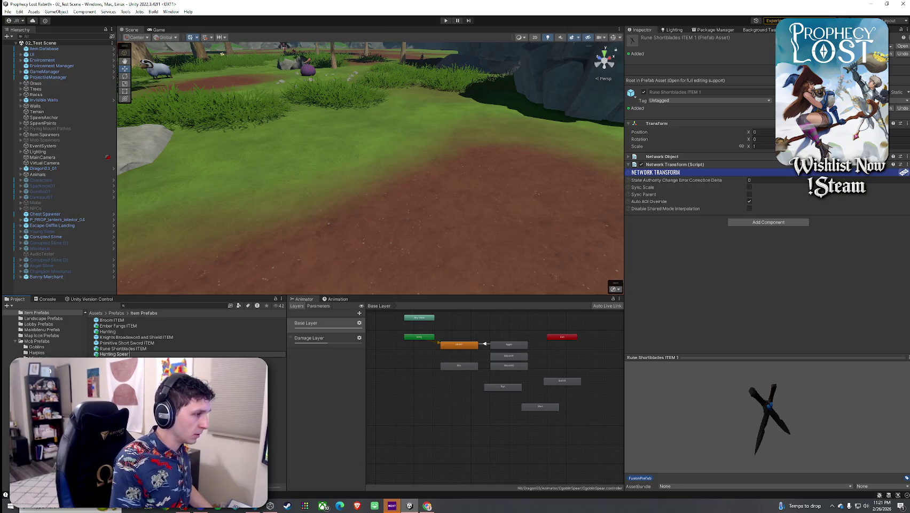
type("ITEM")
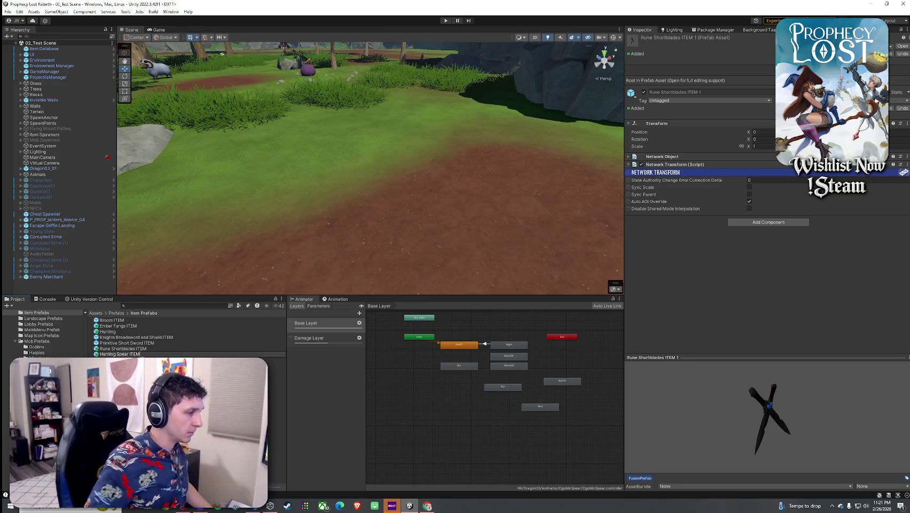
key("Return")
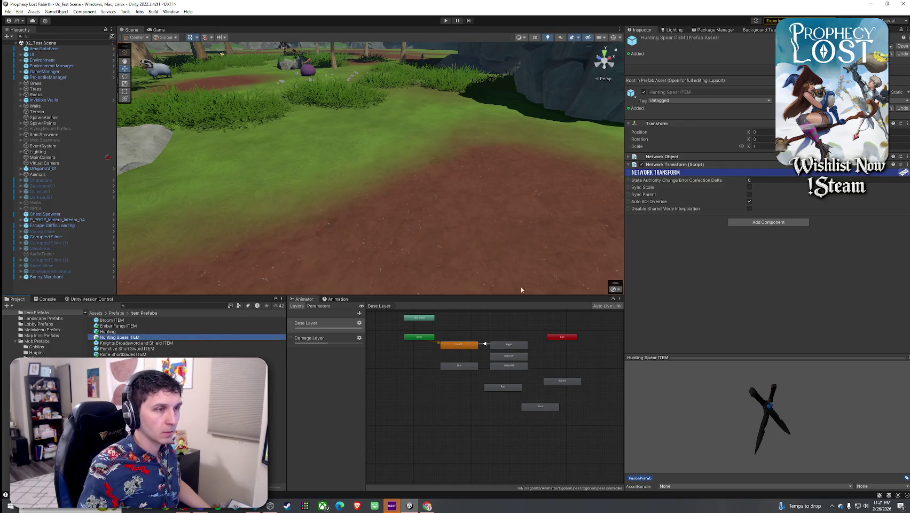
double_click(226, 338)
Delete both Rune Shortblade models from the Hunting Spear ITEM prefab.
left_click(59, 75)
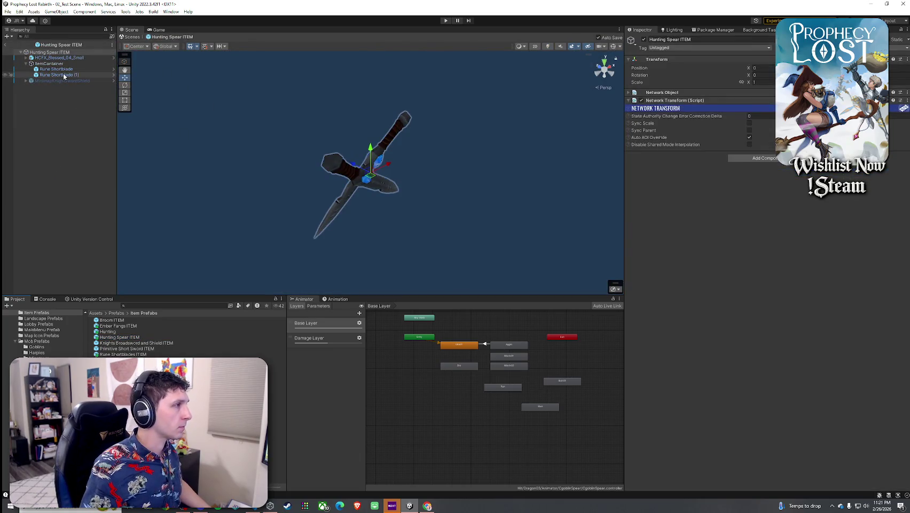
left_click(61, 64, "ctrl")
left_click(64, 68)
left_click(59, 75, "ctrl")
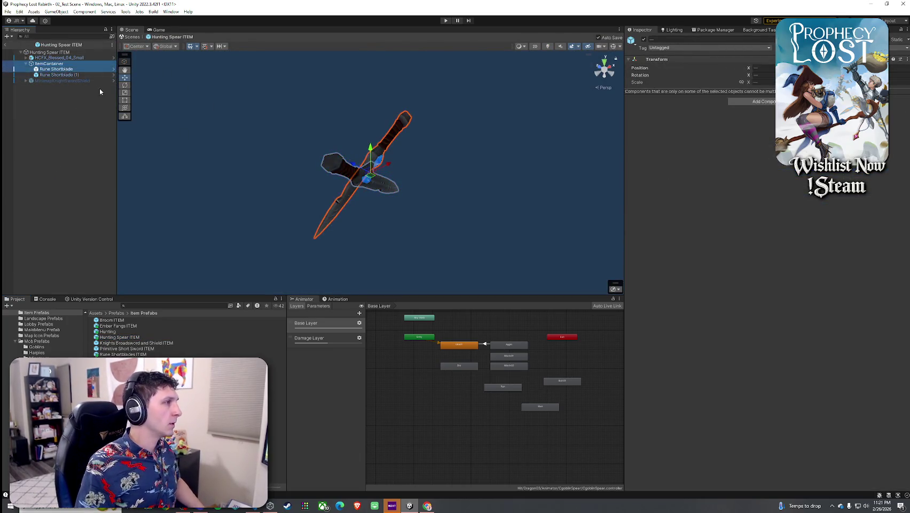
key("Delete")
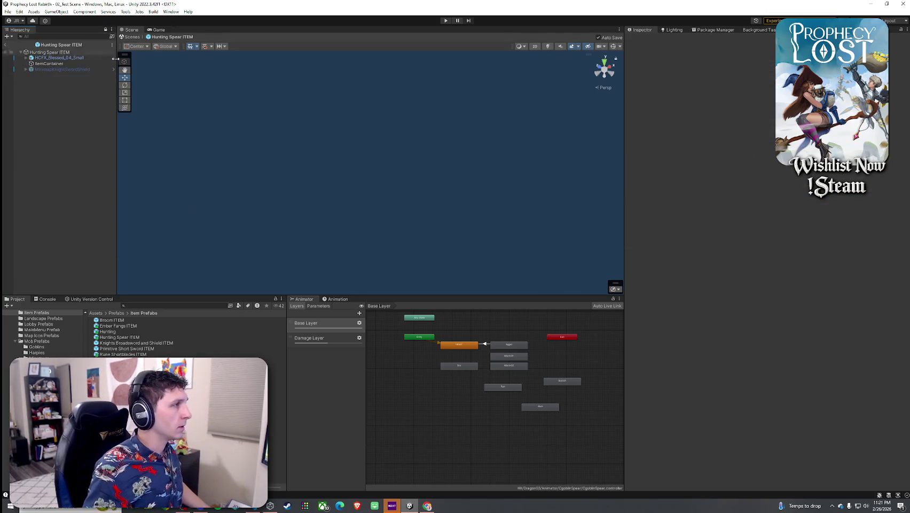
Place the Hunting Spear model from Equip Prefabs under ItemContainer and inspect it in the view.
left_click(153, 305)
type("Equip Prefab")
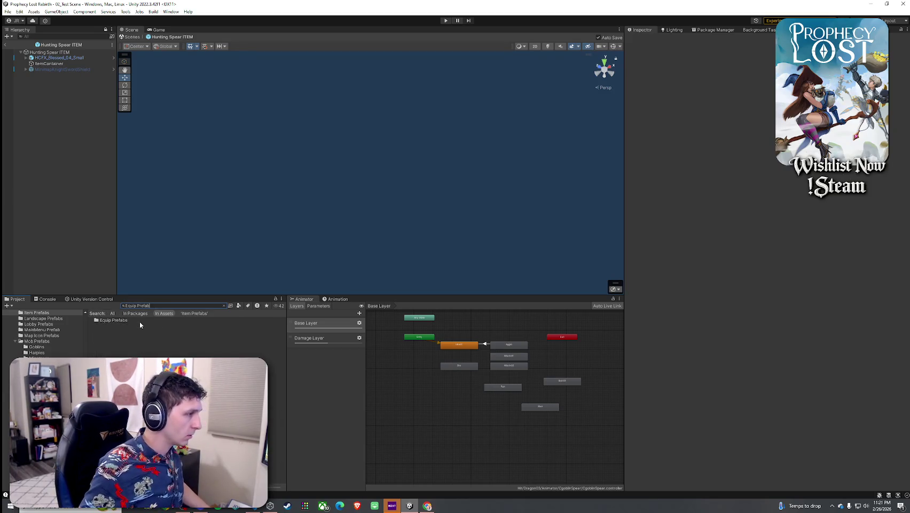
double_click(113, 325)
left_click(120, 332)
double_click(119, 333)
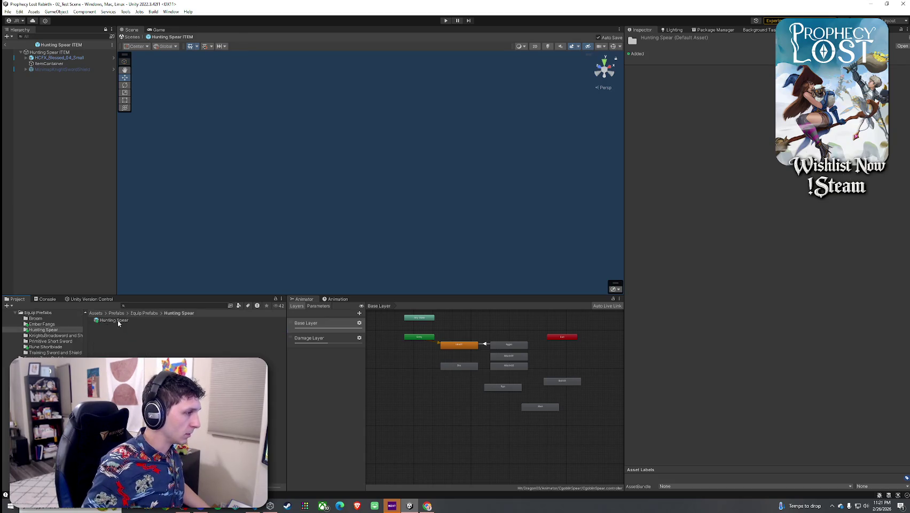
mouse_move(114, 320)
left_mouse_down()
mouse_move(97, 149)
mouse_move(52, 68)
left_mouse_up()
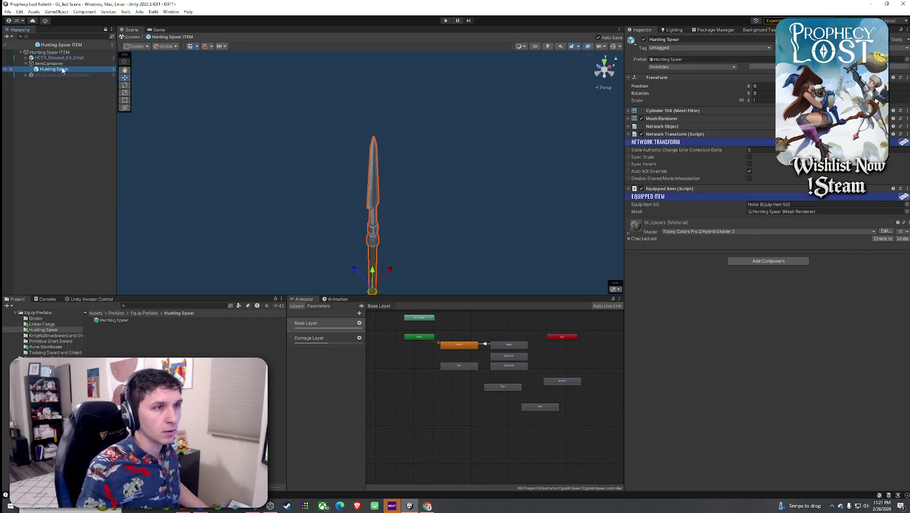
key("f")
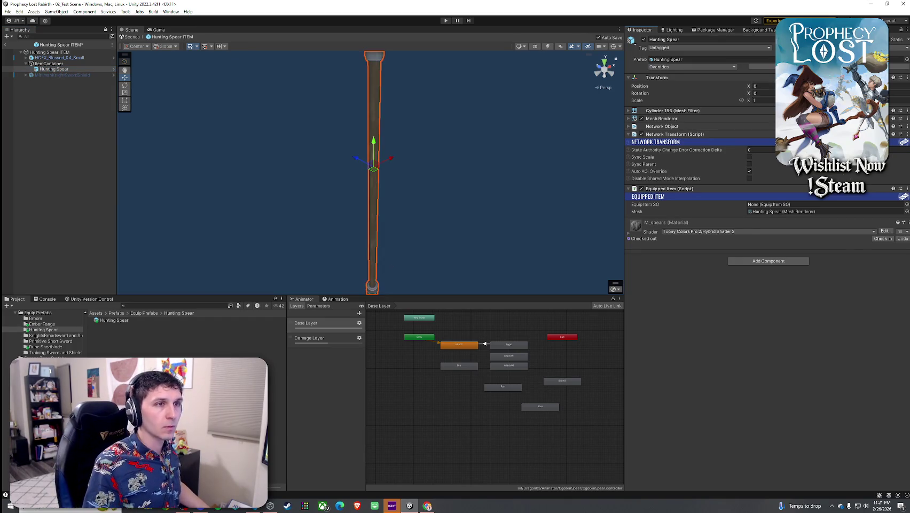
left_click(80, 52)
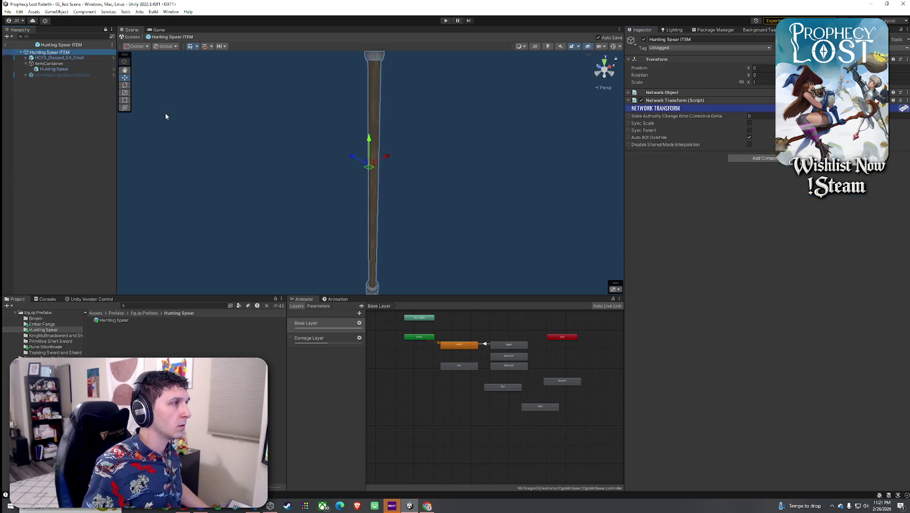
left_click(82, 57)
left_click_drag(262, 132, 250, 127)
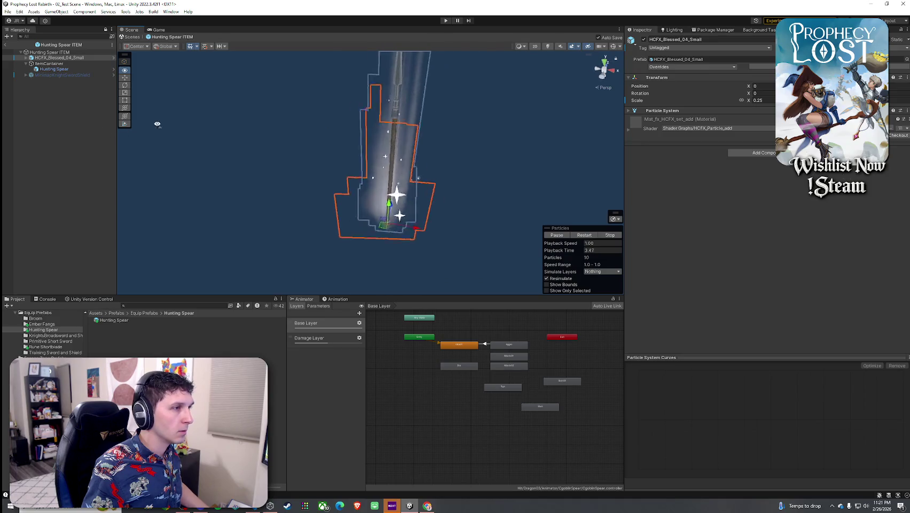
mouse_move(159, 122)
left_mouse_down()
mouse_move(94, 116)
mouse_move(142, 132)
left_mouse_up()
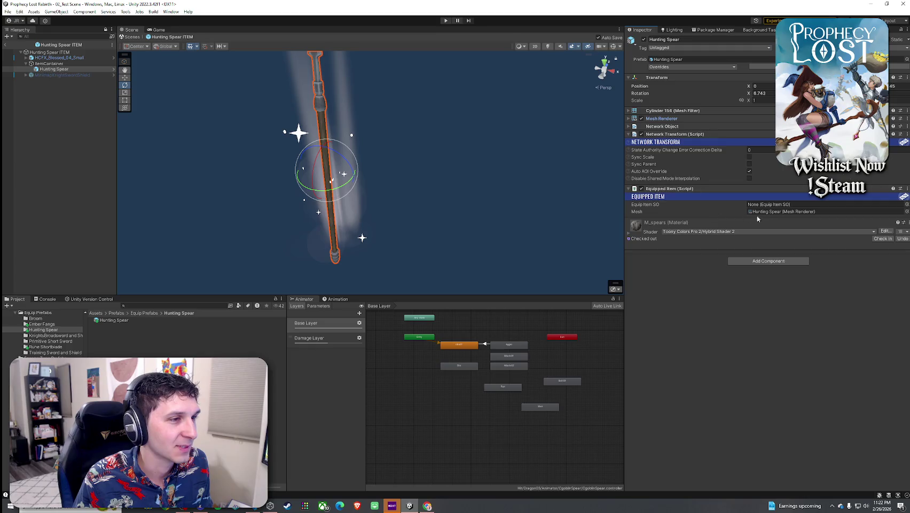
Search '6_Hunting' in the Equip Item SO picker and assign 6_HuntingSpear.
left_click(907, 205)
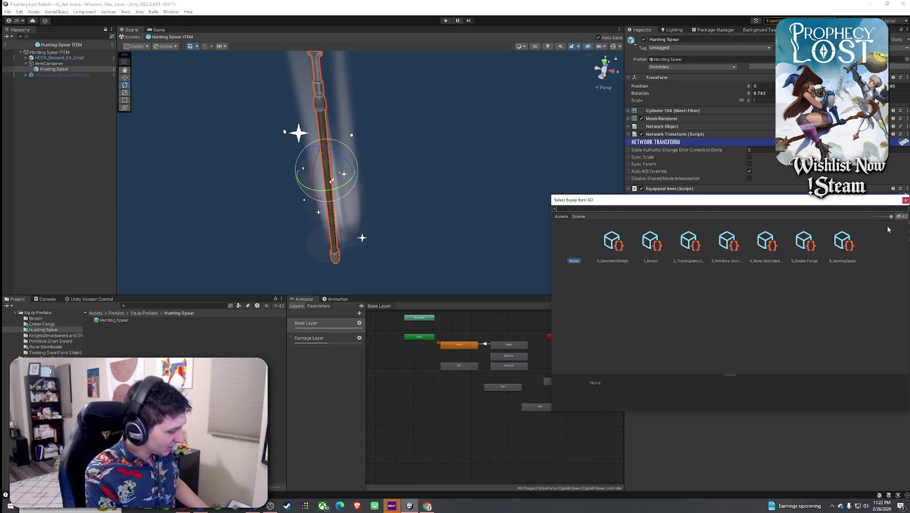
type("6_Hunting")
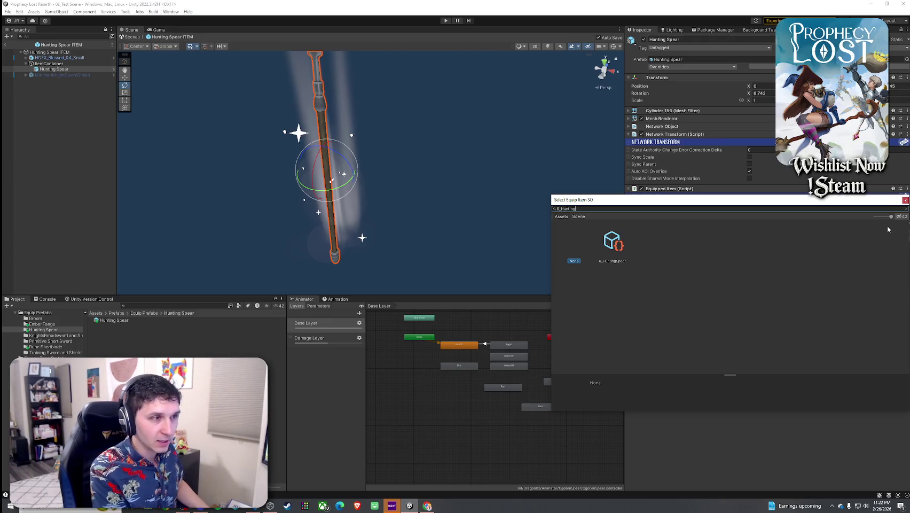
left_click(613, 247)
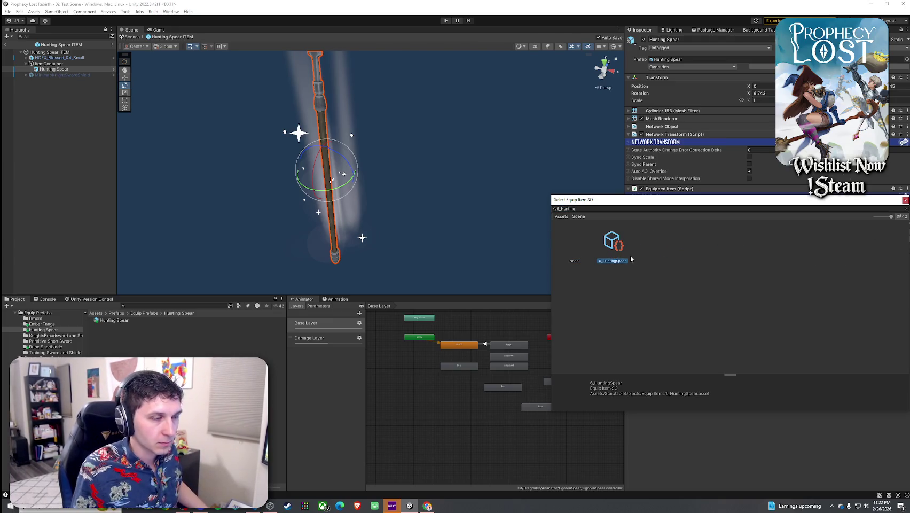
double_click(613, 249)
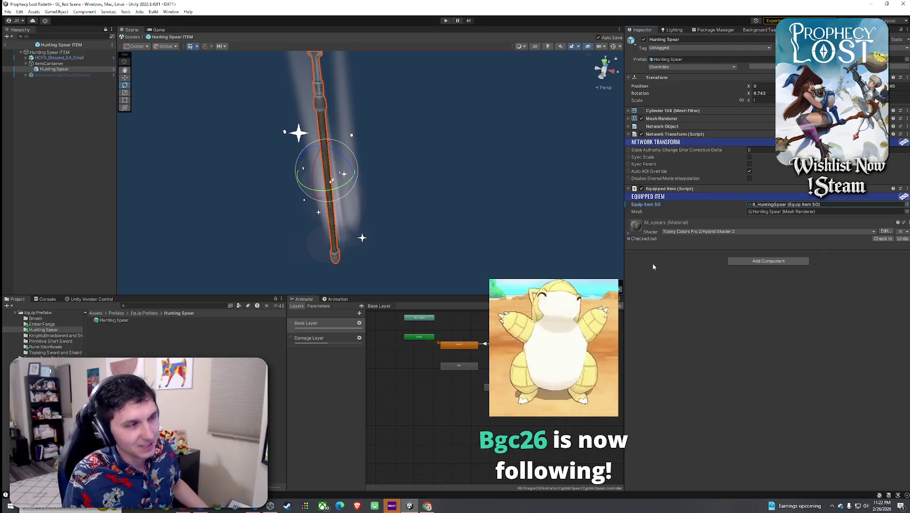
left_click(786, 204)
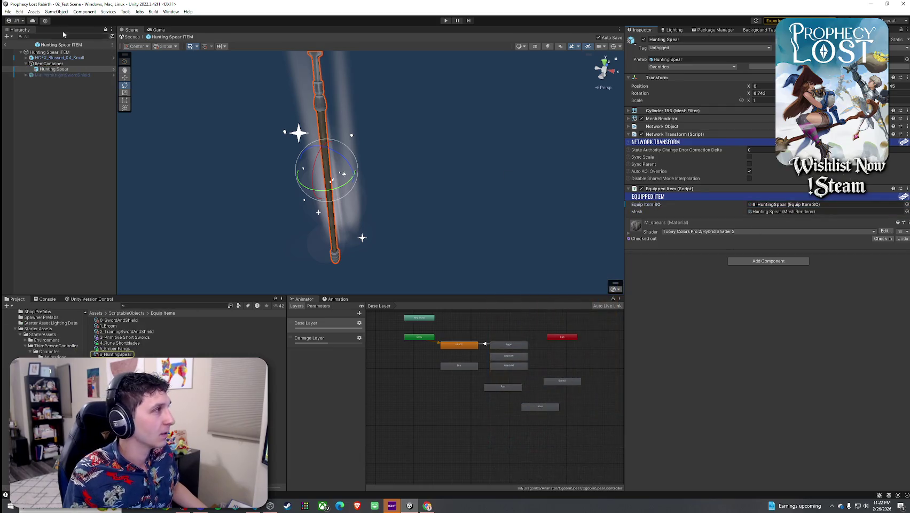
Save the prefab and select the 6_HuntingSpear item asset in the Project window.
left_click(8, 11)
left_click(32, 45)
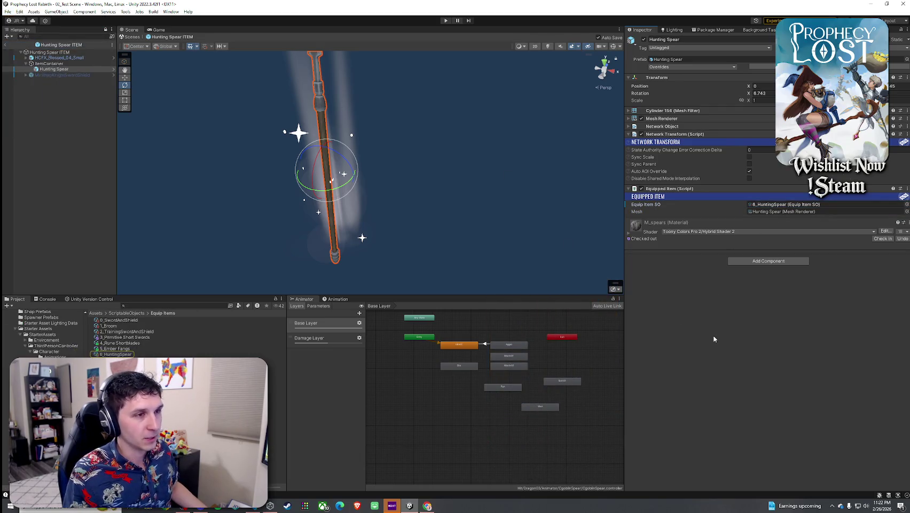
left_click(769, 204)
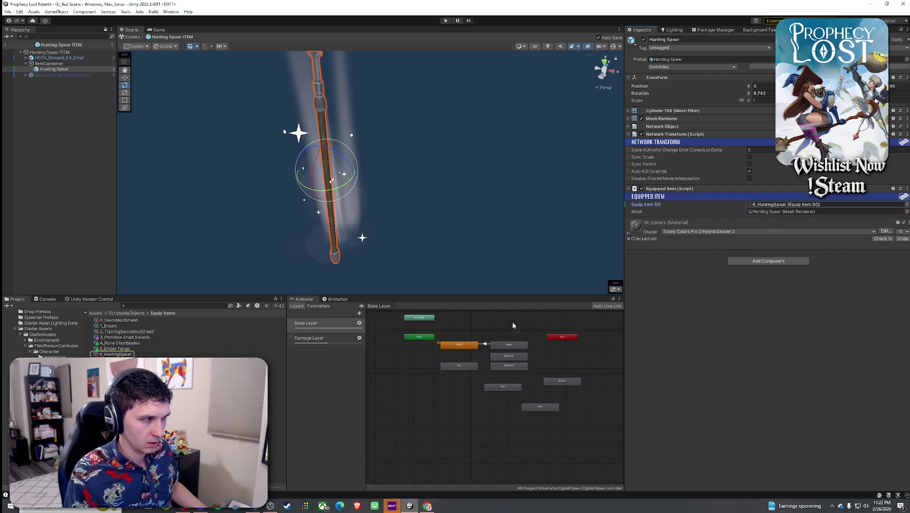
left_click(134, 354)
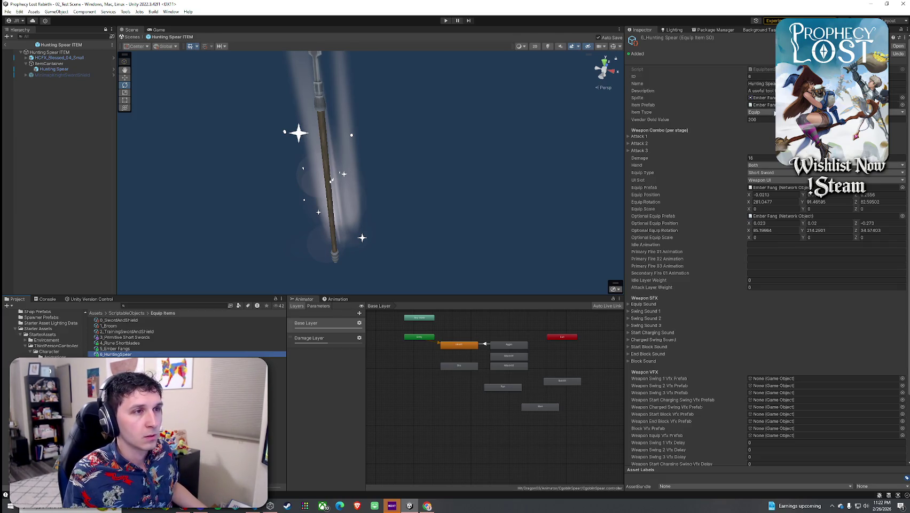
Set the Hunting Spear's equip type to Spear and make it one-handed.
left_click(764, 112)
left_click(763, 172)
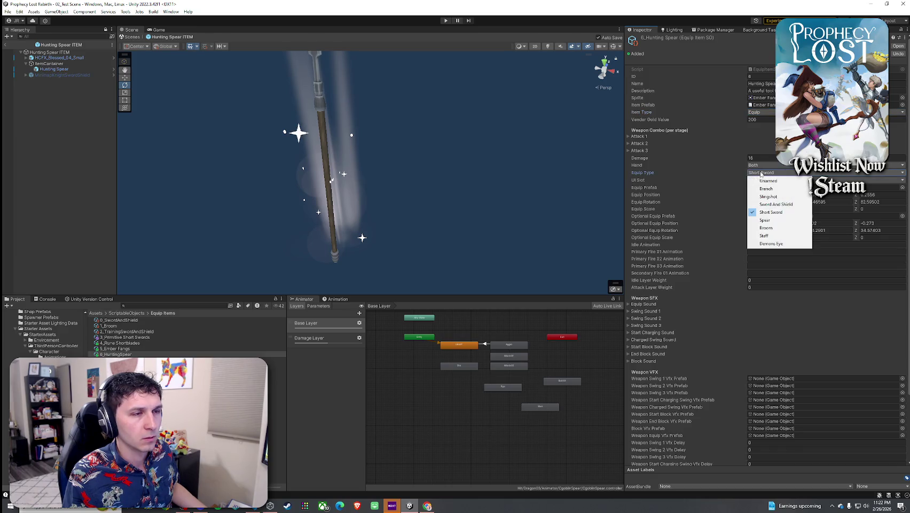
left_click(764, 217)
left_click(760, 166)
left_click(762, 173)
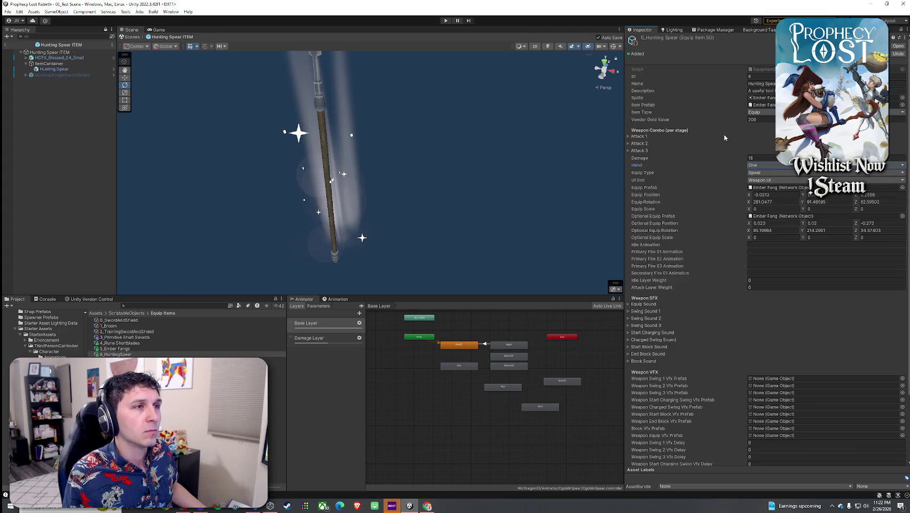
Compare against Ember Fangs and set the Hunting Spear's vendor gold to 25.
left_click(135, 350)
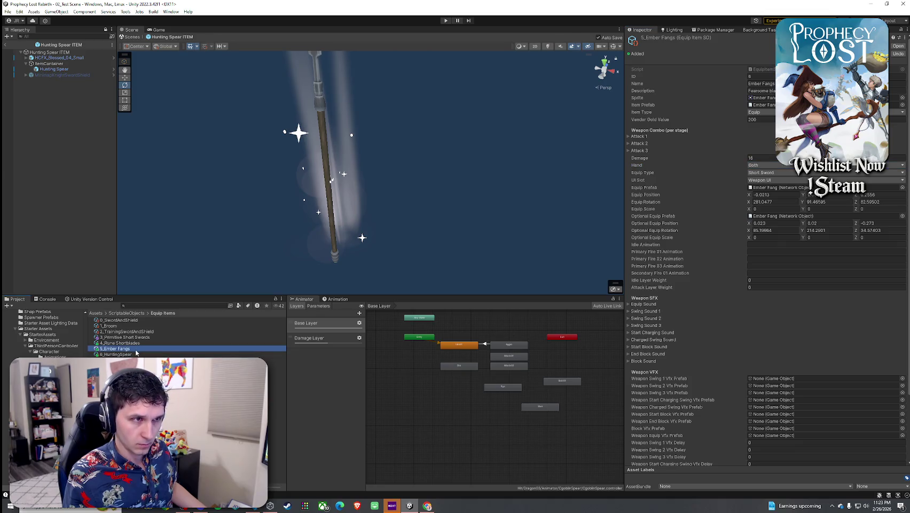
key("Down")
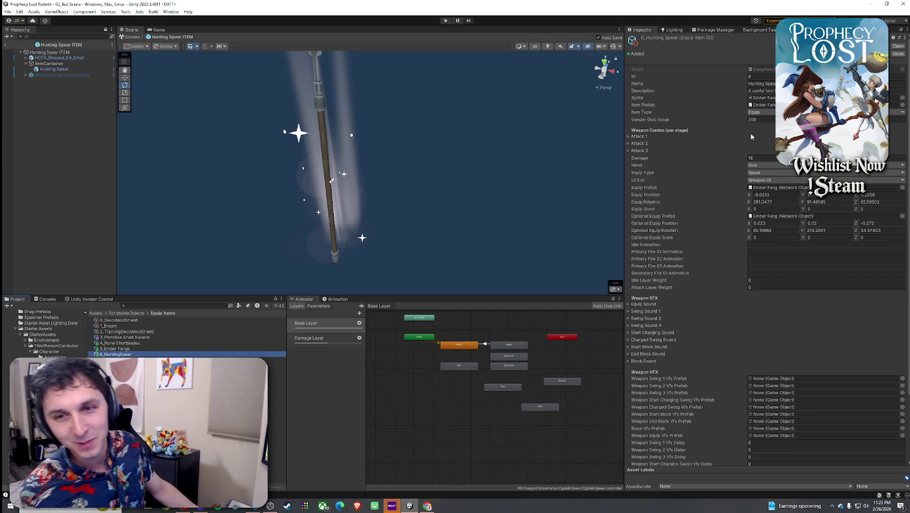
left_click(761, 119)
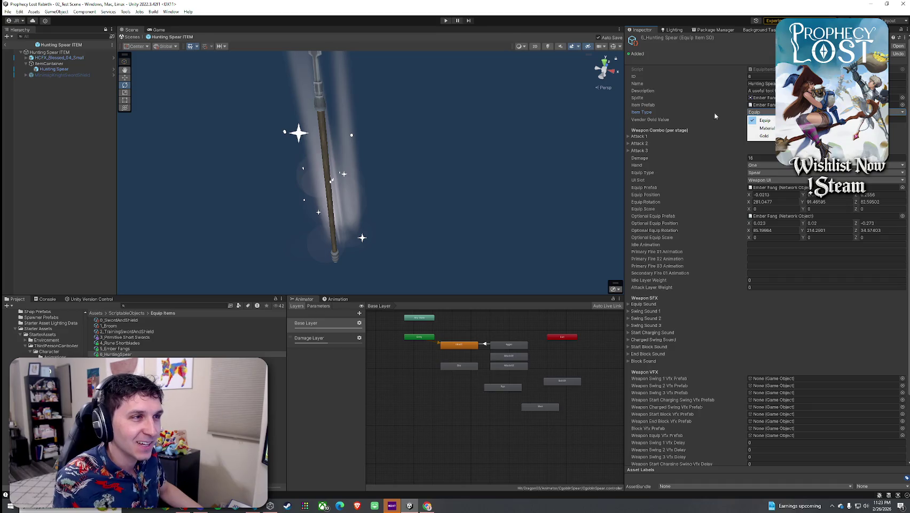
type("25")
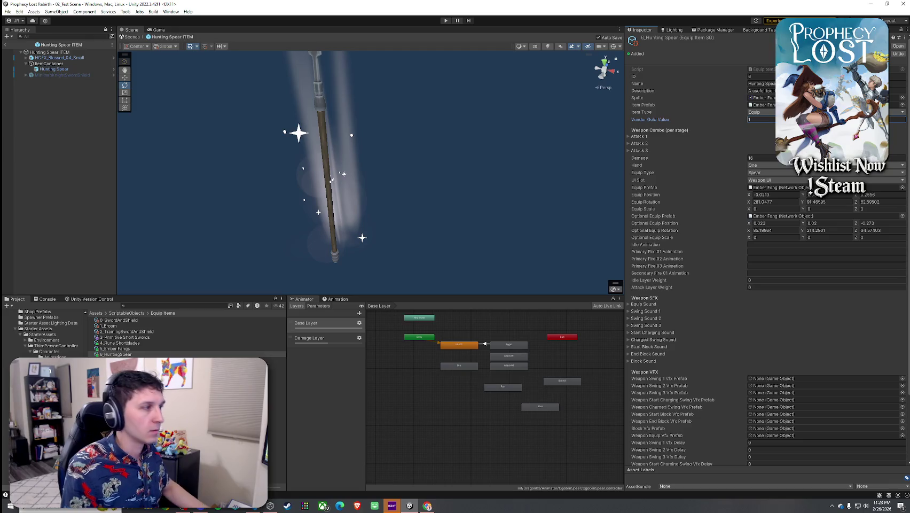
Set damage to 7 after comparing with Training Sword And Shield, then check Sprite and Item Prefab.
left_click(130, 332)
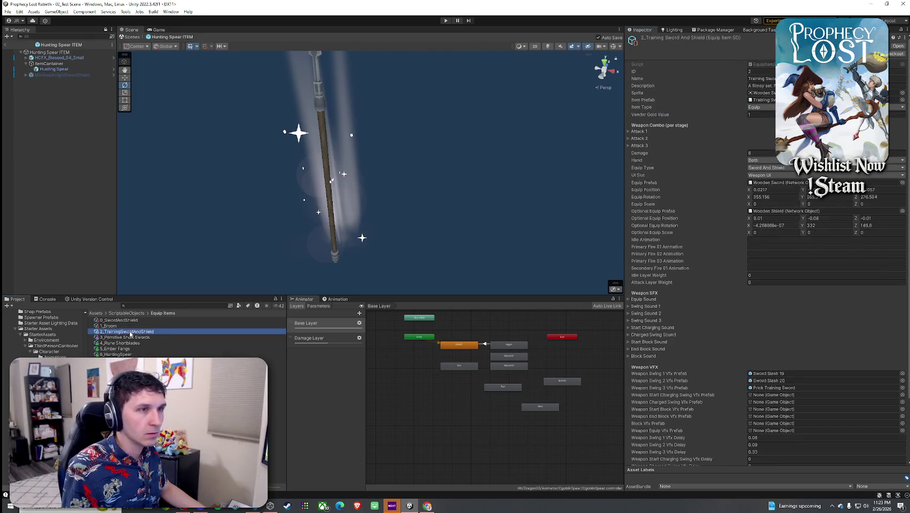
left_click(132, 337)
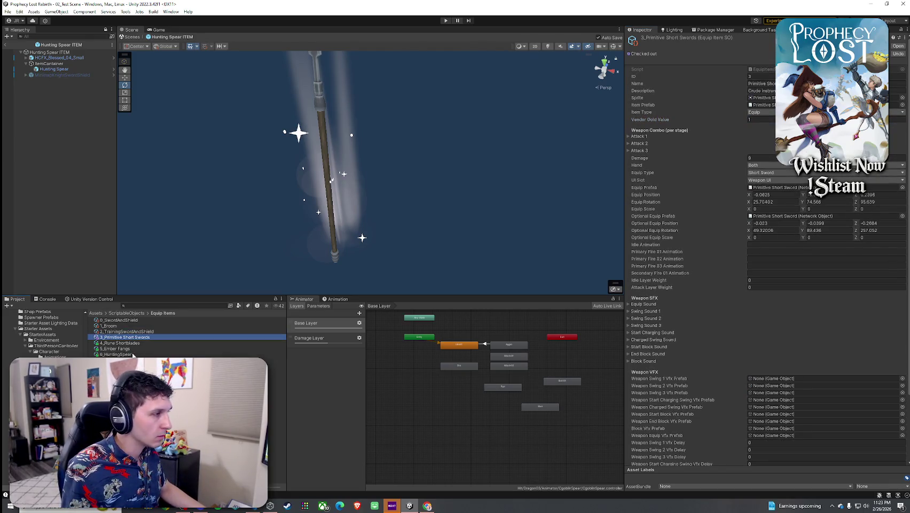
left_click(131, 355)
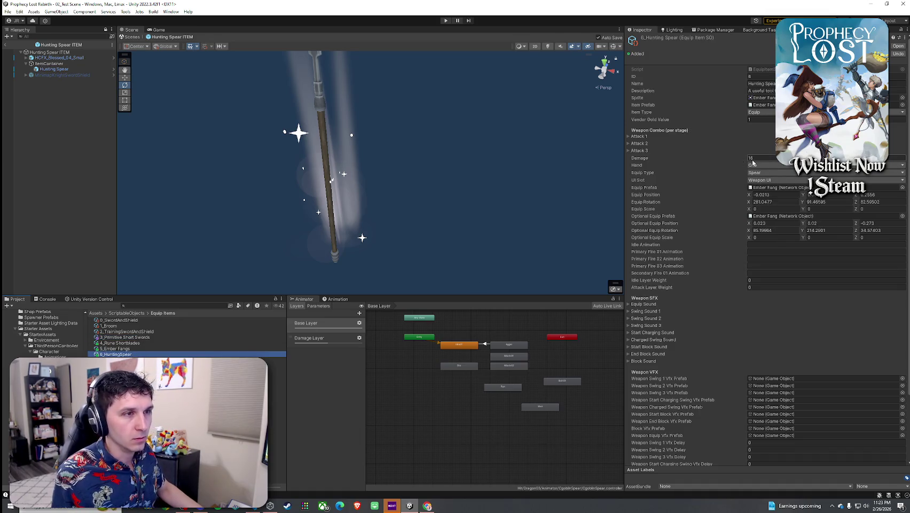
left_click(132, 331)
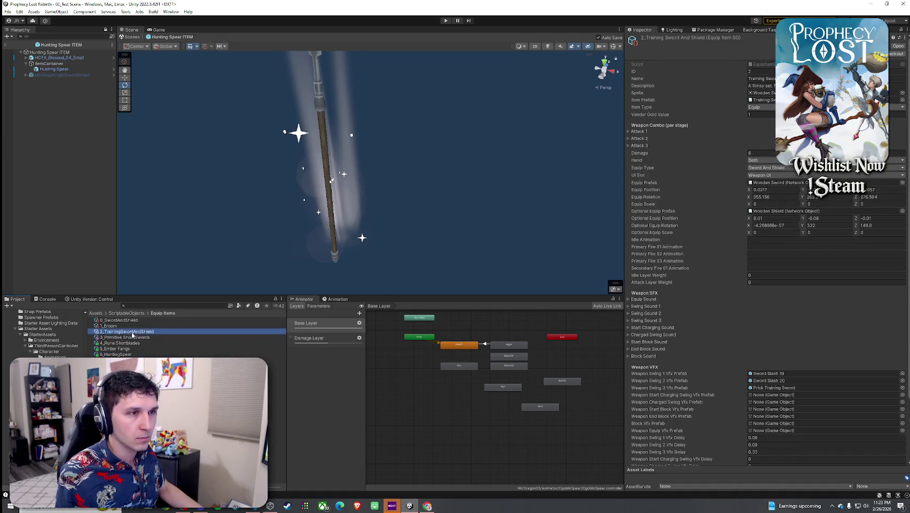
left_click(132, 354)
left_click(764, 161)
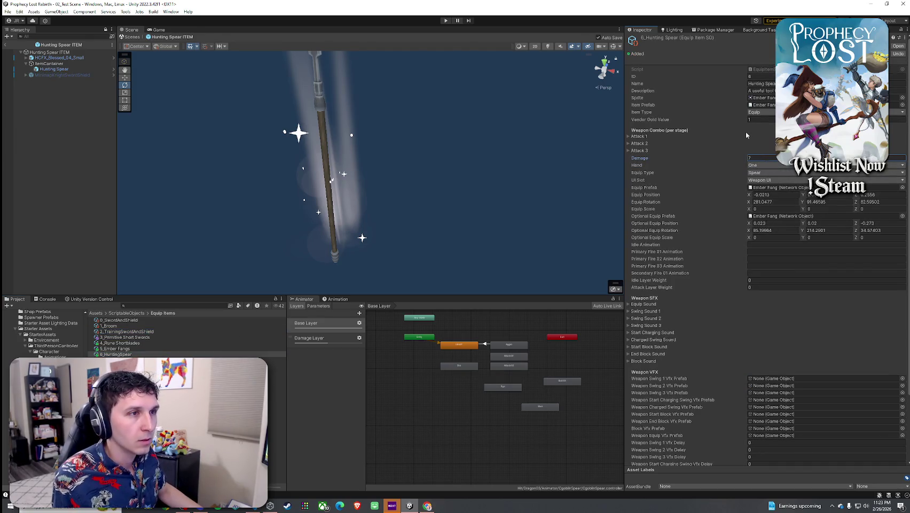
left_click(765, 98)
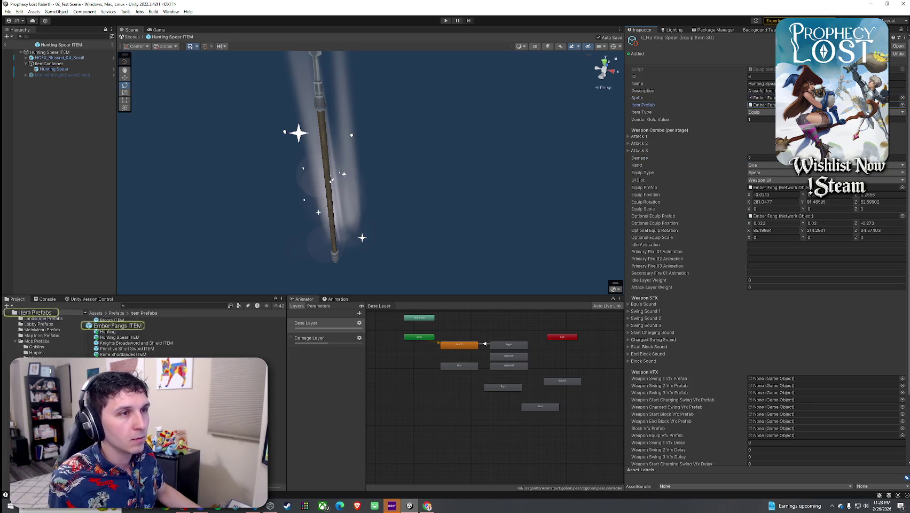
left_click(764, 90)
left_click(761, 105)
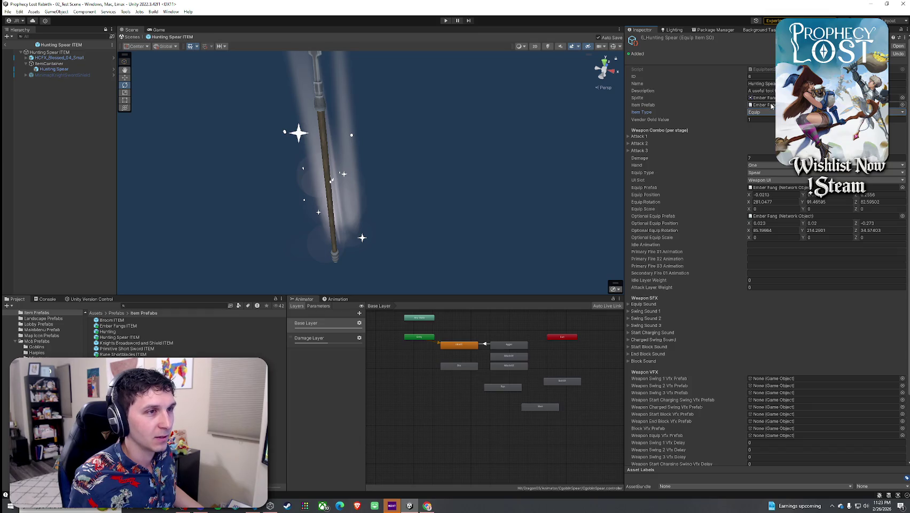
Assign 6_HuntingSpear as the ItemContainer's Item SO via the object picker.
left_click(49, 69)
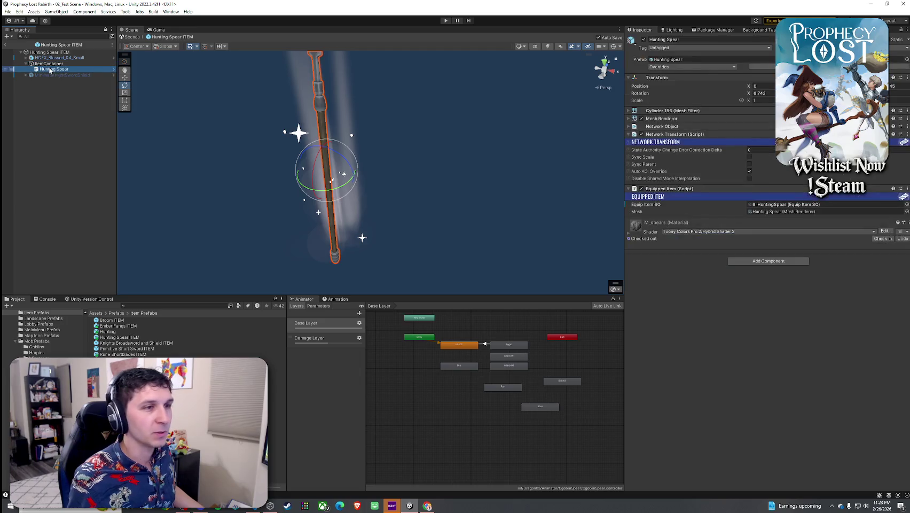
left_click(51, 64)
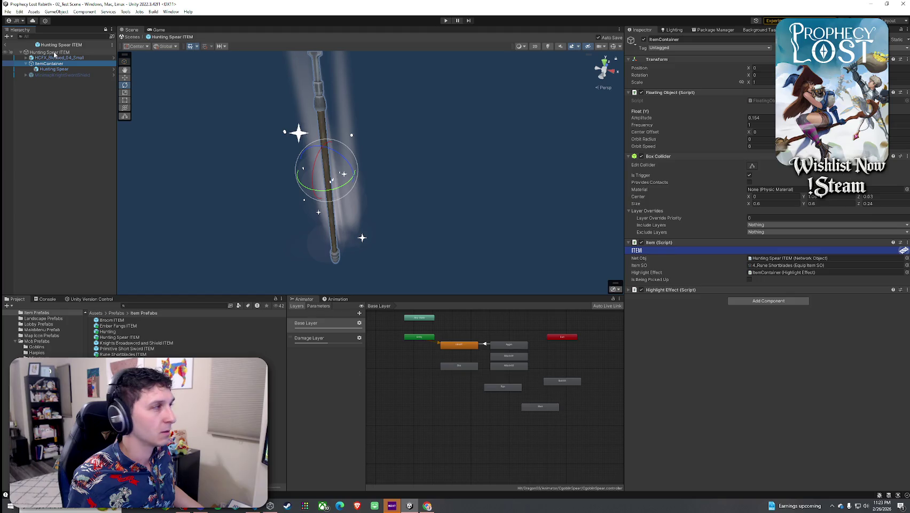
left_click(907, 265)
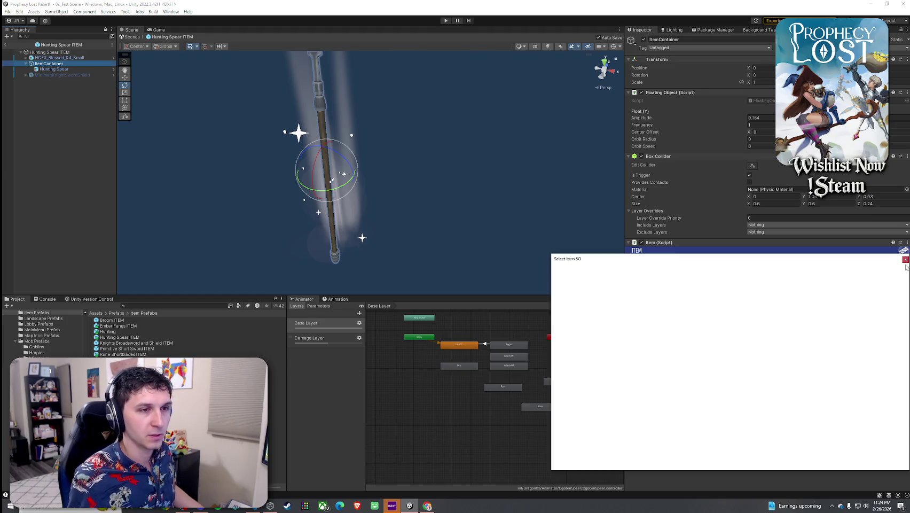
type("6_Hunting")
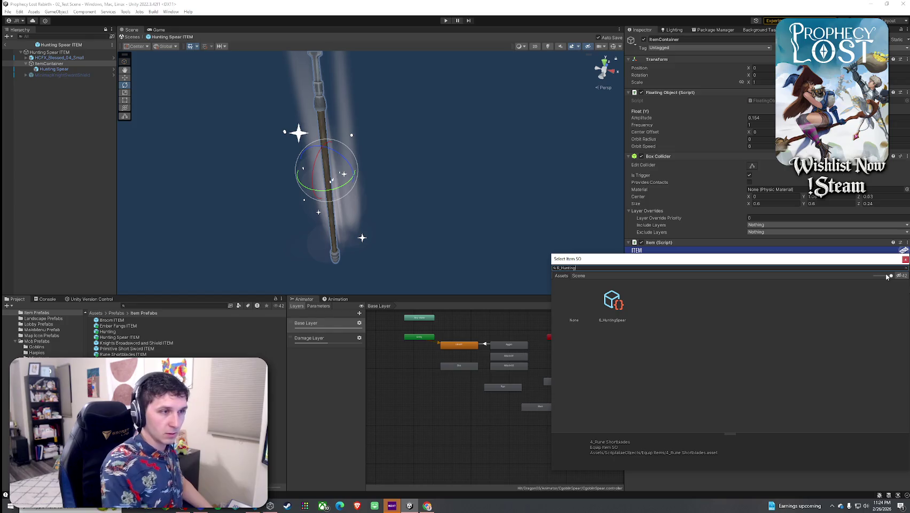
double_click(629, 305)
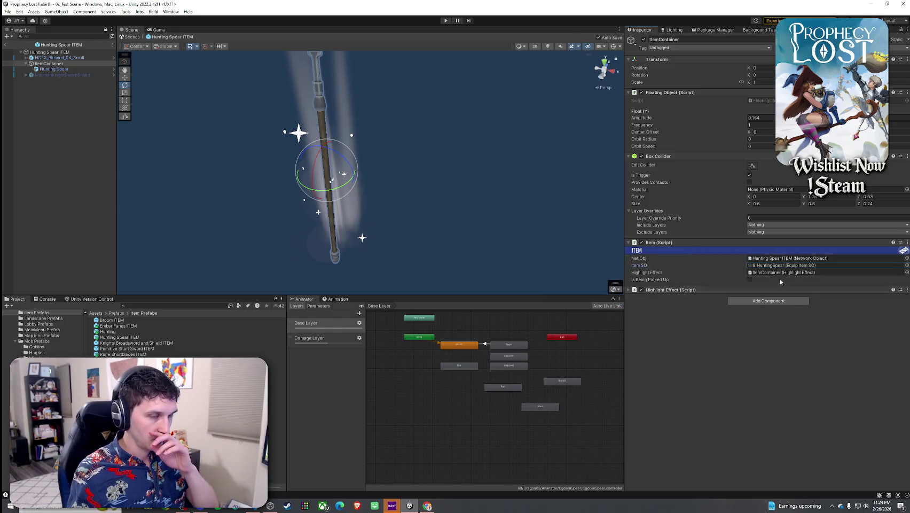
left_click(780, 261)
left_click(780, 265)
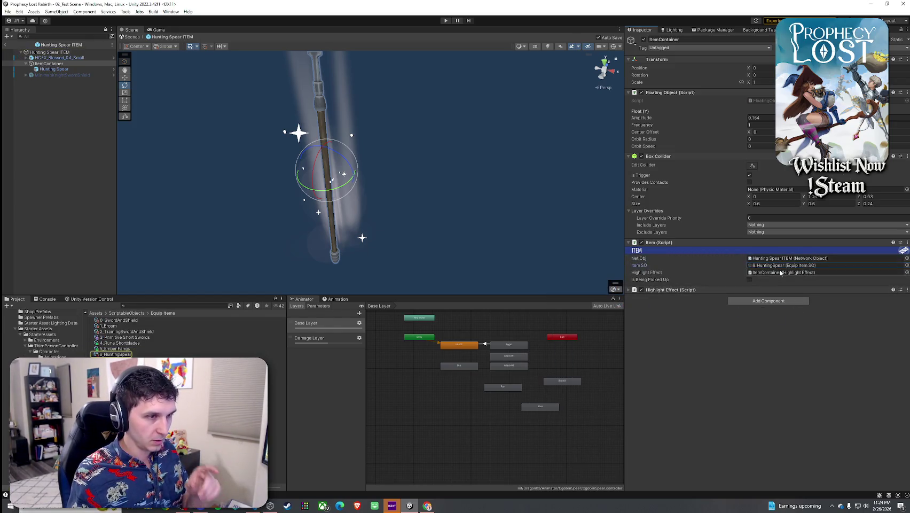
Verify the Hunting Spear's equipped item points to the 6_HuntingSpear asset.
left_click(50, 52)
left_click(50, 63)
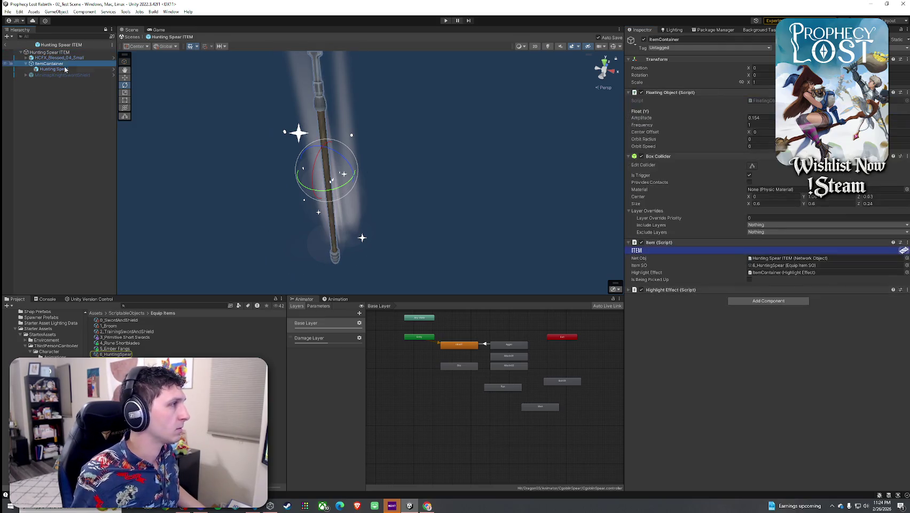
left_click(63, 70)
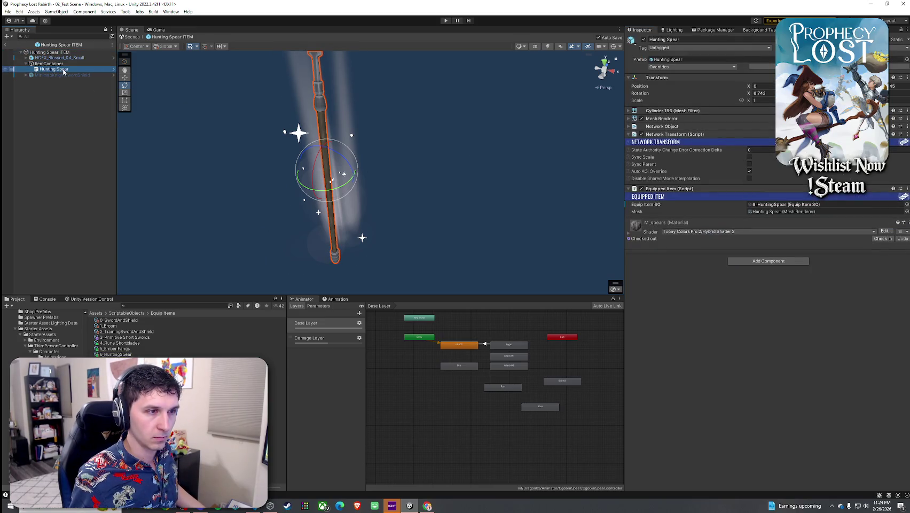
left_click(788, 205)
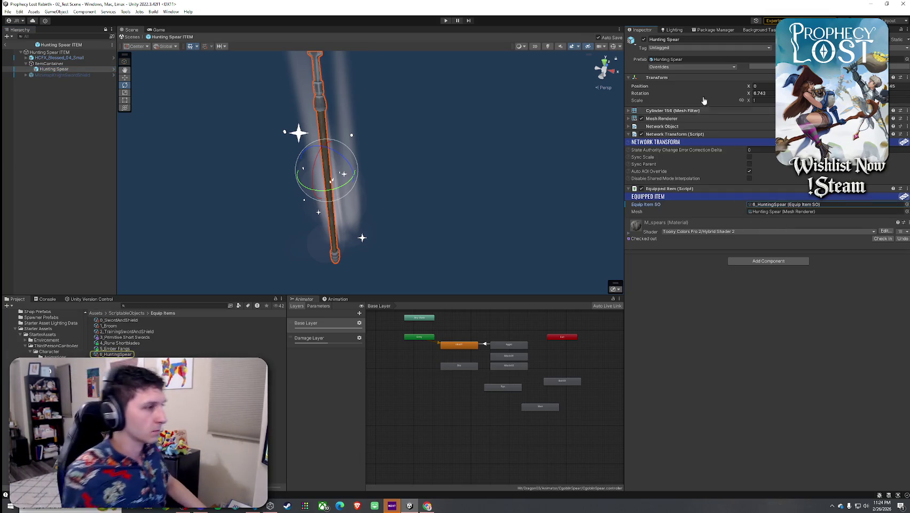
double_click(775, 205)
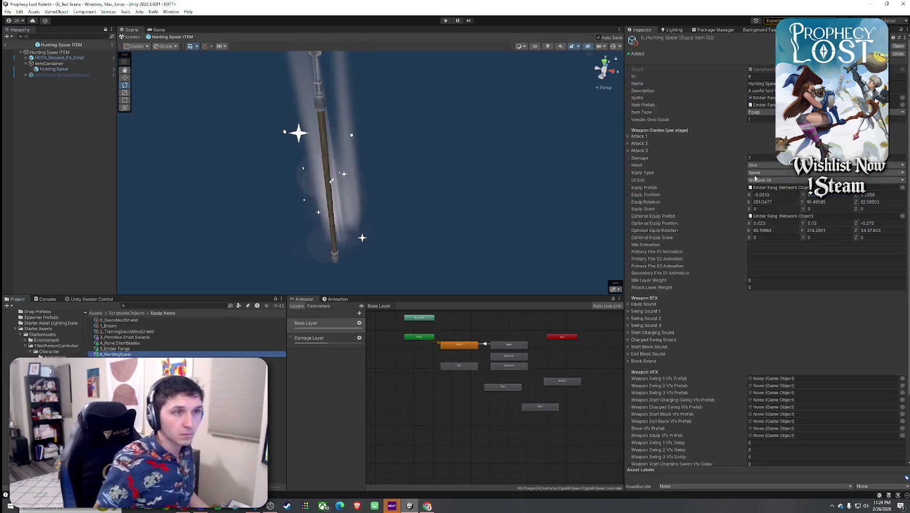
Exit prefab editing and save the 02_Test Scene with File > Save.
left_click(7, 44)
left_click(7, 11)
left_click(20, 48)
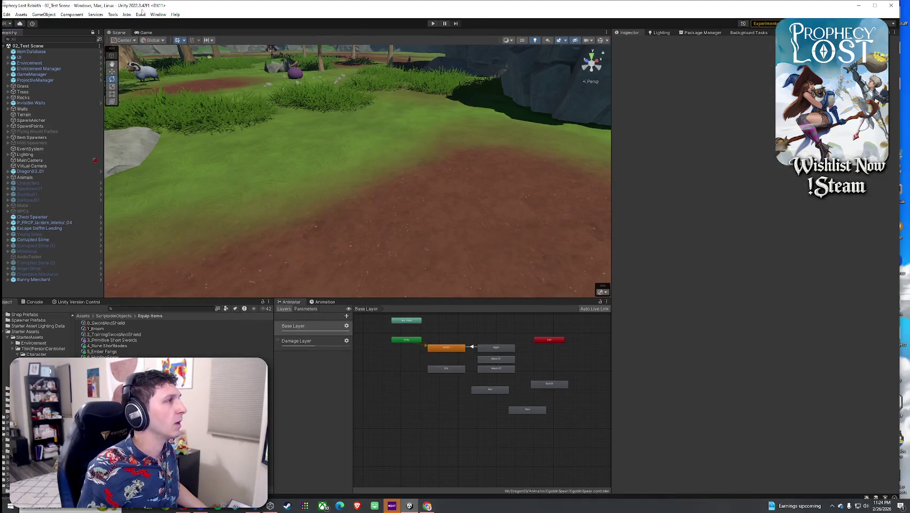
In RapidIcon, choose the Hunting Spear ITEM prefab and set export resolution to 512×512.
left_click(125, 11)
left_click(151, 96)
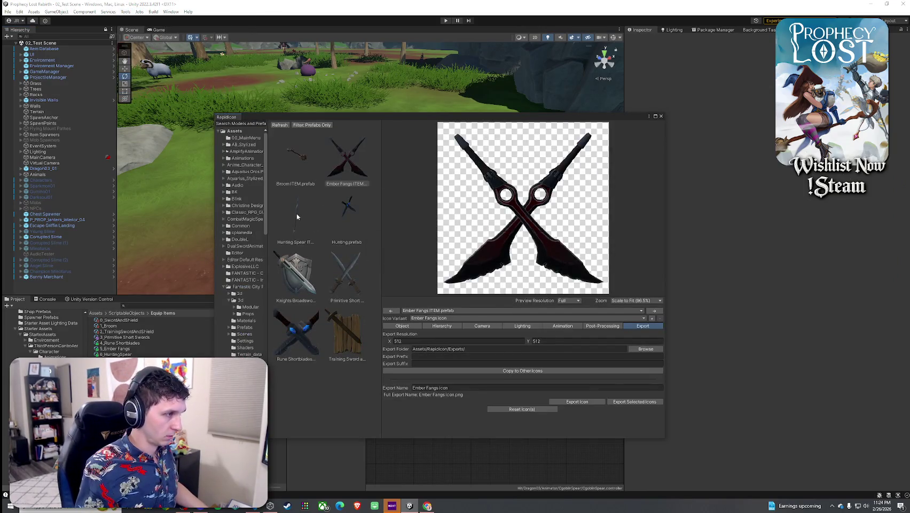
left_click(297, 217)
left_click(493, 341)
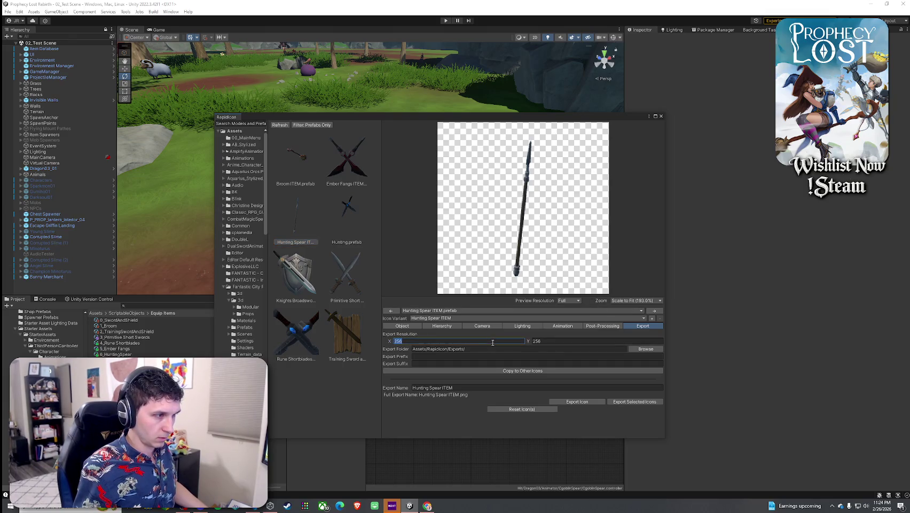
type("512")
left_click(553, 341)
type("512")
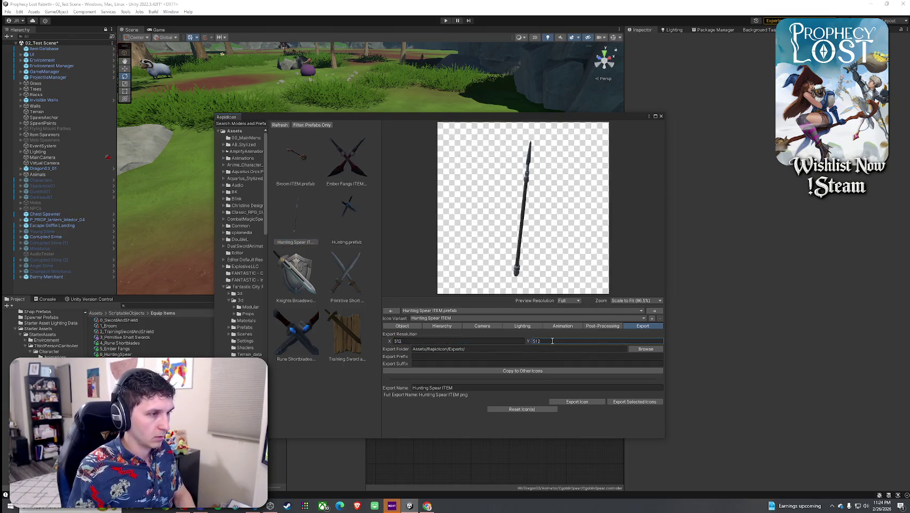
Angle the spear diagonally with rotation -42.5, 71.34, 28.8 and position X 0.8.
left_click(416, 327)
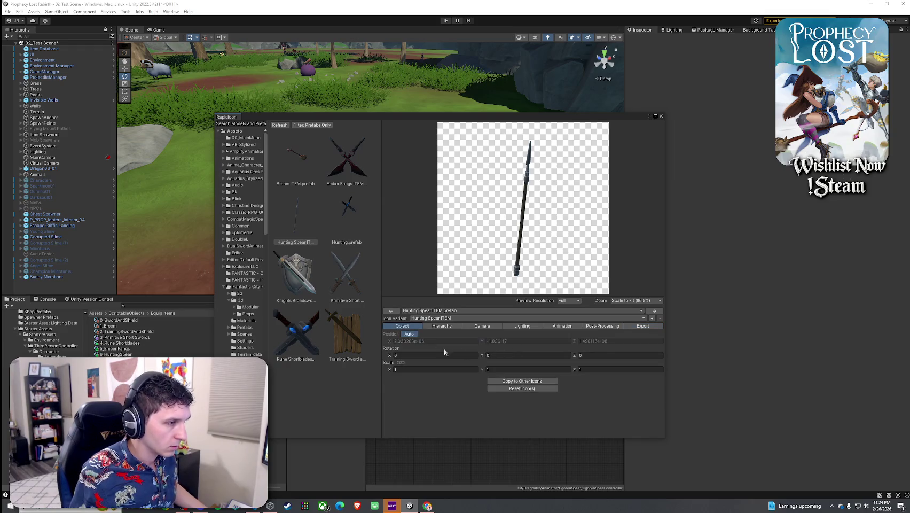
left_click(497, 355)
type("0.3")
mouse_move(483, 355)
left_mouse_down()
mouse_move(685, 362)
mouse_move(669, 369)
mouse_move(683, 382)
mouse_move(769, 366)
left_mouse_up()
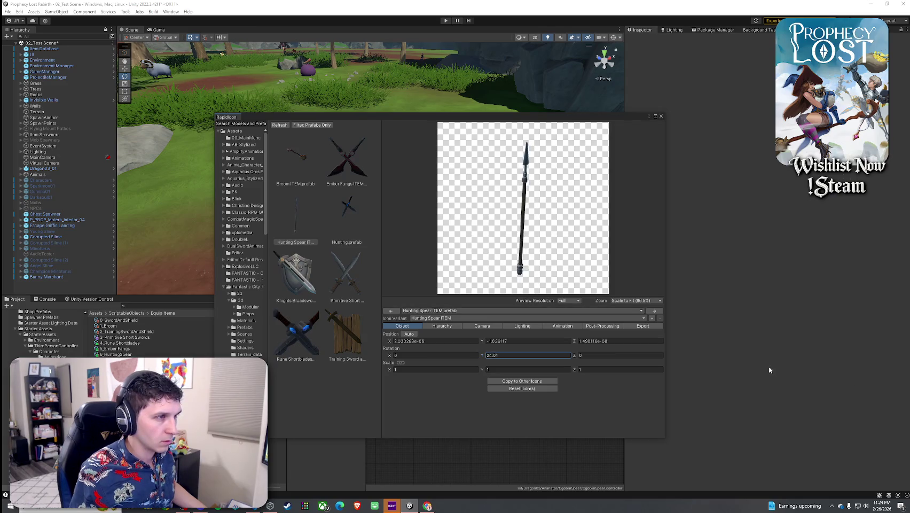
left_click_drag(576, 355, 812, 356)
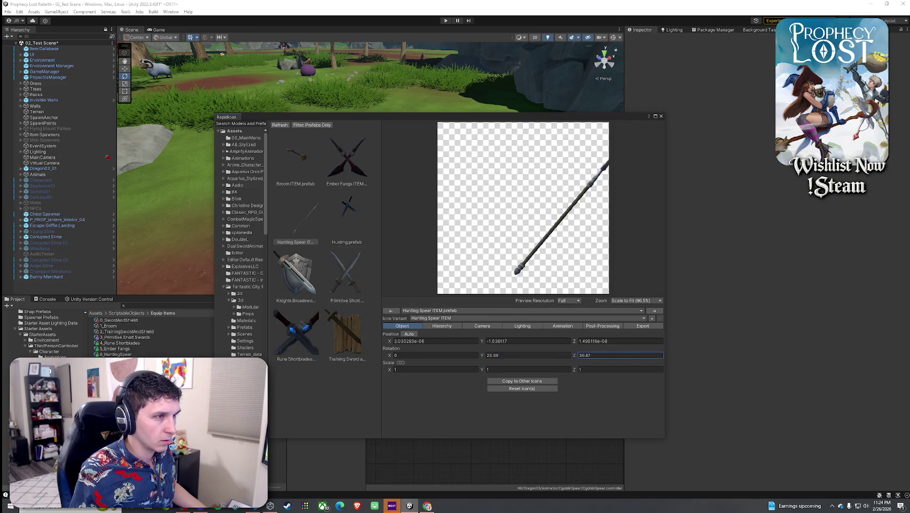
mouse_move(390, 343)
left_mouse_down()
mouse_move(378, 341)
mouse_move(403, 343)
left_mouse_up()
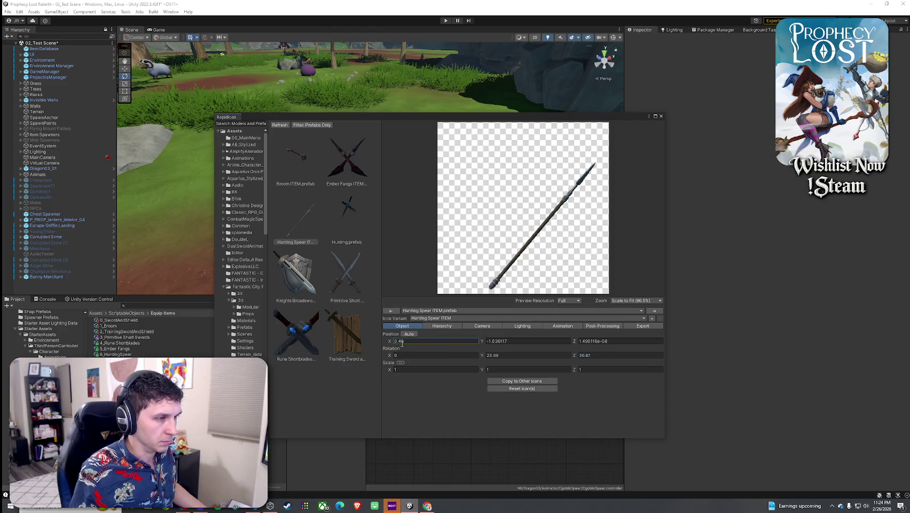
left_click_drag(483, 342, 492, 343)
mouse_move(390, 355)
left_mouse_down()
mouse_move(507, 353)
mouse_move(377, 355)
left_mouse_up()
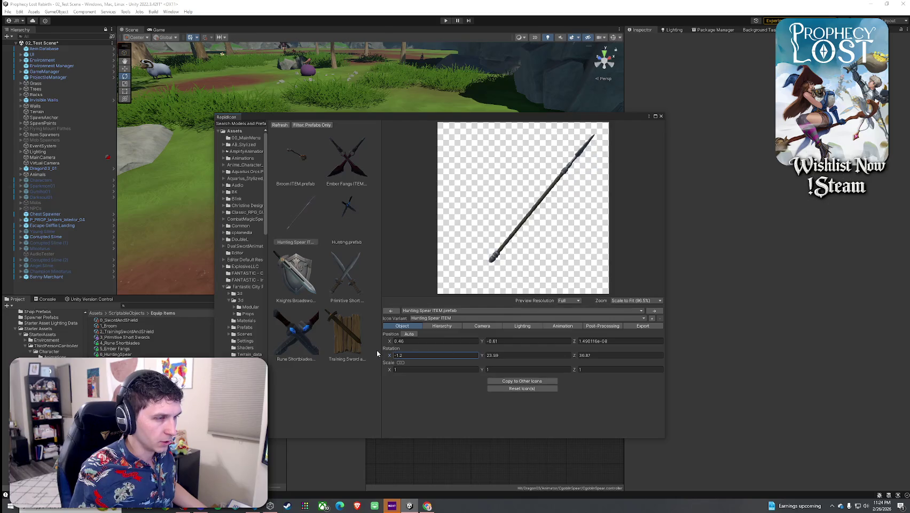
mouse_move(483, 356)
left_mouse_down()
mouse_move(80, 358)
mouse_move(768, 307)
mouse_move(620, 303)
mouse_move(152, 83)
mouse_move(787, 376)
mouse_move(823, 376)
mouse_move(295, 59)
mouse_move(302, 64)
left_mouse_up()
left_click_drag(573, 360, 556, 354)
mouse_move(389, 356)
left_mouse_down()
mouse_move(408, 362)
mouse_move(363, 360)
mouse_move(270, 381)
mouse_move(314, 382)
left_mouse_up()
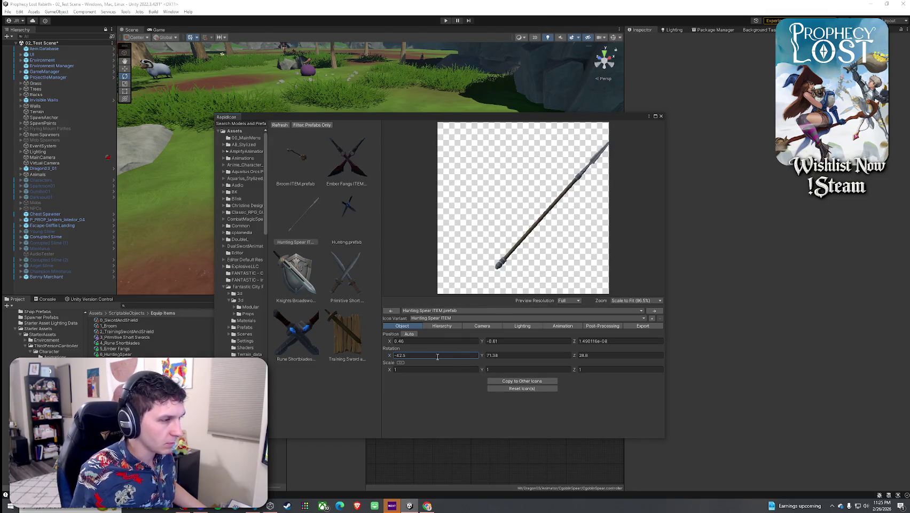
left_click_drag(390, 343, 393, 344)
left_click_drag(483, 341, 482, 342)
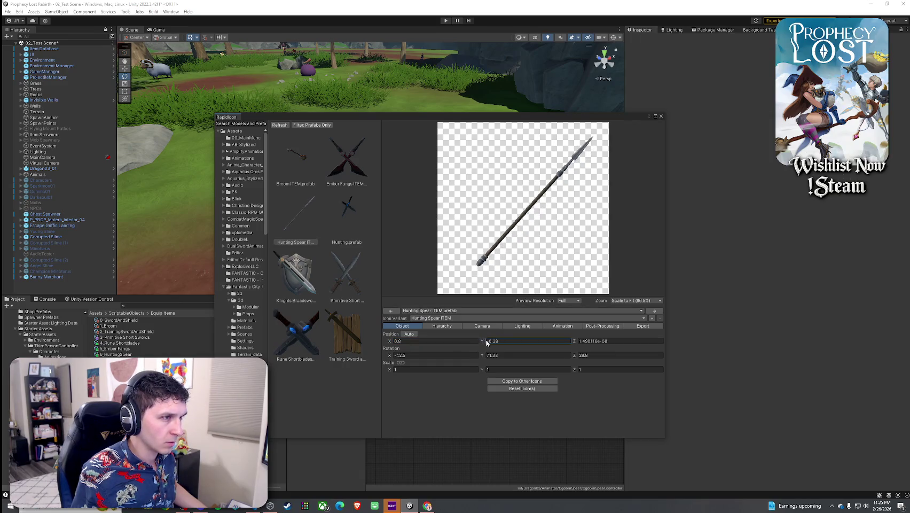
Raise the icon camera scale factor to 2.45 and nudge the spear sideways and down.
left_click(482, 326)
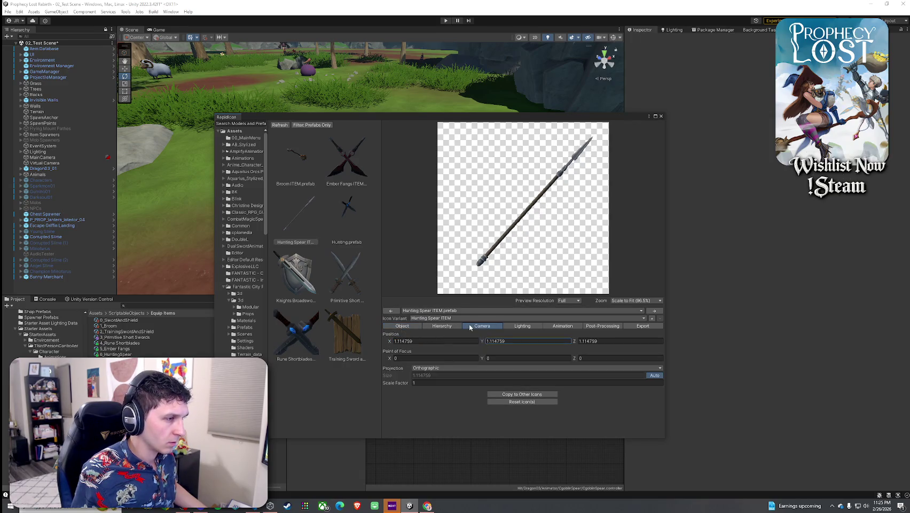
left_click(417, 382)
type("1.54")
key("BackSpace")
key("BackSpace")
key("BackSpace")
type("2.45")
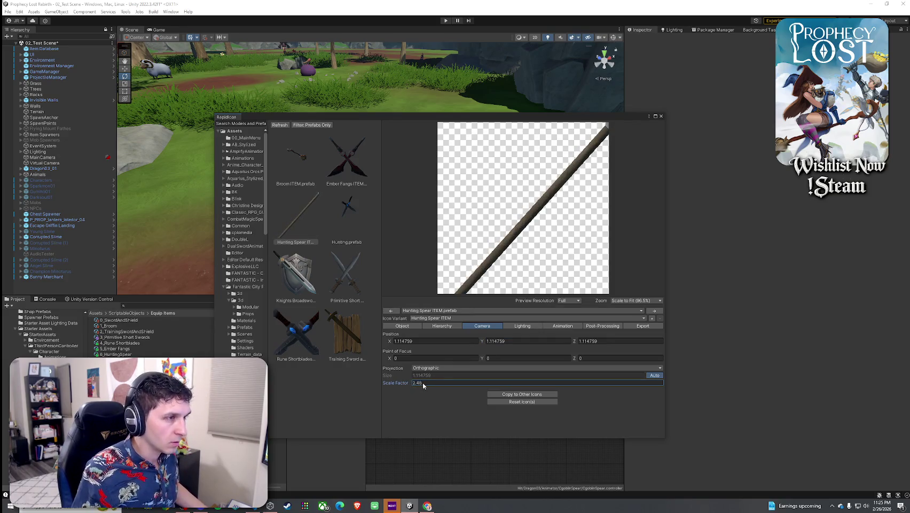
left_click(402, 326)
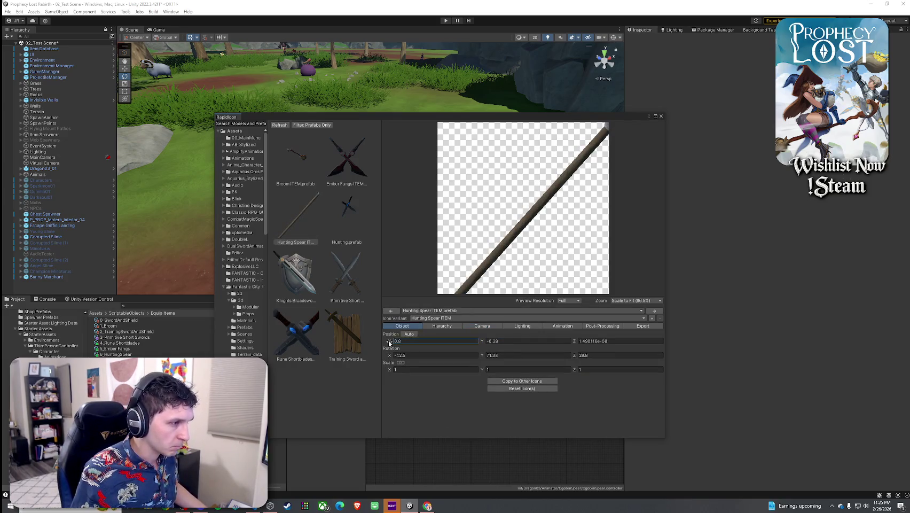
left_click_drag(388, 344, 401, 346)
left_click_drag(482, 344, 480, 344)
Try alternative camera scale factor values such as 2 and 2.25 to resize the spear.
left_click(444, 327)
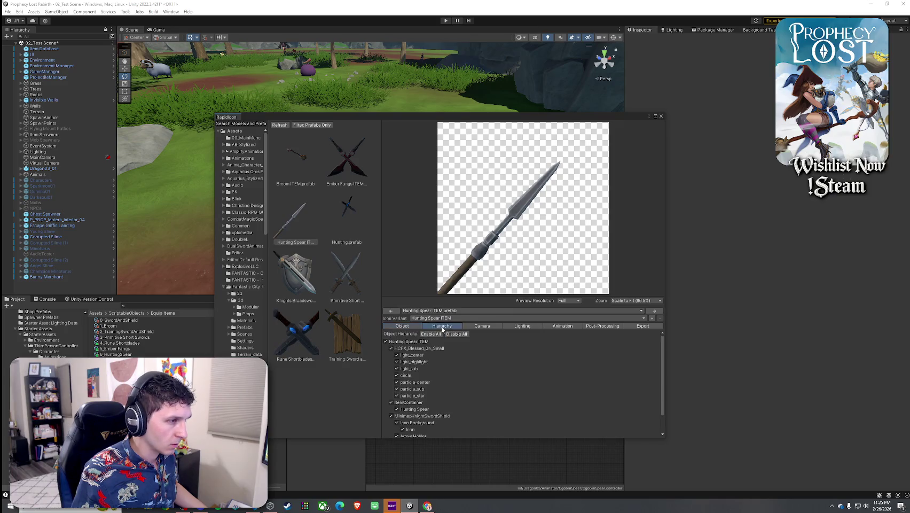
left_click(469, 328)
left_click(429, 385)
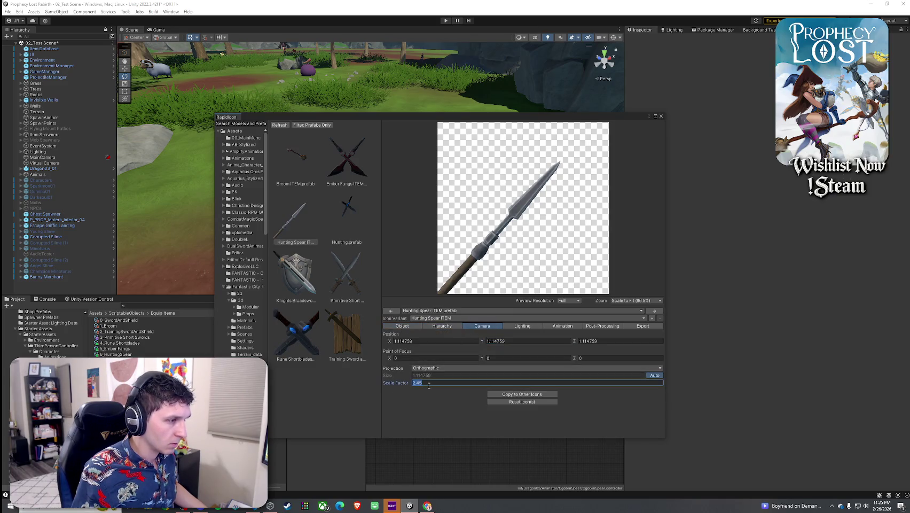
type("2")
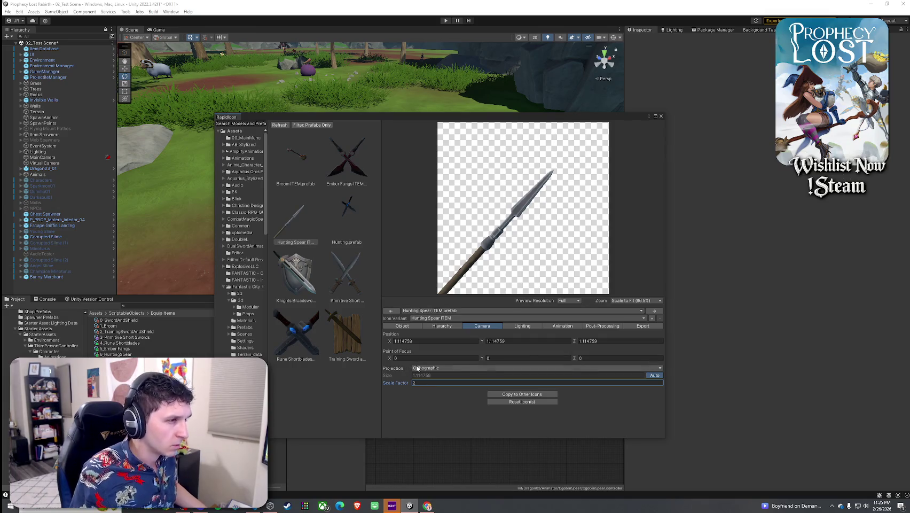
left_click(429, 383)
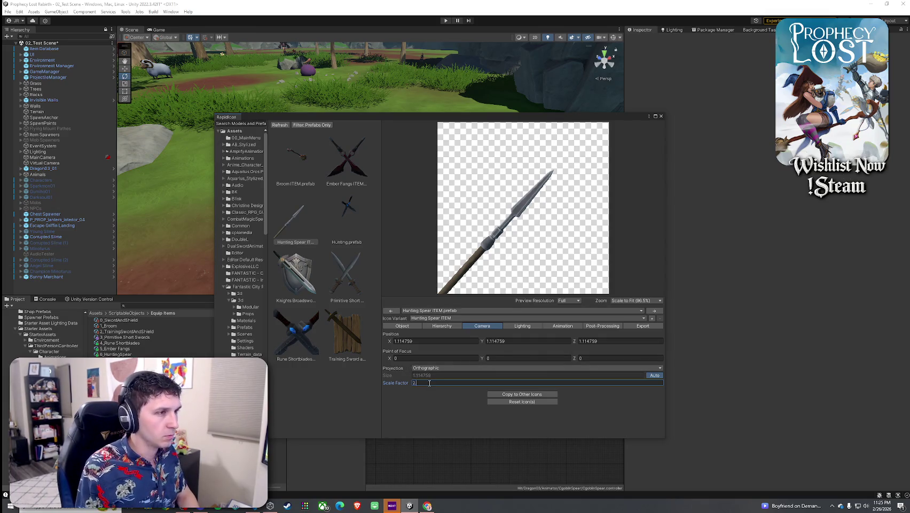
type("2.25")
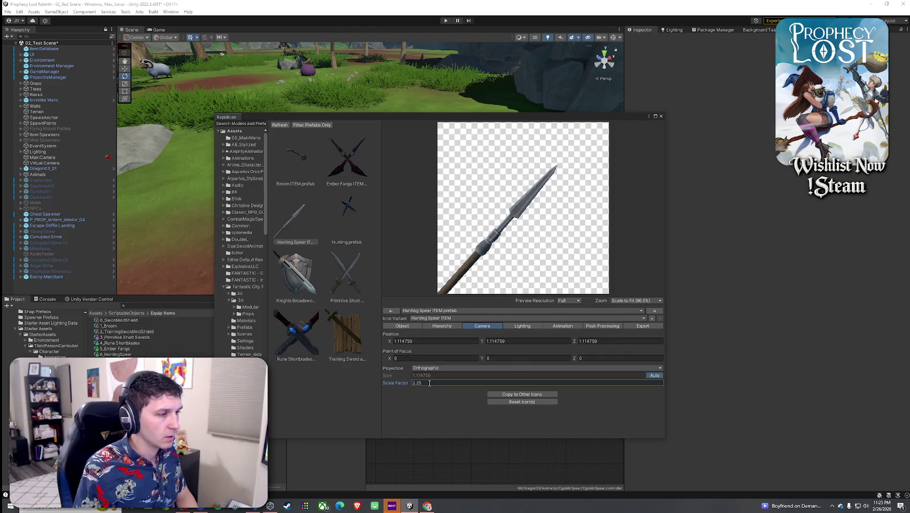
left_click(430, 383)
type("5")
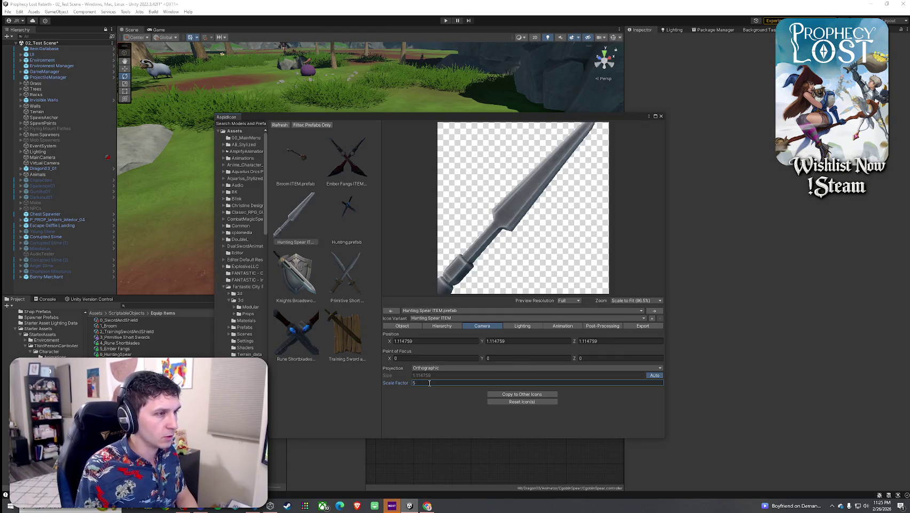
type("3")
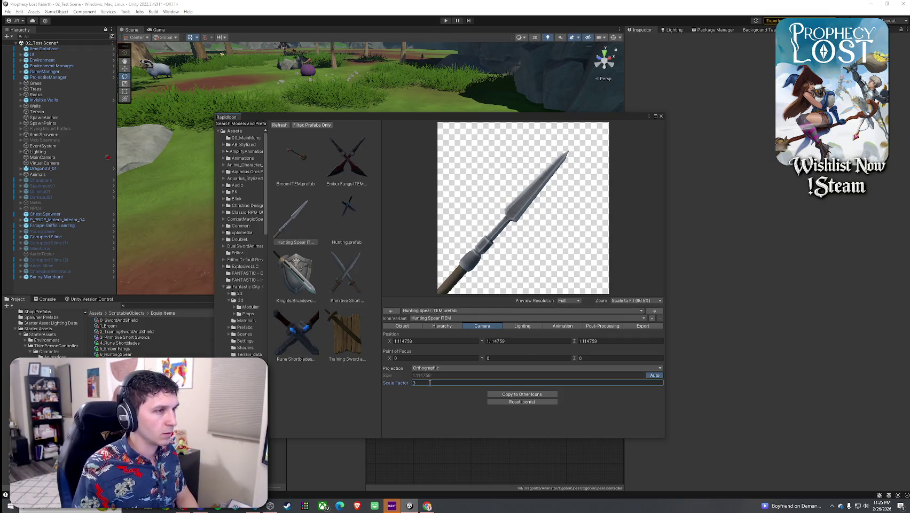
type("2")
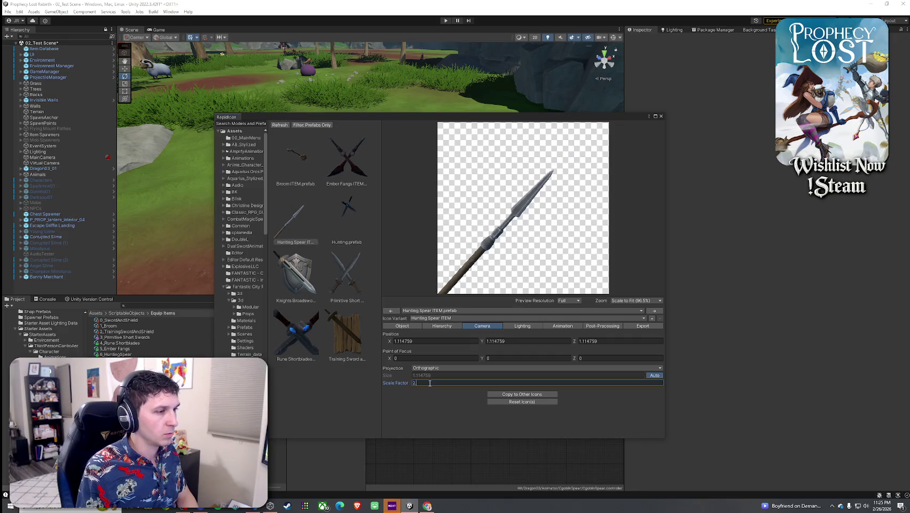
type(".8")
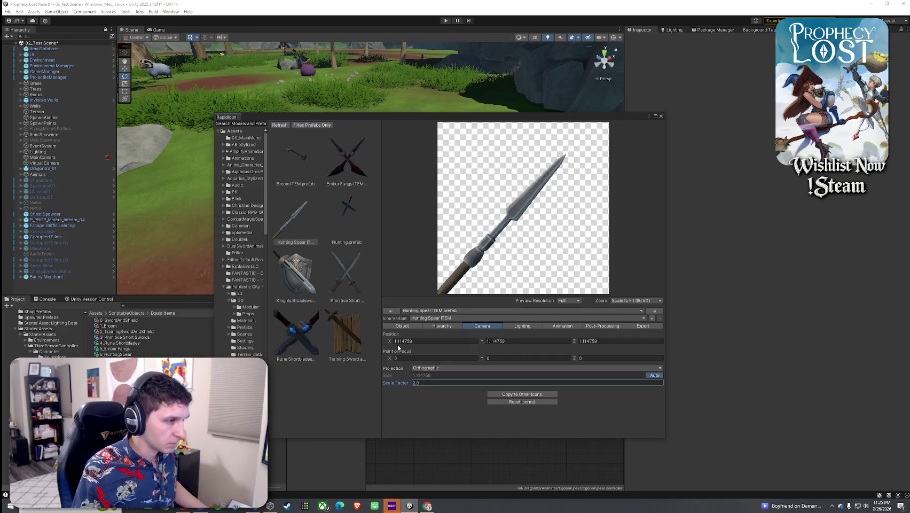
Position the spear at X 1.56, Y -0.62 and reduce the scale factor slightly to 2.55.
left_click(403, 326)
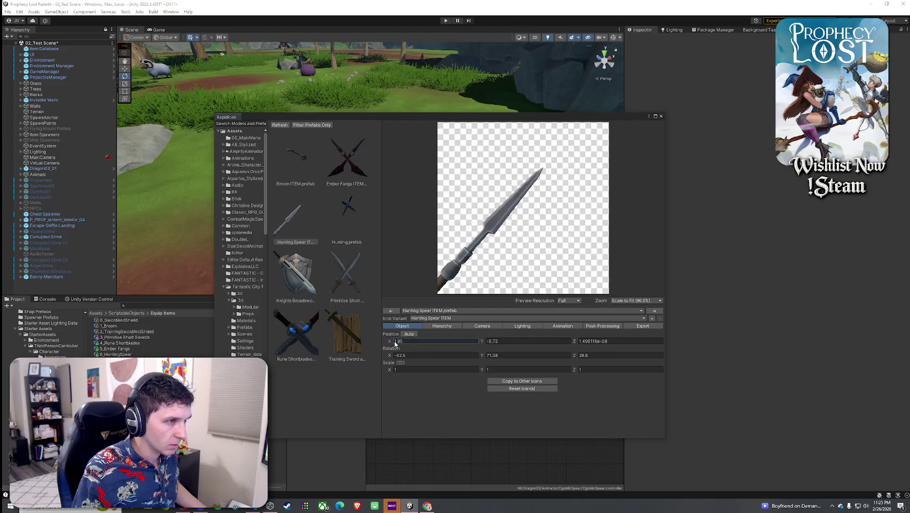
left_click_drag(390, 342, 389, 343)
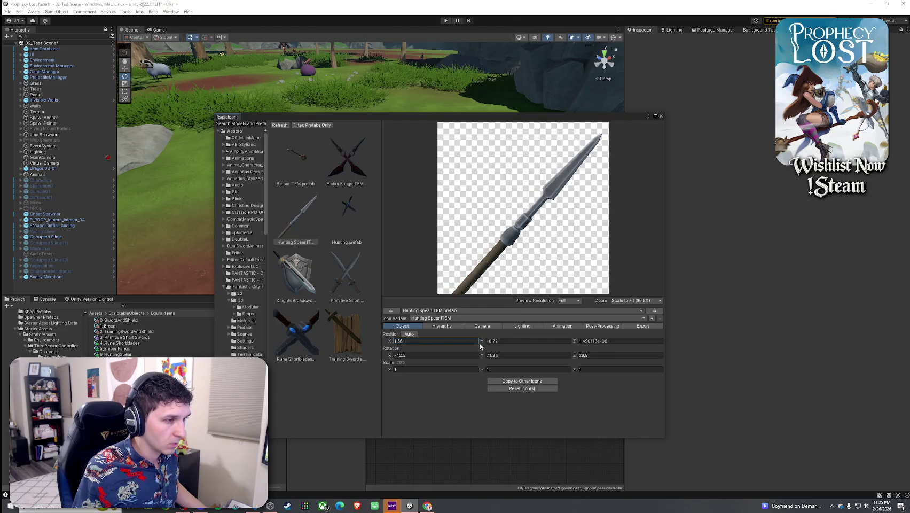
left_click_drag(480, 346, 484, 344)
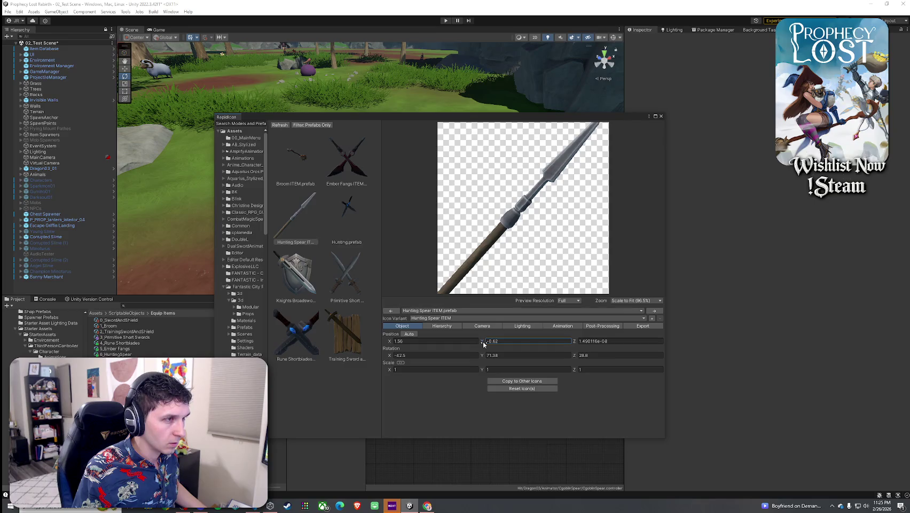
left_click(442, 326)
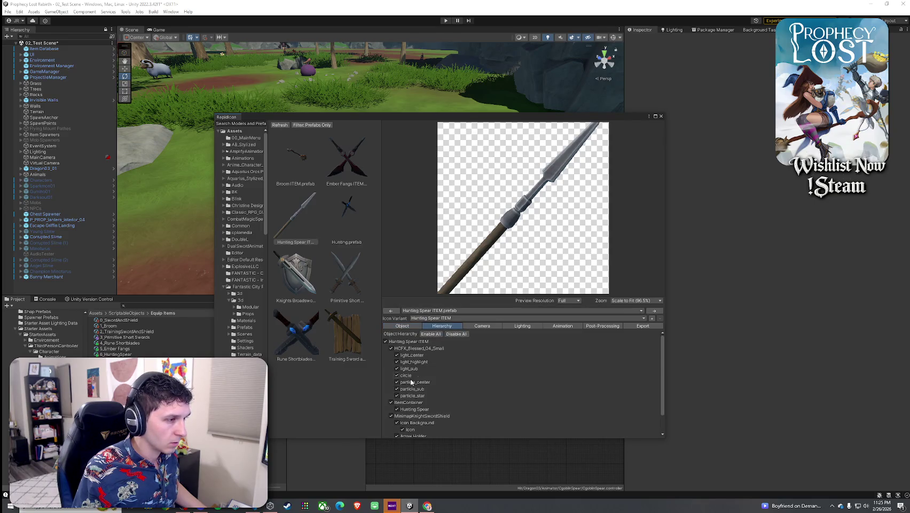
left_click(482, 326)
left_click(410, 383)
left_click_drag(409, 384, 404, 384)
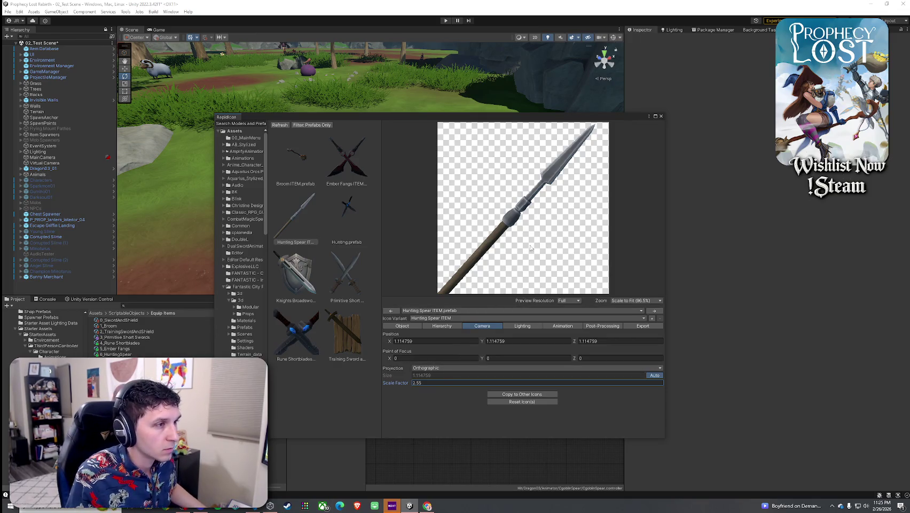
Export the icon as 'Hunting Spear icon', confirm the export, and close RapidIcon.
left_click(641, 326)
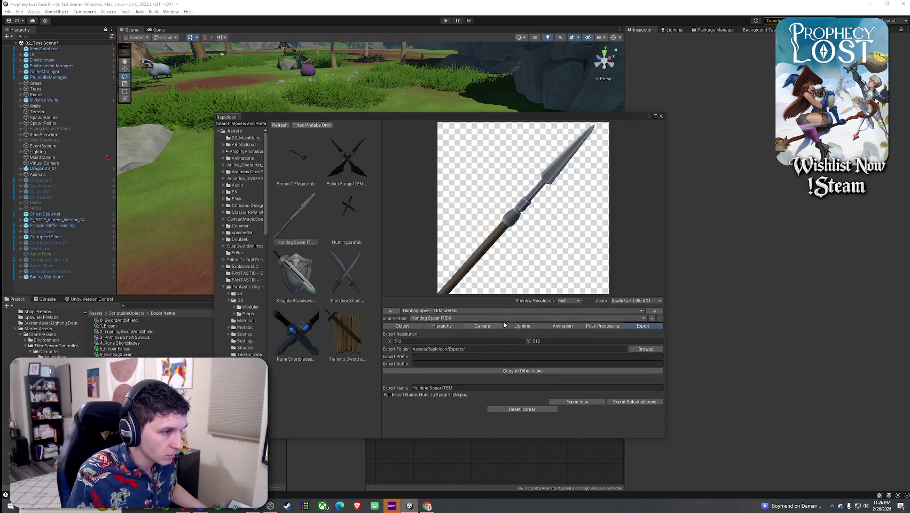
double_click(447, 387)
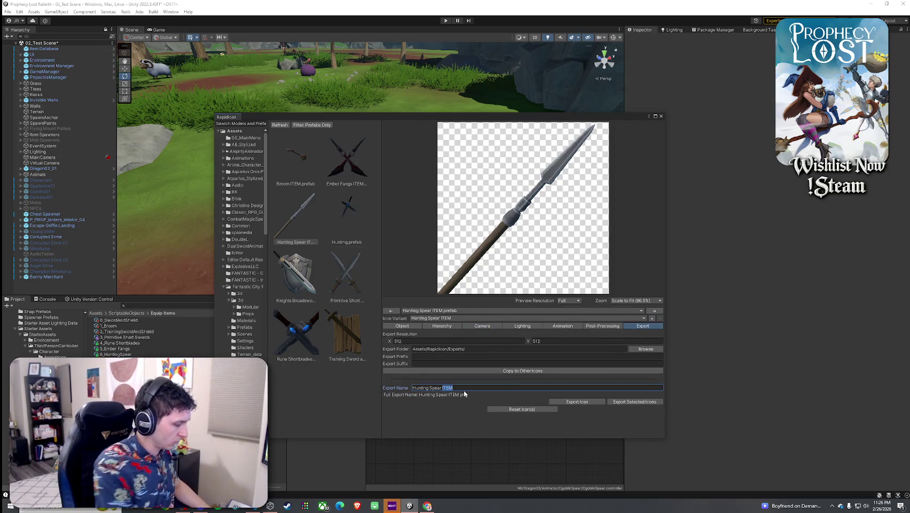
type("icon")
left_click(635, 401)
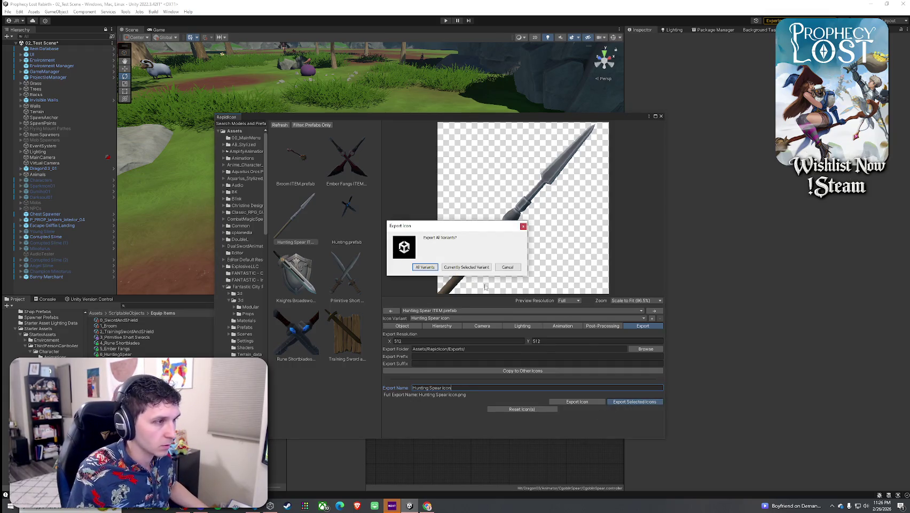
left_click(426, 267)
left_click(661, 116)
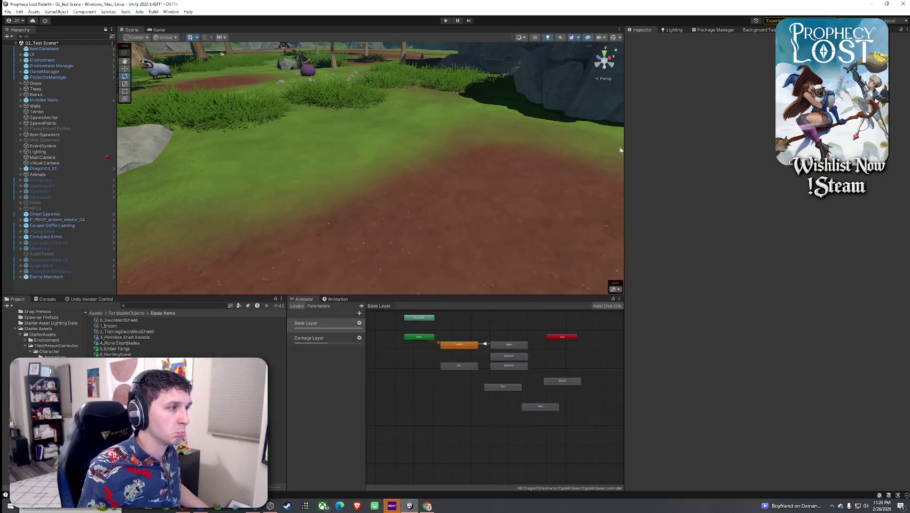
Find the Hunting Spear icon texture and apply Texture Type Sprite (2D and UI).
left_click(134, 305)
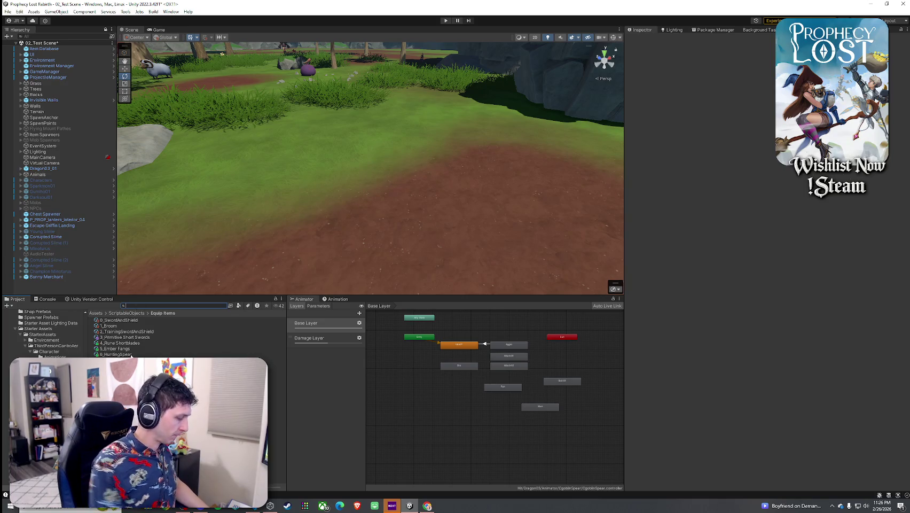
type("hunting spear")
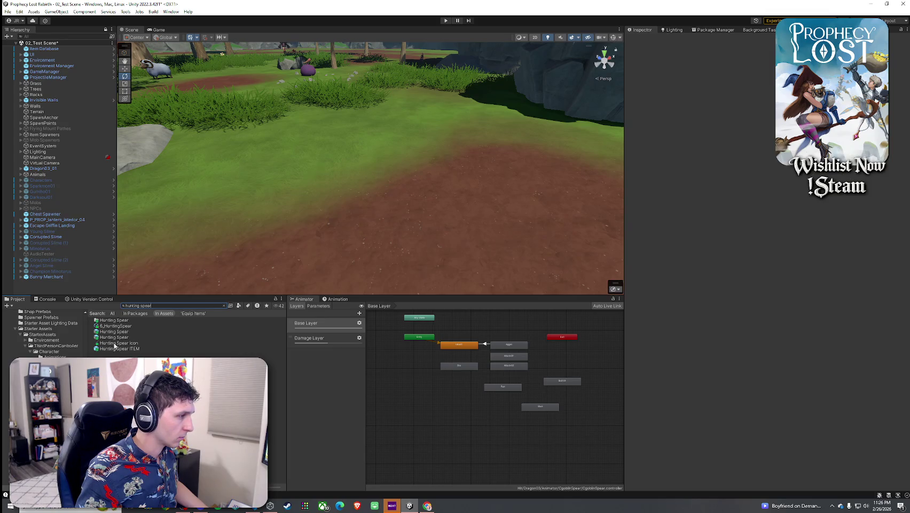
left_click(114, 343)
left_click(758, 72)
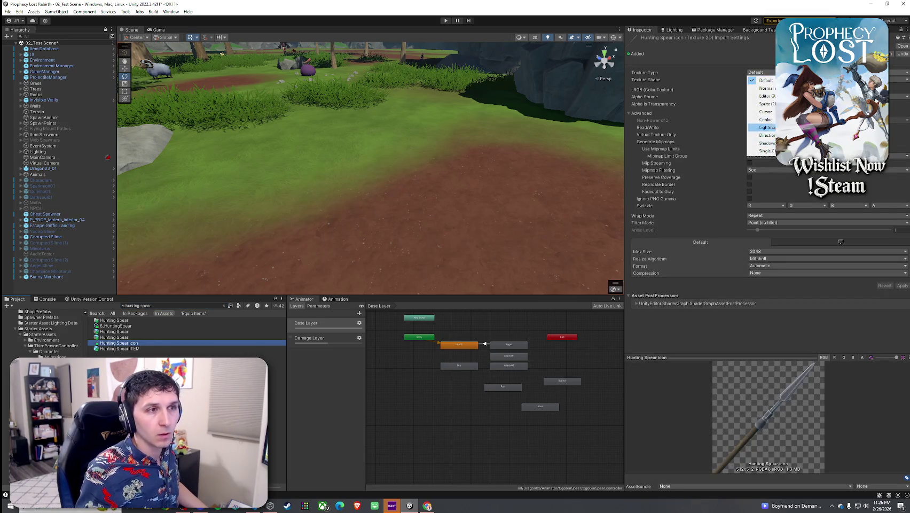
left_click(765, 104)
left_click(903, 257)
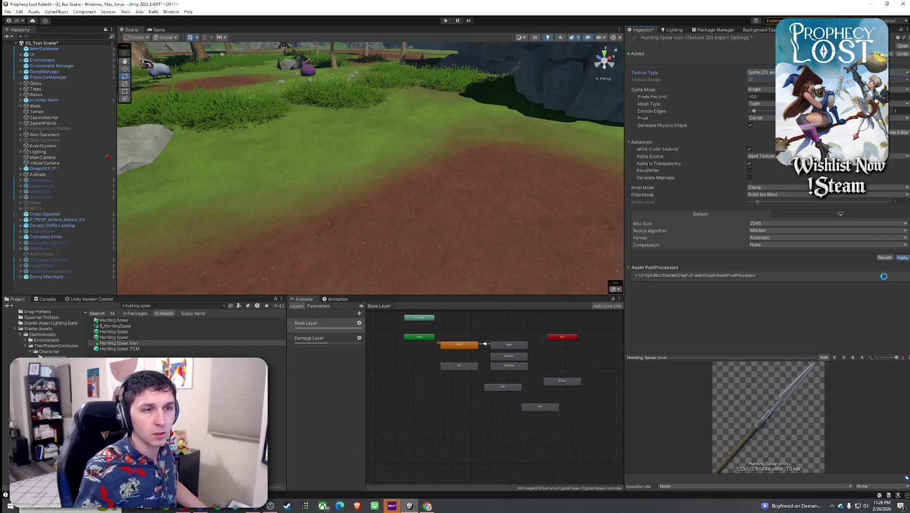
Assign the Hunting Spear icon sprite and Hunting Spear ITEM prefab to 6_HuntingSpear.
left_click(114, 326)
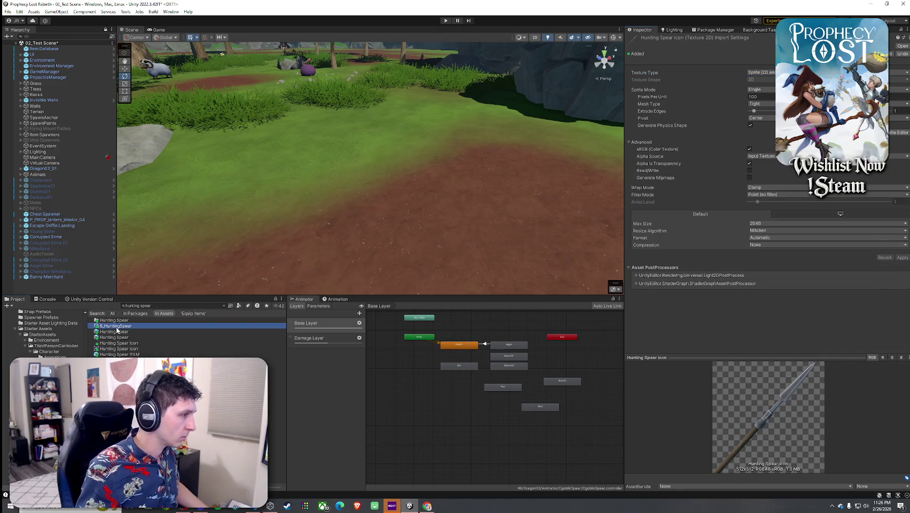
left_click_drag(741, 186, 769, 102)
left_click(768, 104)
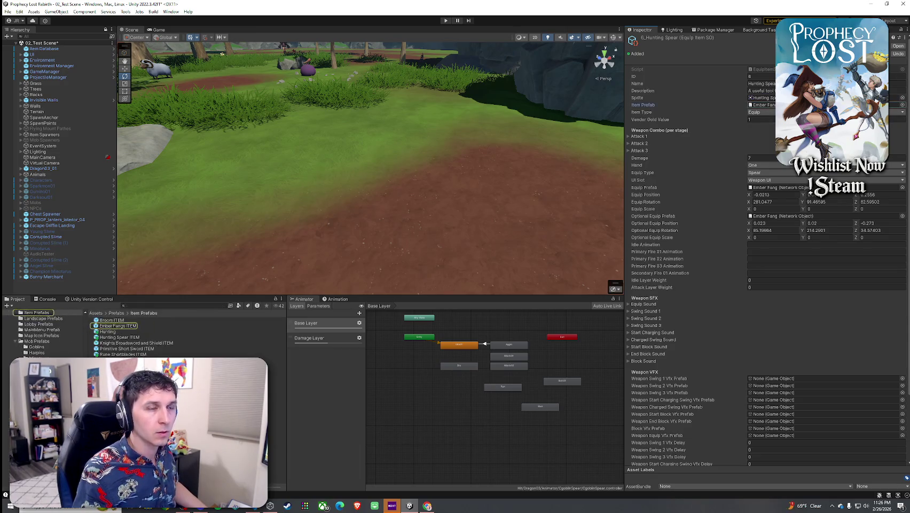
mouse_move(115, 338)
left_mouse_down()
mouse_move(187, 381)
mouse_move(406, 286)
mouse_move(765, 107)
left_mouse_up()
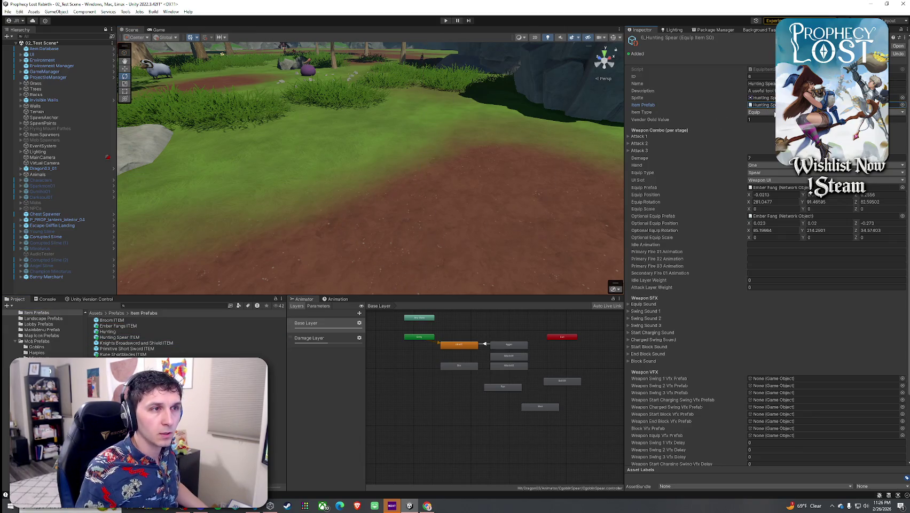
left_click(639, 136)
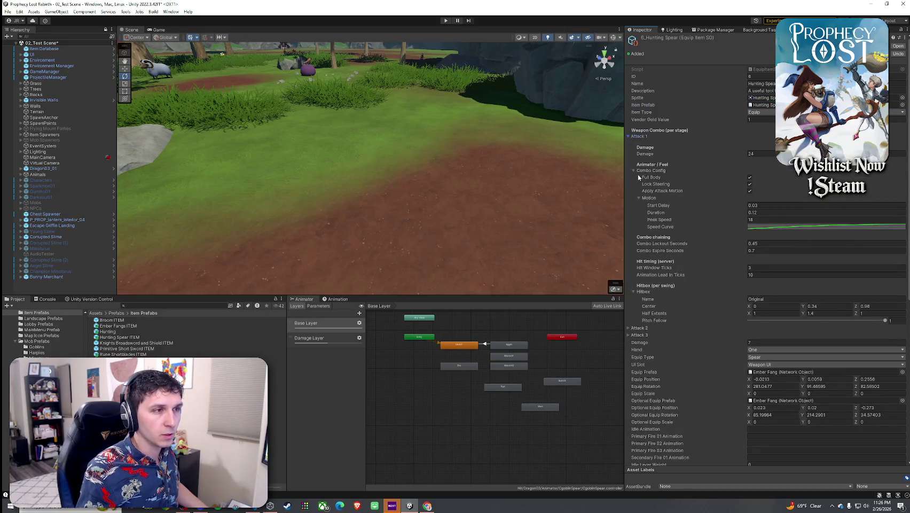
Scroll to the Attack 1 hitbox and check its center (0, 0.34, 0.98).
scroll(686, 276, "down", 2)
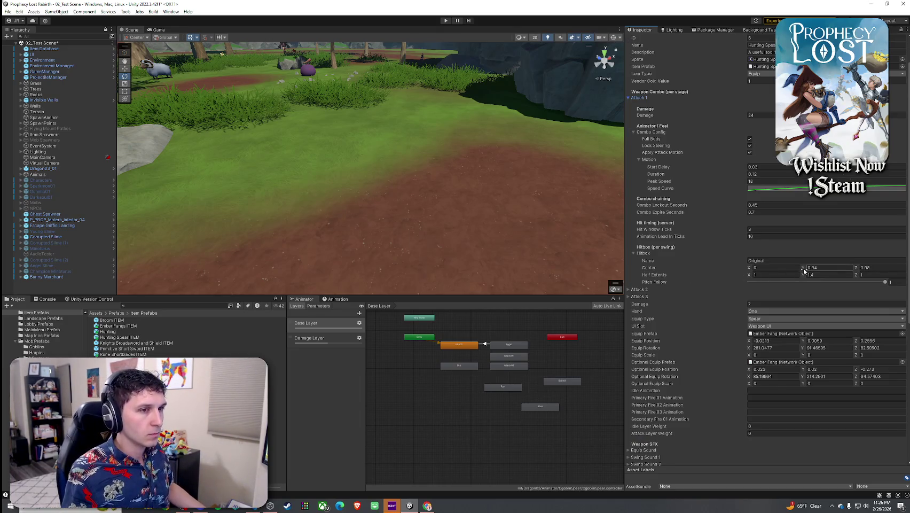
left_click(870, 268)
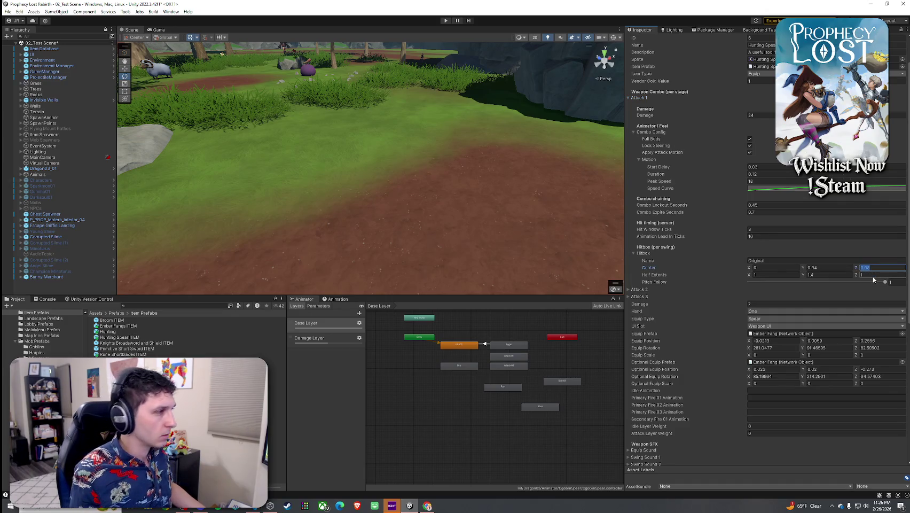
left_click(95, 313)
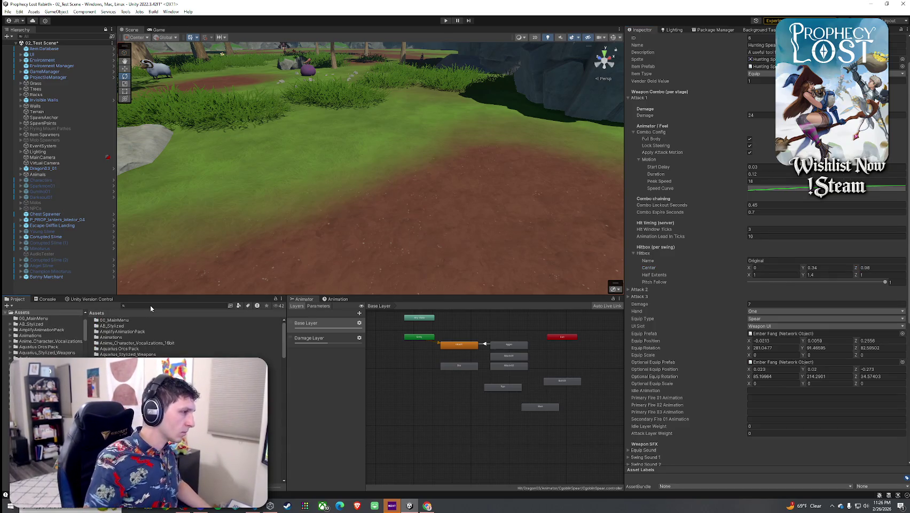
Search for 'player prefab' and open the Player prefab in Prefab Mode.
left_click(151, 306)
type("palyer prefab")
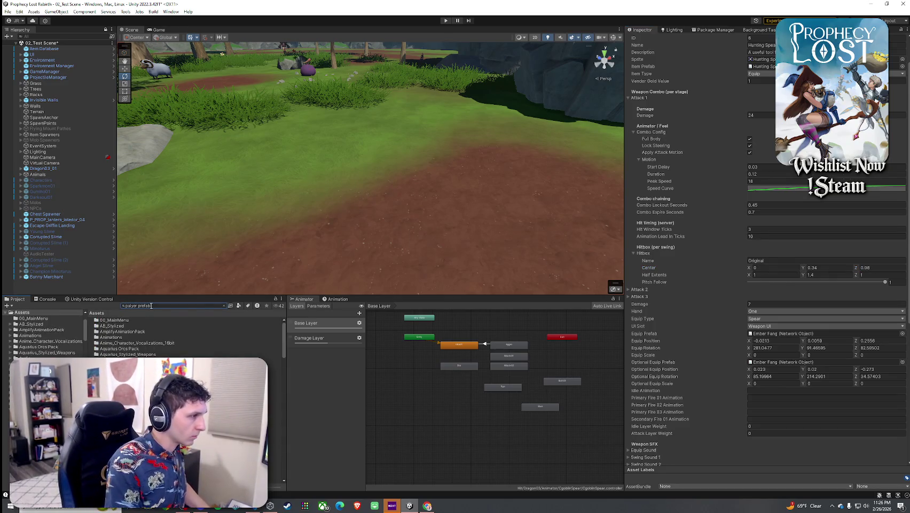
left_click_drag(126, 305, 132, 305)
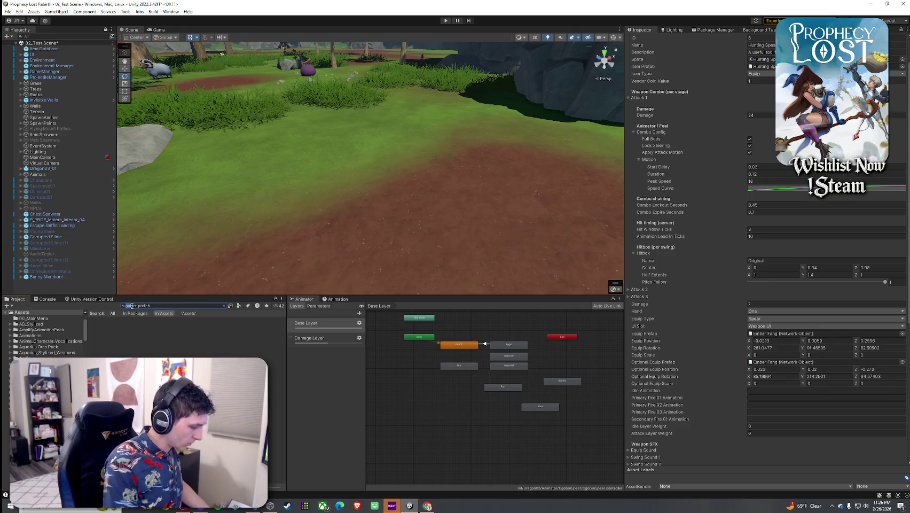
type("play")
double_click(107, 320)
left_click(107, 320)
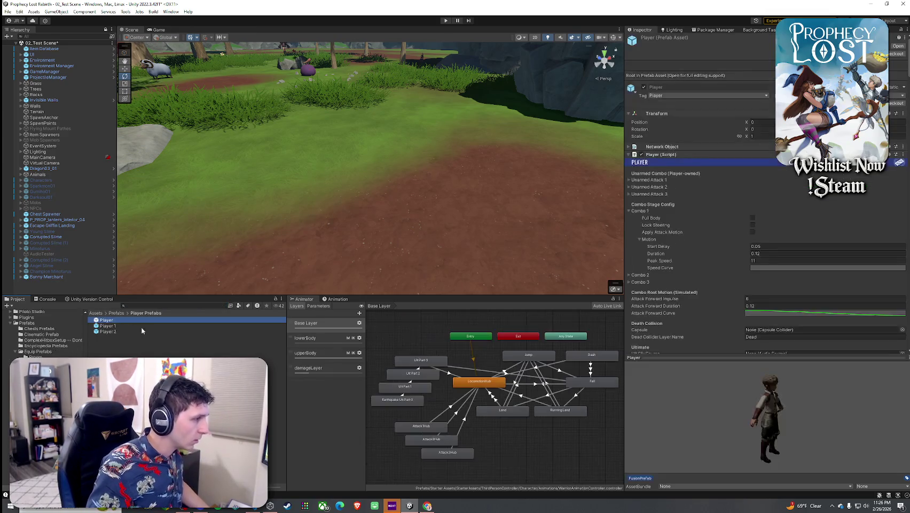
key("Return")
View the Player model from the front and right side, then exit Prefab Mode.
left_click(597, 70)
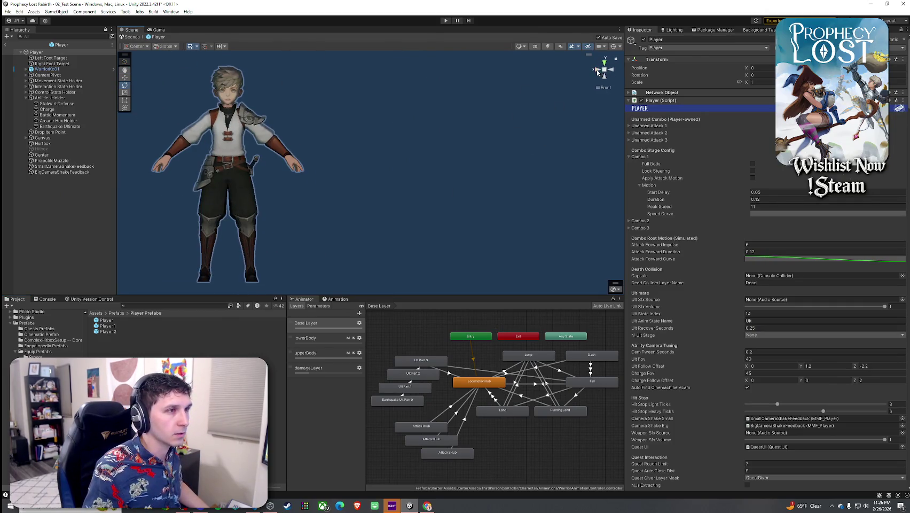
left_click(598, 71)
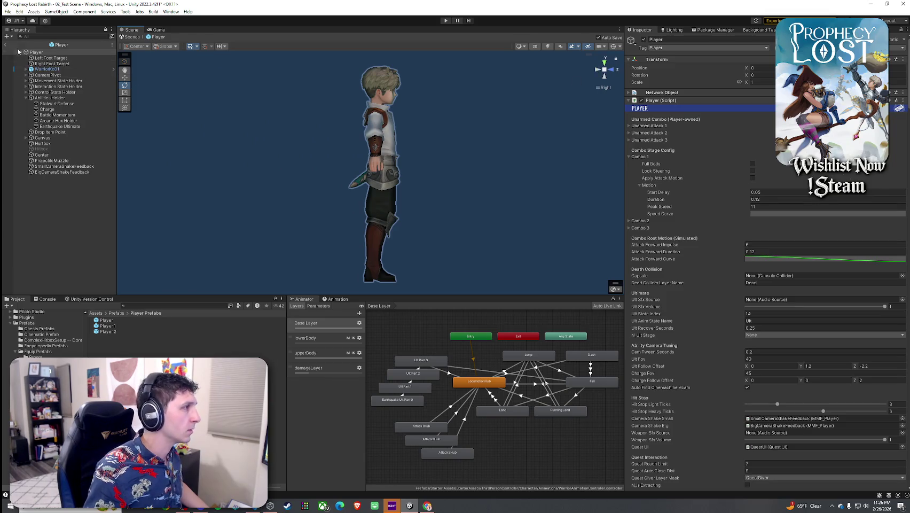
left_click(6, 45)
left_click(139, 306)
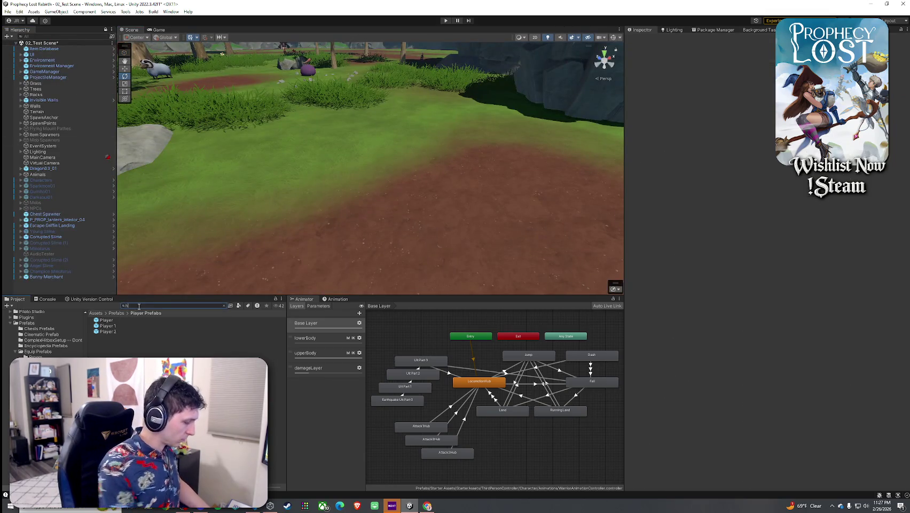
Search 'hunting spear', open 6_HuntingSpear, and collapse the Attack 1 Motion and Combo Config sections.
type("ear")
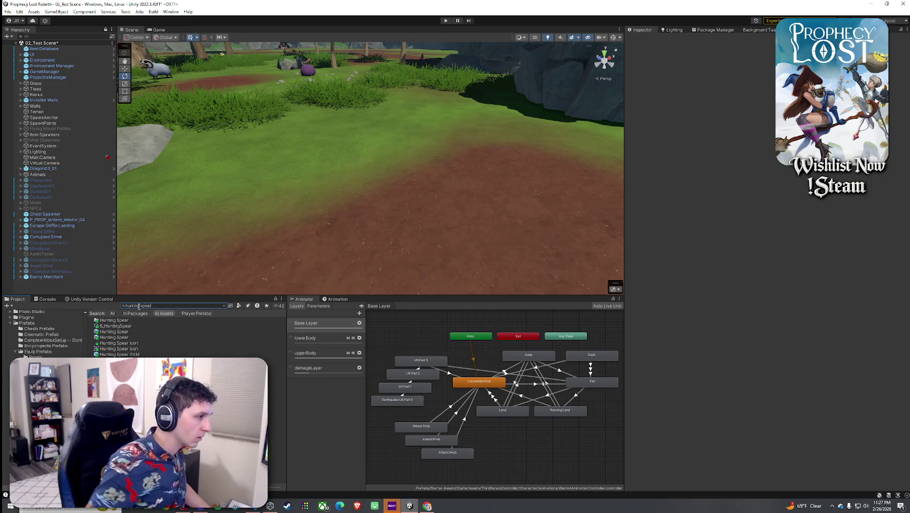
left_click(115, 325)
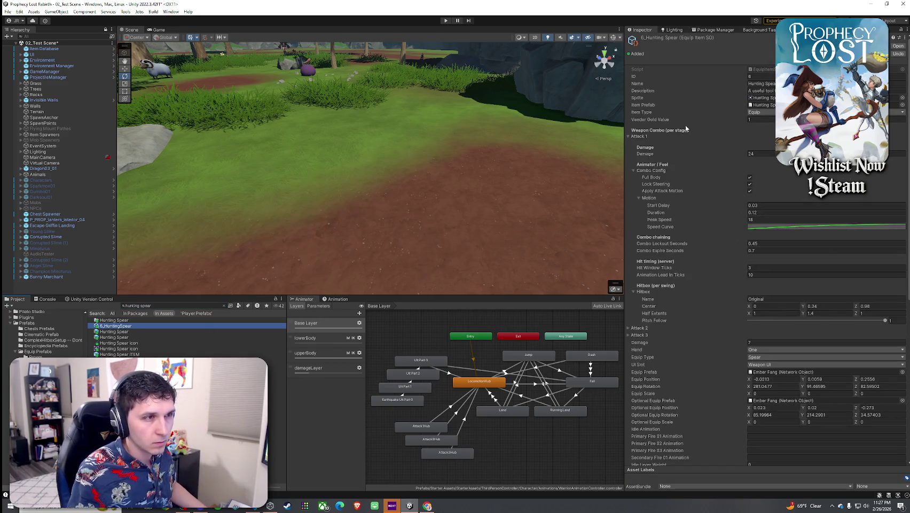
left_click(643, 198)
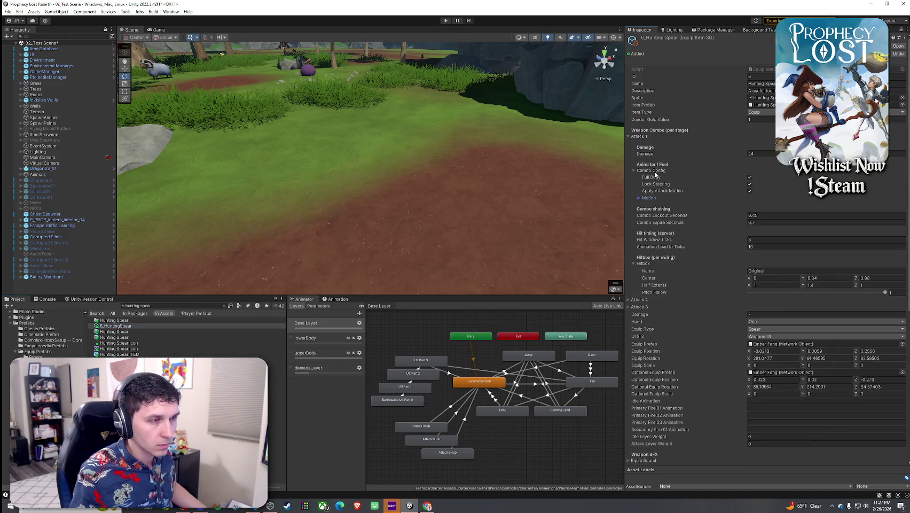
left_click(655, 171)
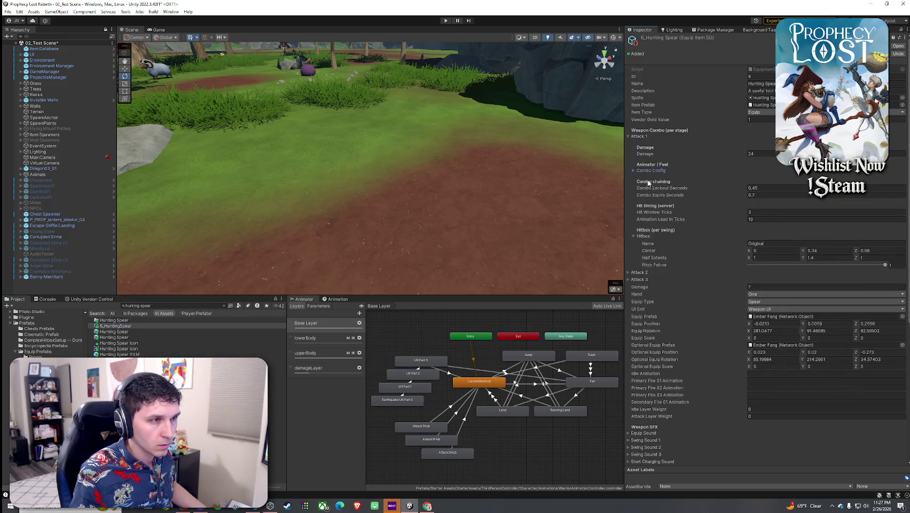
left_click(649, 171)
left_click(649, 197)
left_click(649, 198)
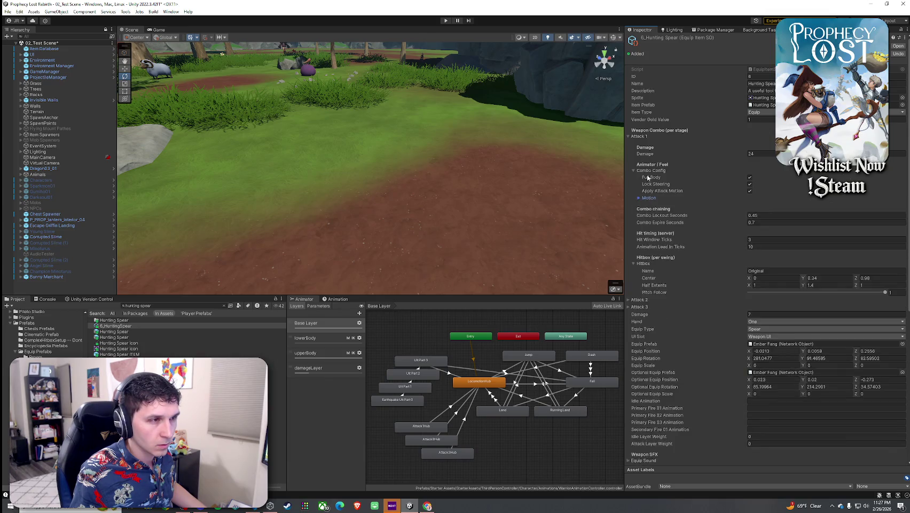
left_click(650, 171)
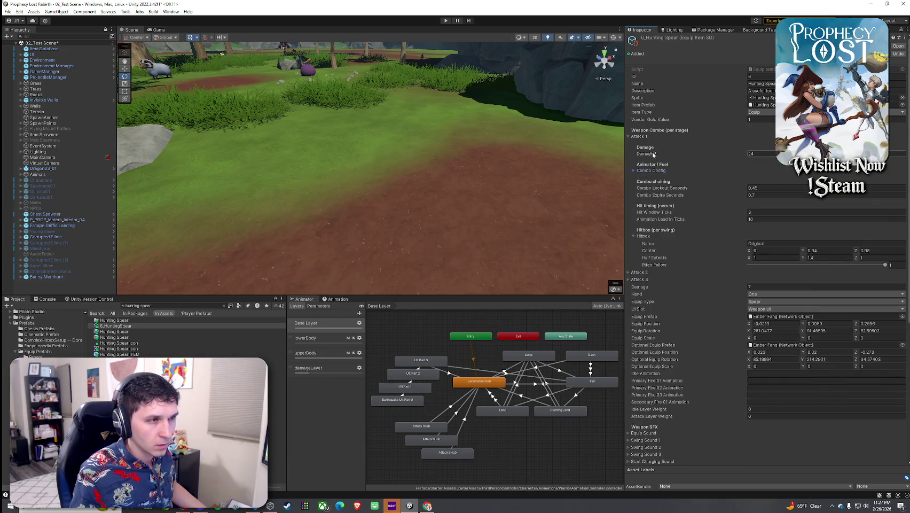
Name the Attack 1 hitbox 'Original Spear' and set Center Z to 1.2, keeping half extents 1, 1.4, 1.
left_click(776, 243)
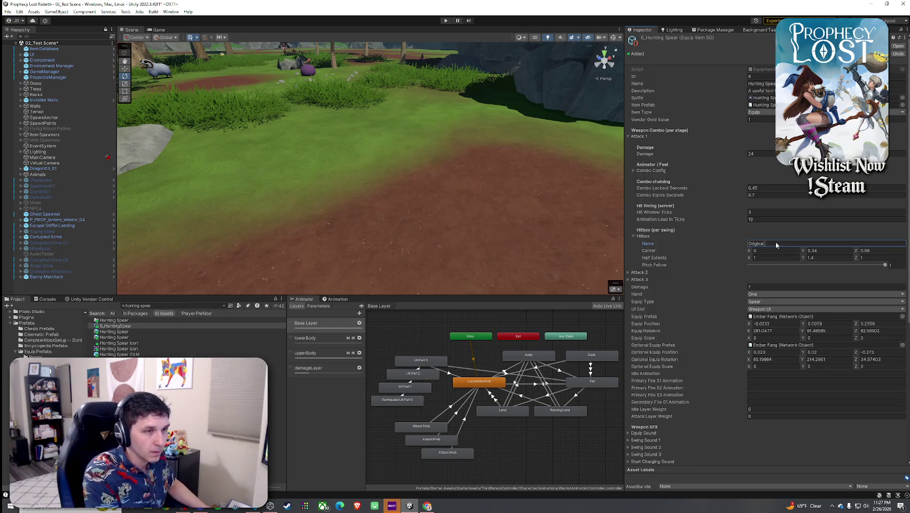
type("Spe")
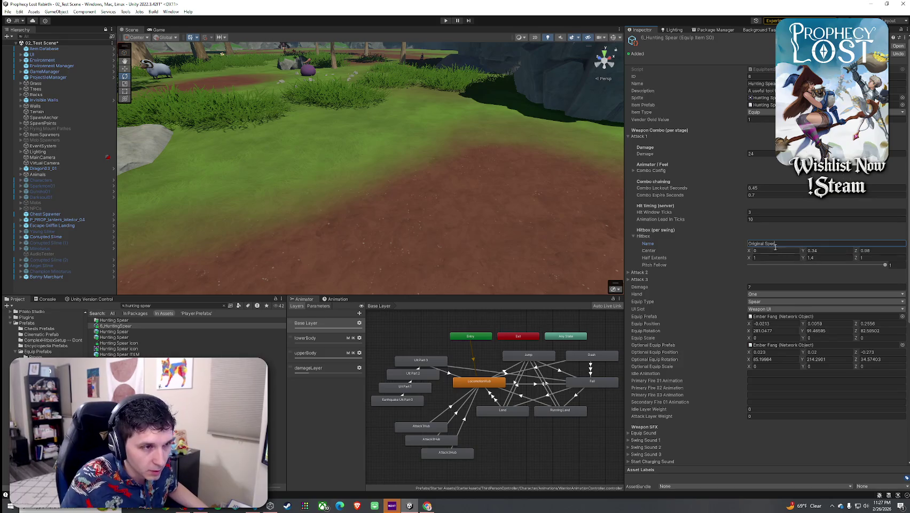
type("ar")
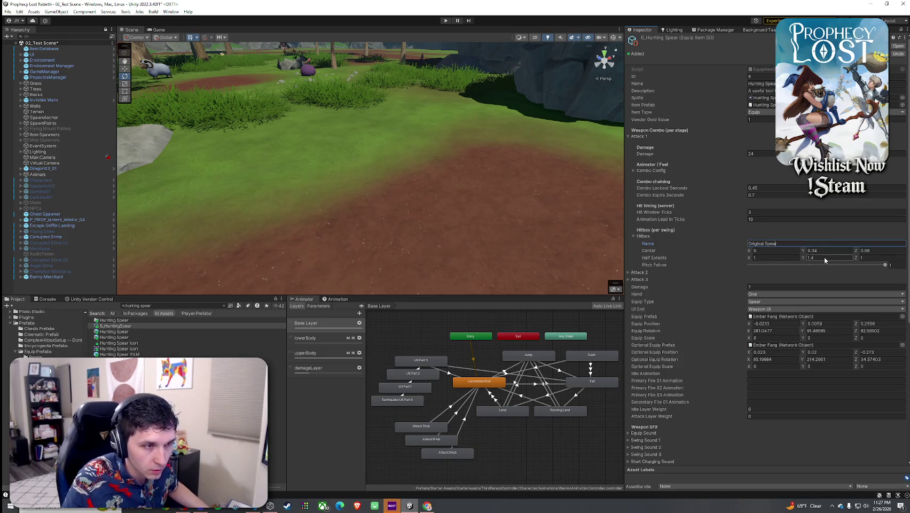
left_click(871, 250)
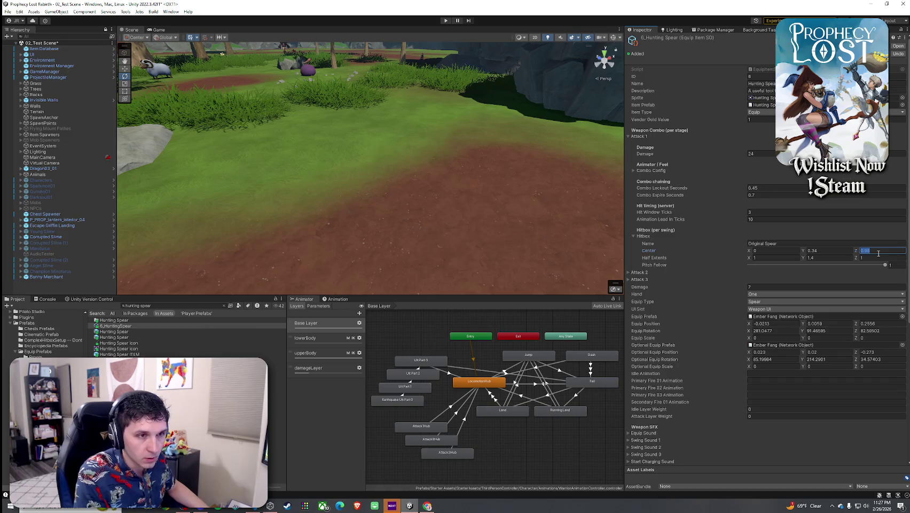
type("1.2")
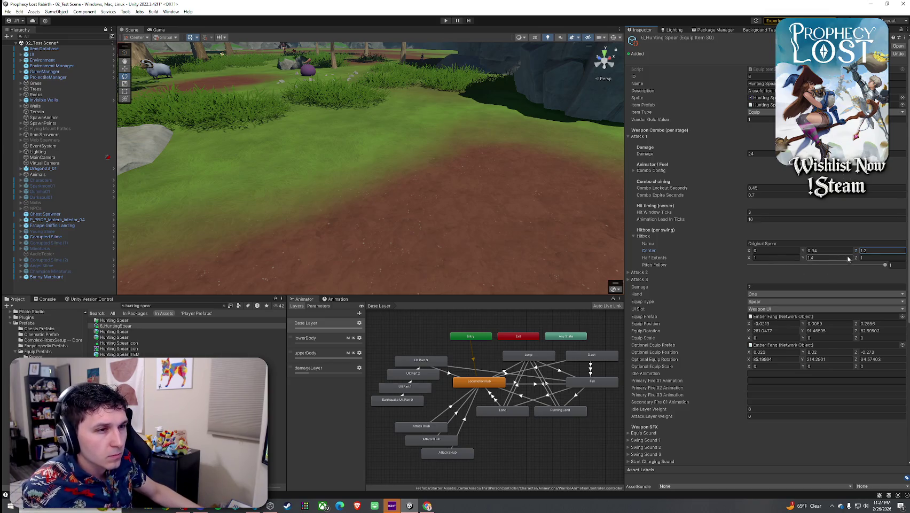
left_click(863, 258)
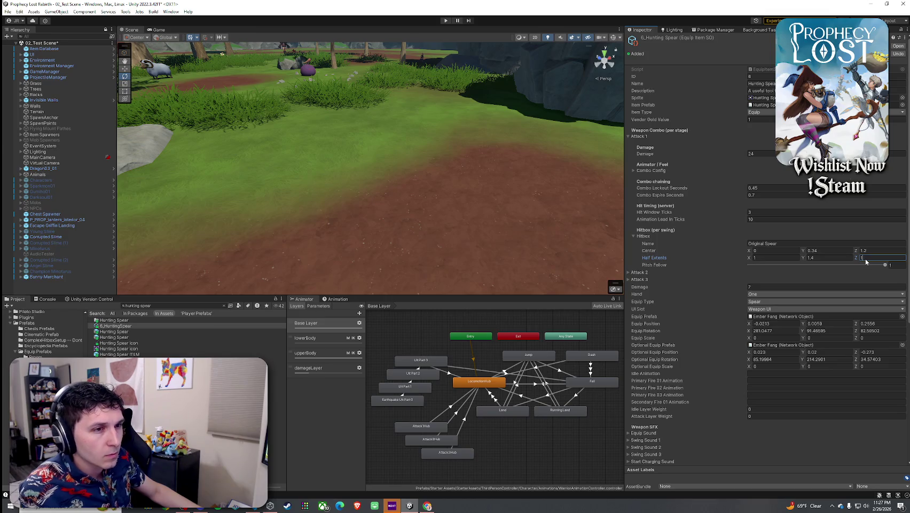
type(".2")
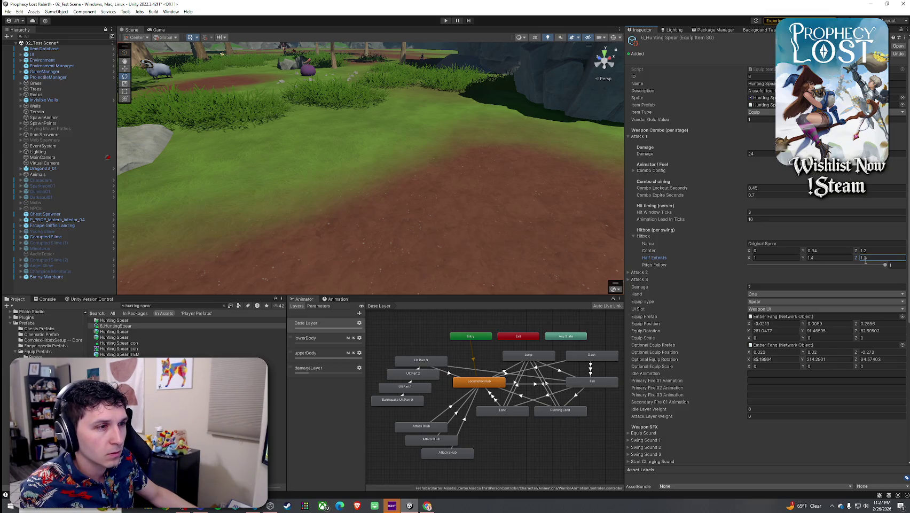
key("BackSpace")
key("BackSpace")
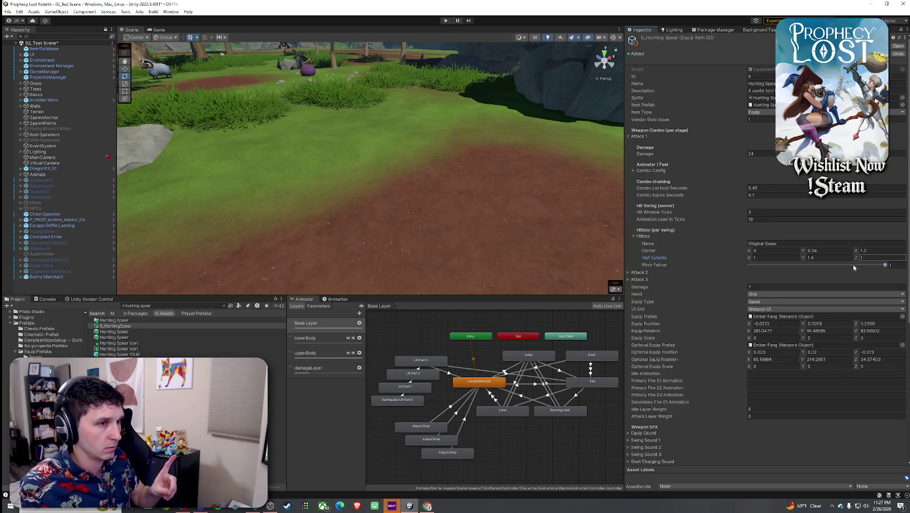
left_click(643, 274)
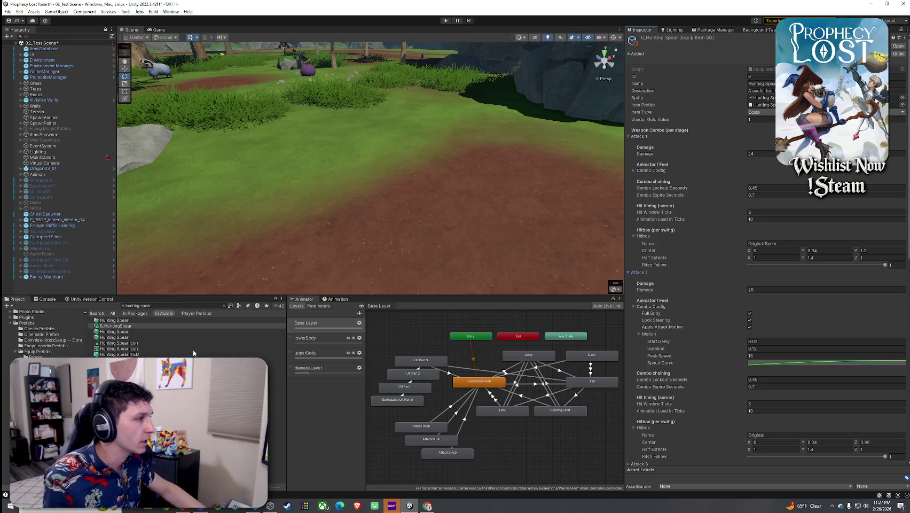
left_click(223, 306)
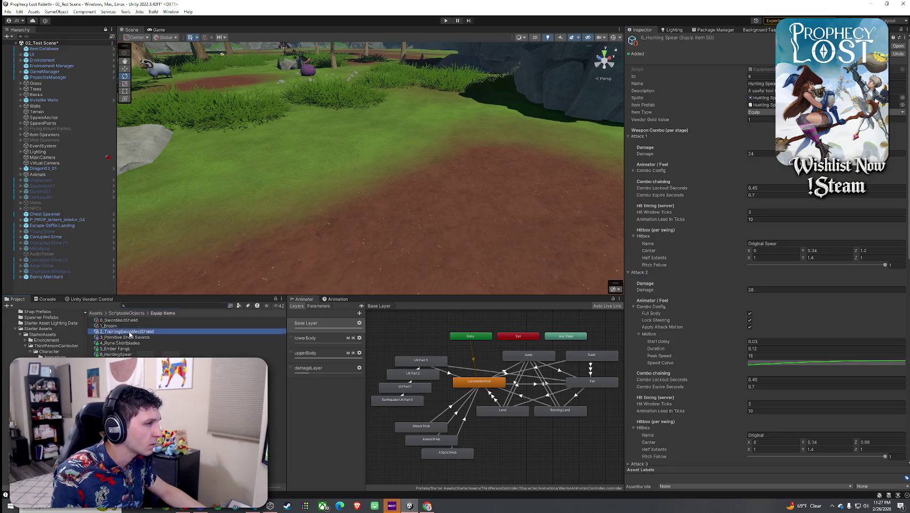
Review the Attack 1 and Attack 2 settings of 2_TrainingSwordAndShield.
left_click(130, 332)
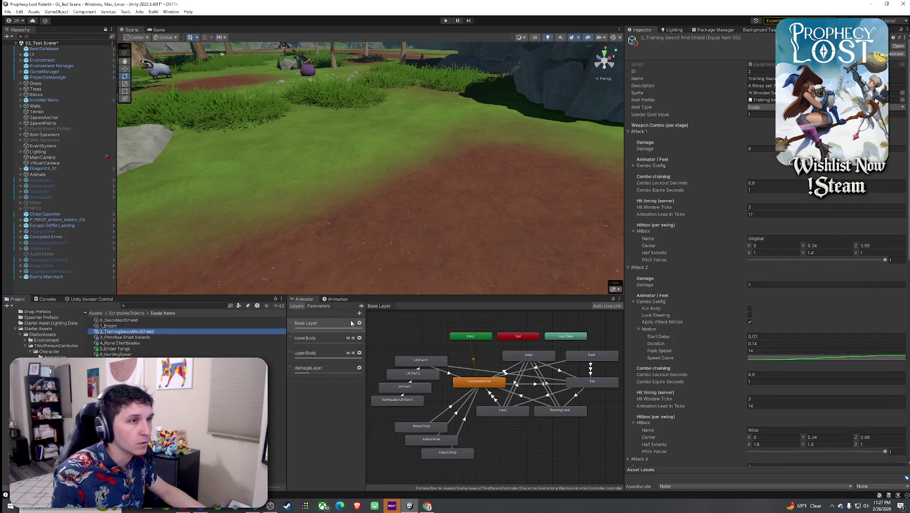
left_click(641, 131)
left_click(643, 138)
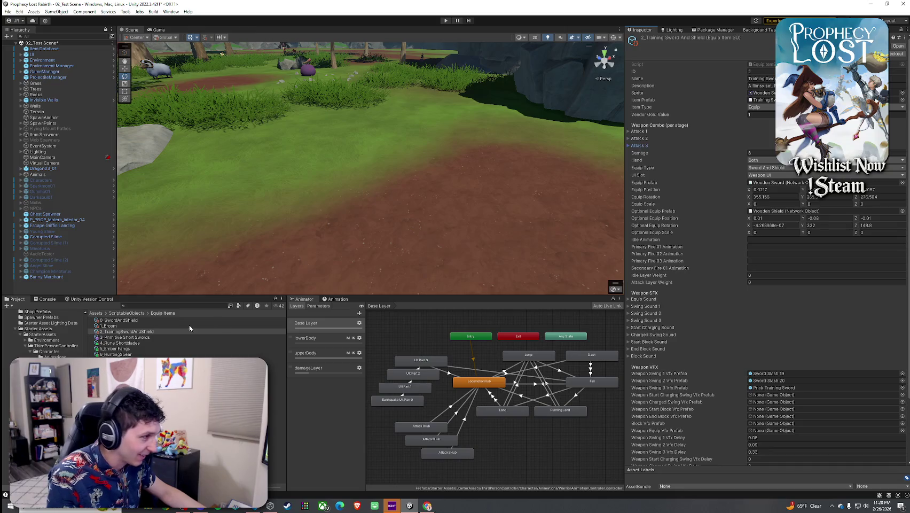
Lower the Hunting Spear's Attack 1 damage from 24 to 7.
left_click(118, 354)
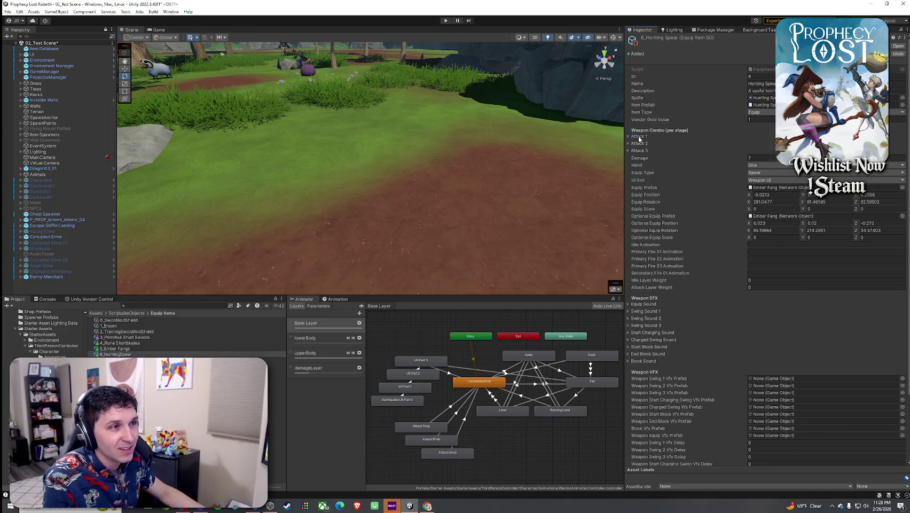
left_click(639, 136)
left_click(755, 154)
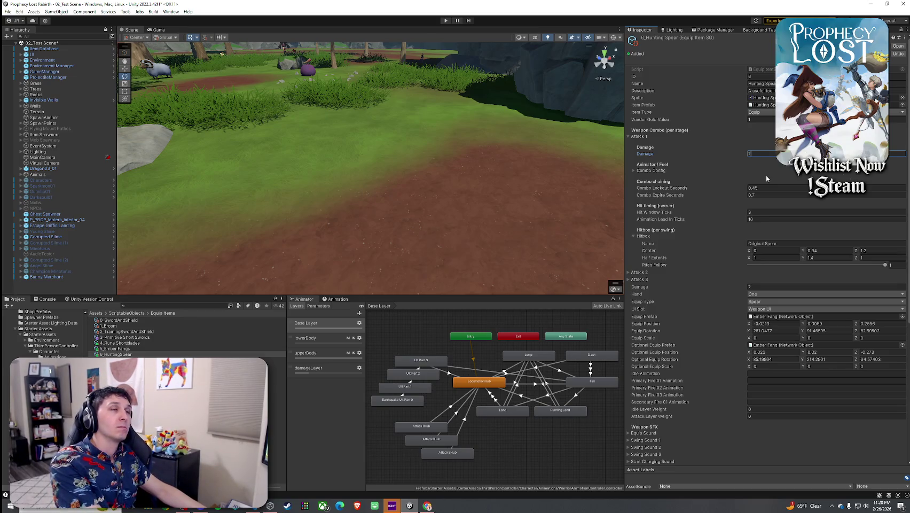
left_click(643, 137)
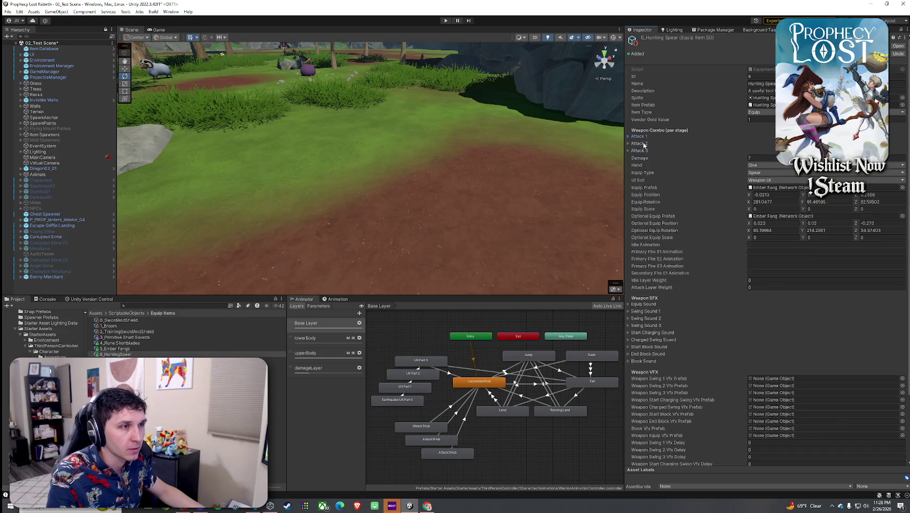
left_click(644, 143)
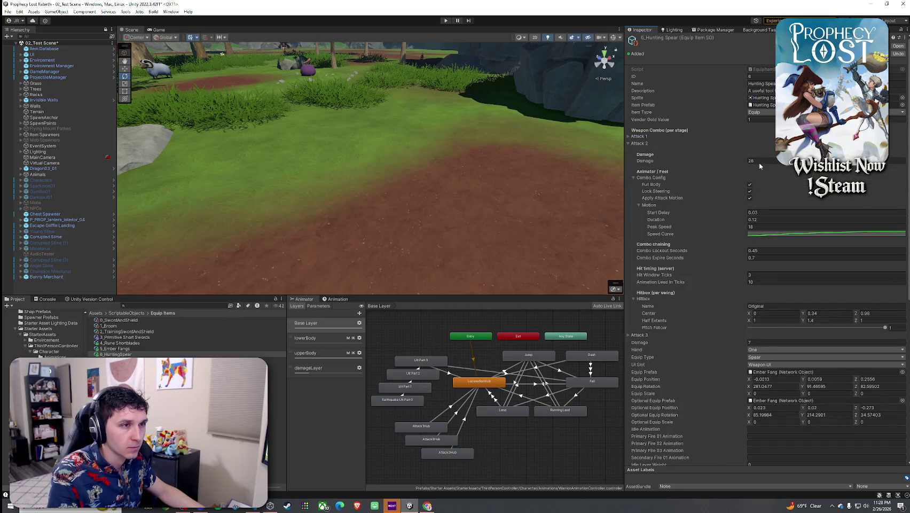
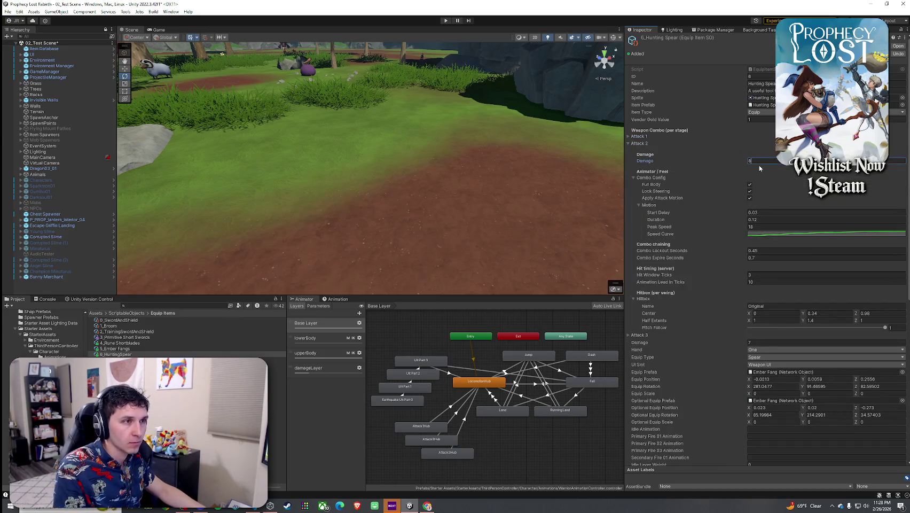
Compare the Sword And Shield items, then settle on the Primitive Short Swords item.
left_click(641, 136)
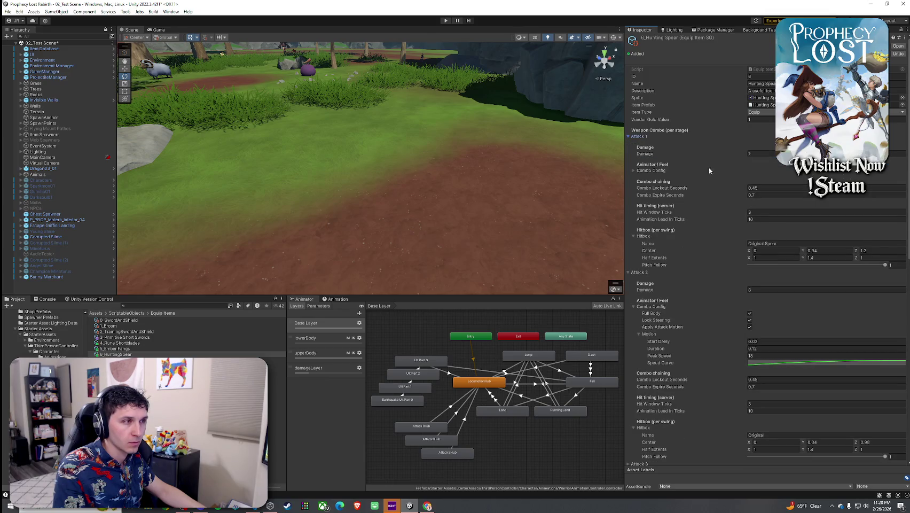
left_click(124, 338)
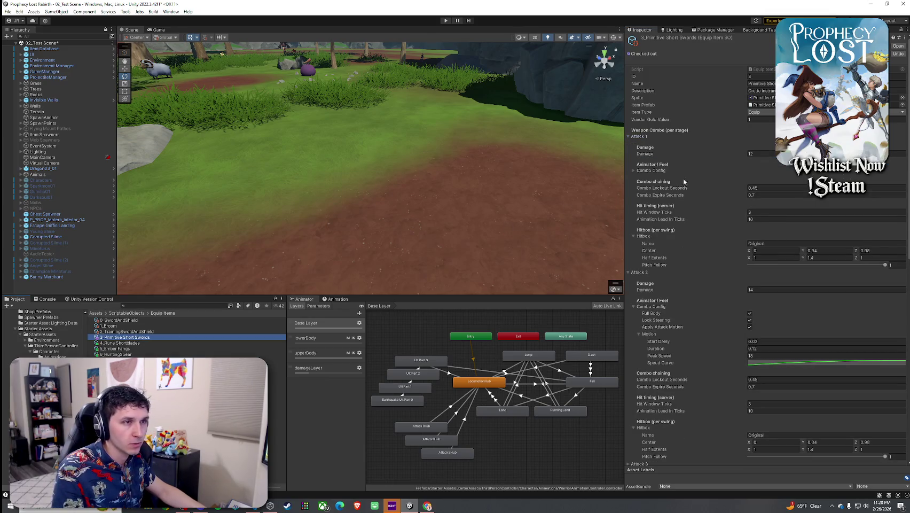
left_click(642, 138)
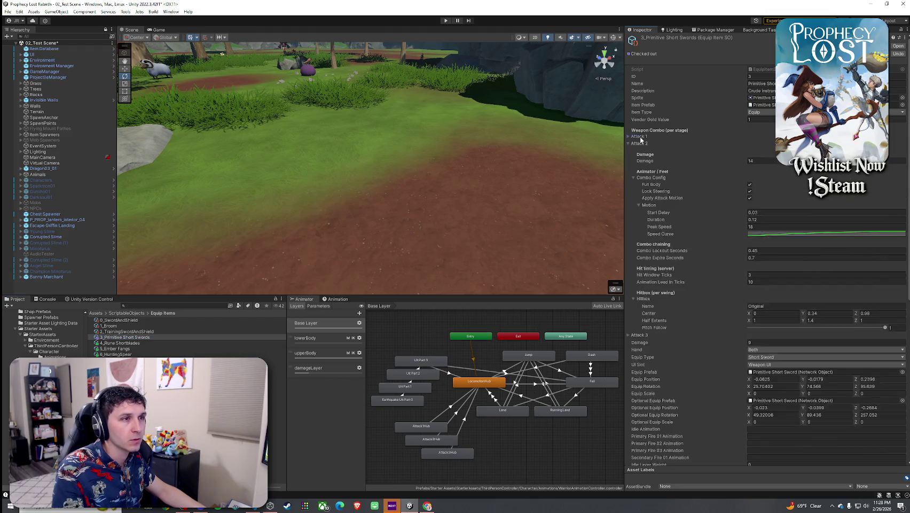
left_click(123, 320)
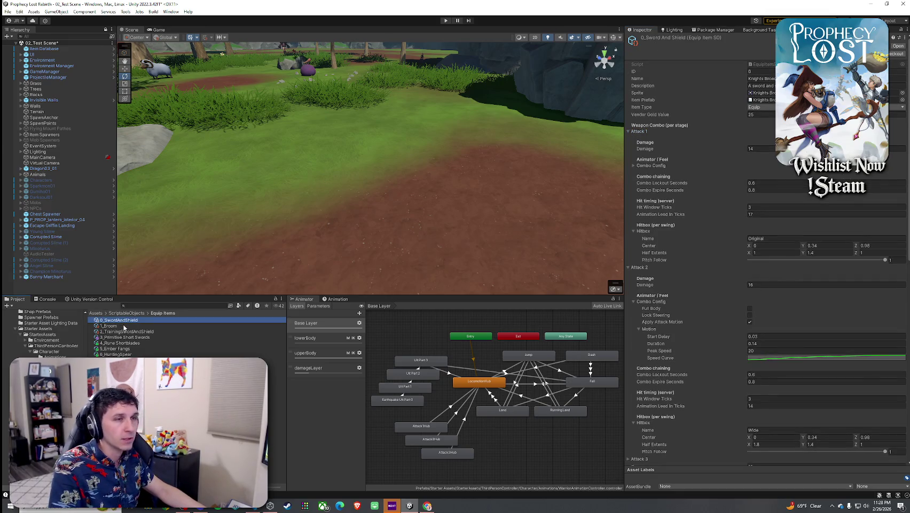
left_click(119, 338)
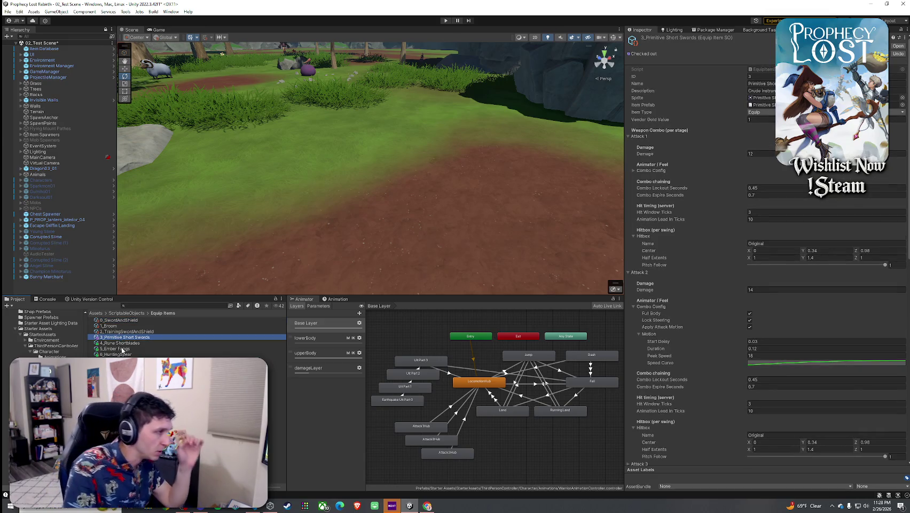
left_click(122, 334)
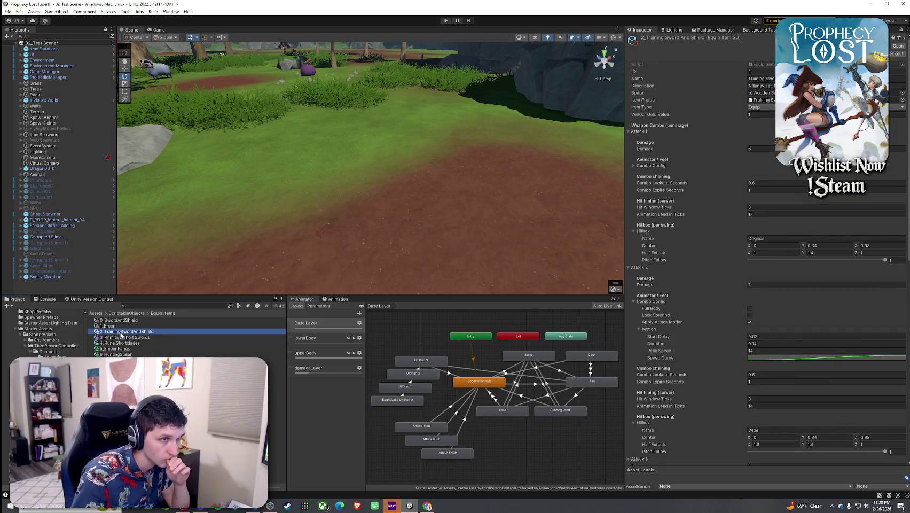
left_click(122, 338)
Set the Primitive Short Swords' Attack 1 damage to 5.
left_click(759, 153)
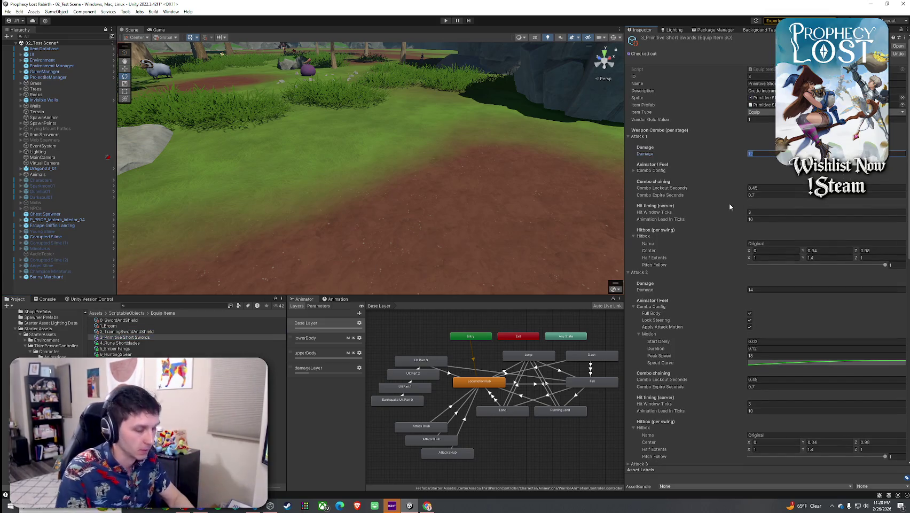
type("5")
left_click(639, 137)
left_click(641, 143)
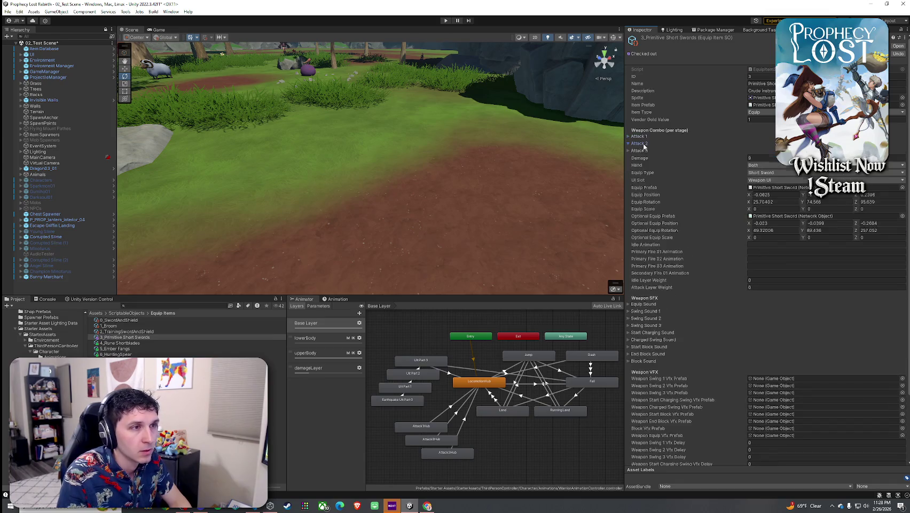
left_click(680, 152)
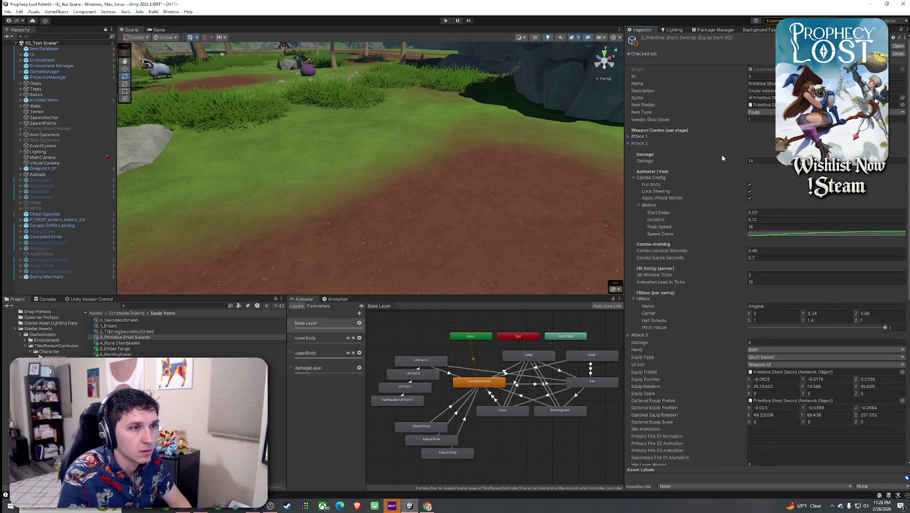
left_click(645, 151)
Set Attack 3 damage to 7 and select the Rune Shortblades item.
left_click(640, 150)
left_click(765, 168)
type("7")
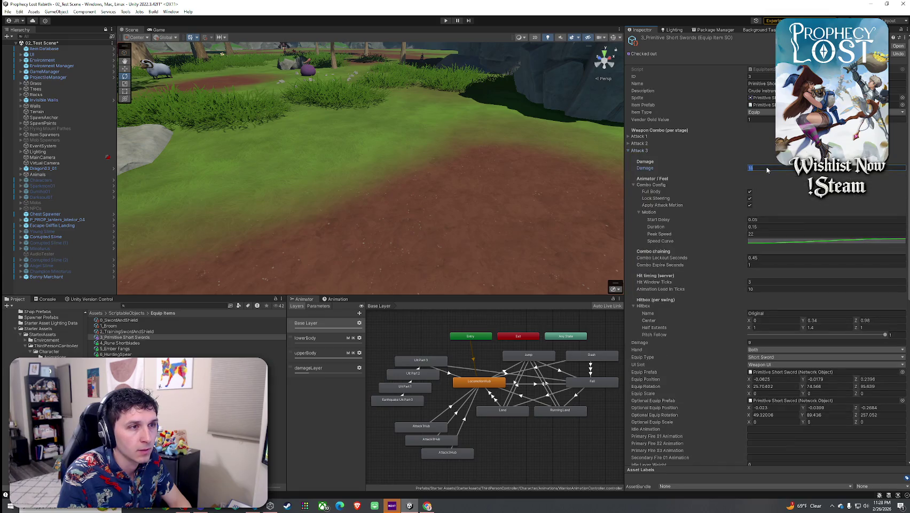
left_click(640, 151)
left_click(150, 343)
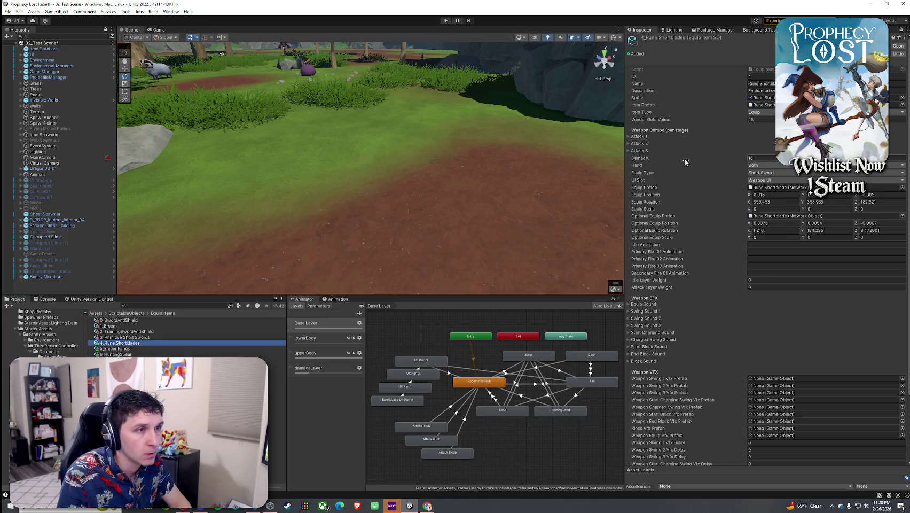
Compare the Rune Shortblades' Attack 1 settings against the Sword And Shield item.
left_click(640, 136)
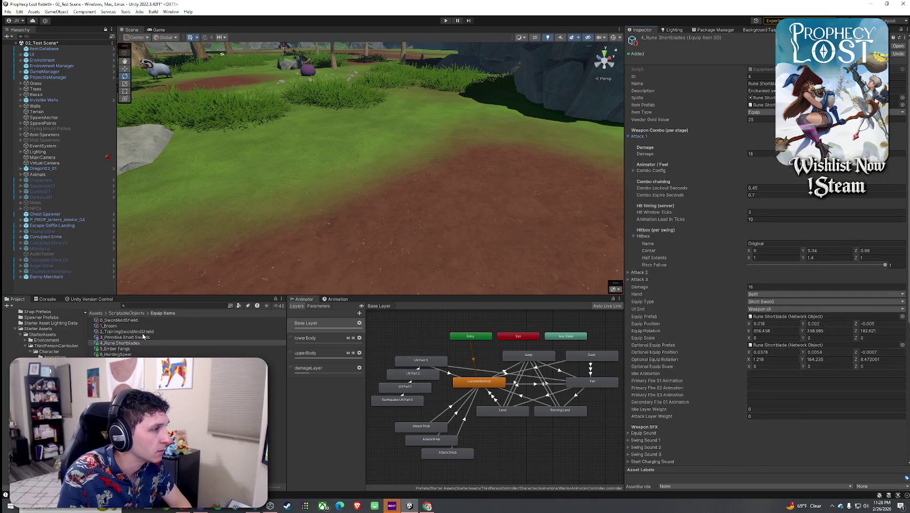
left_click(151, 320)
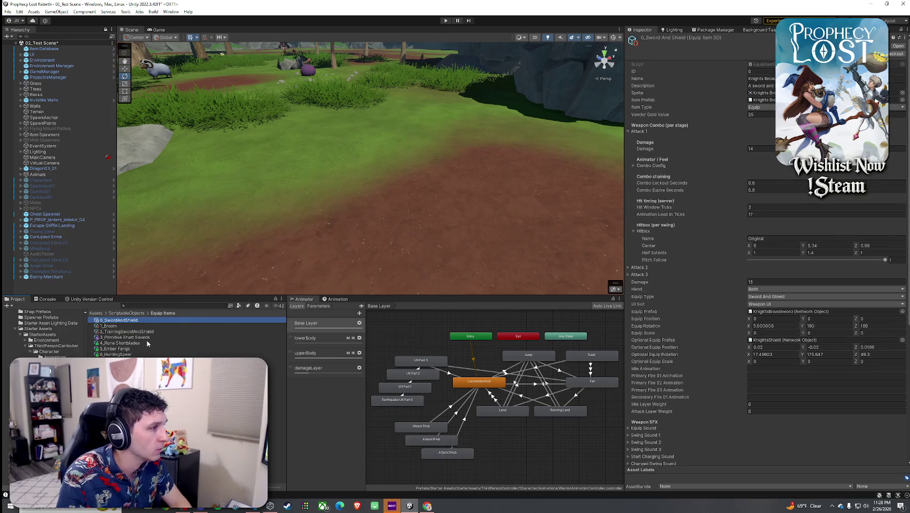
left_click(150, 343)
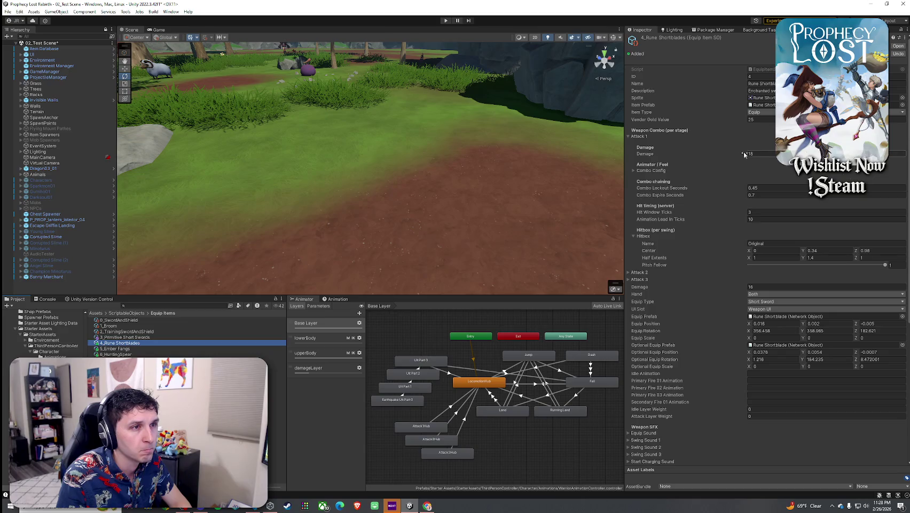
left_click(163, 321)
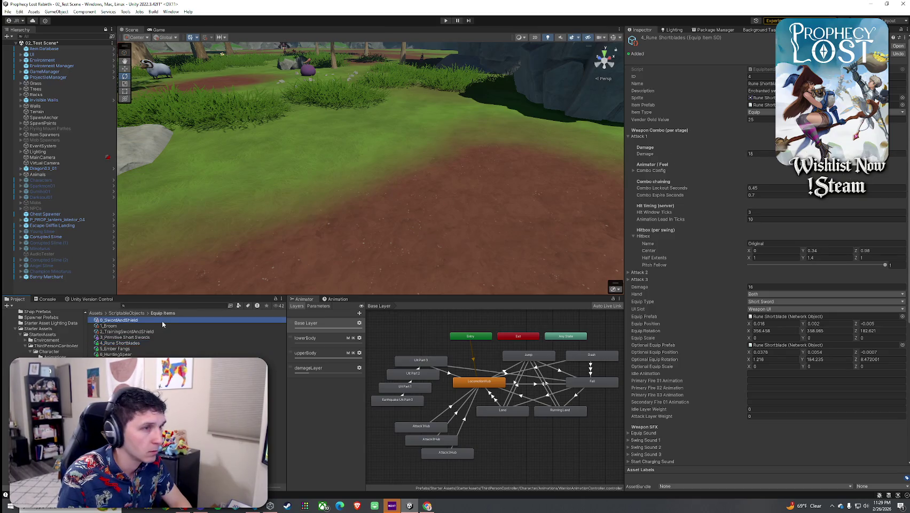
left_click(138, 343)
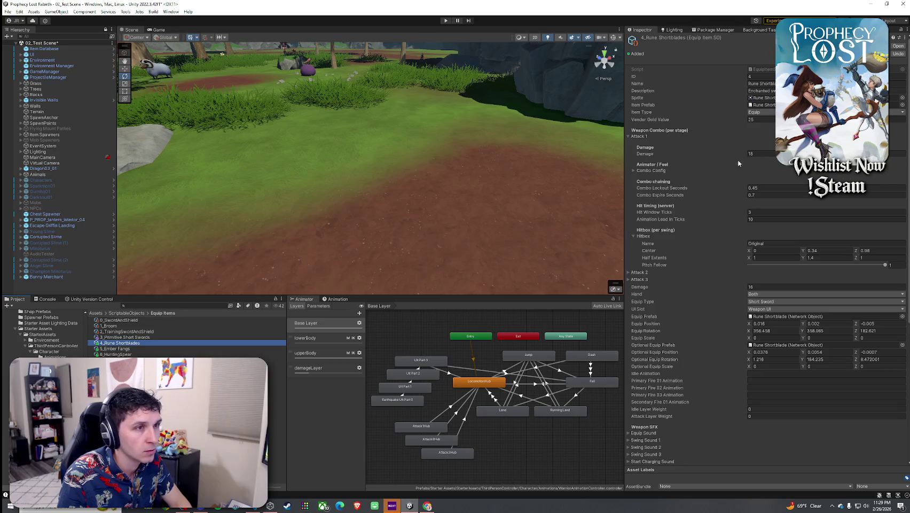
Change the Rune Shortblades' Attack 1 damage from 18 to 11.
left_click(760, 155)
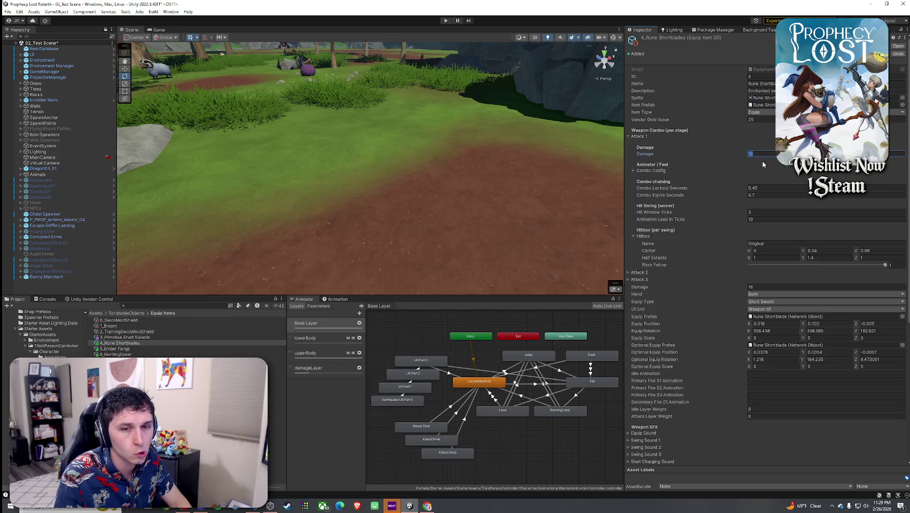
type("11")
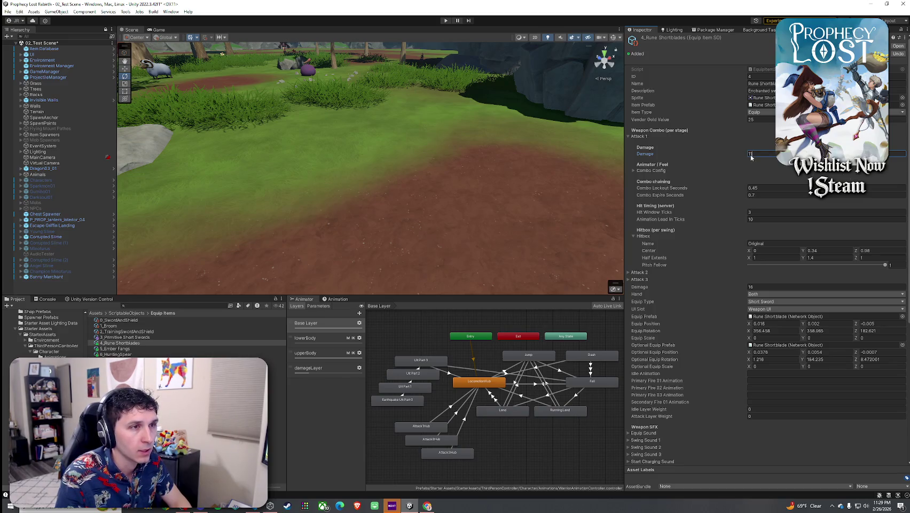
left_click(638, 137)
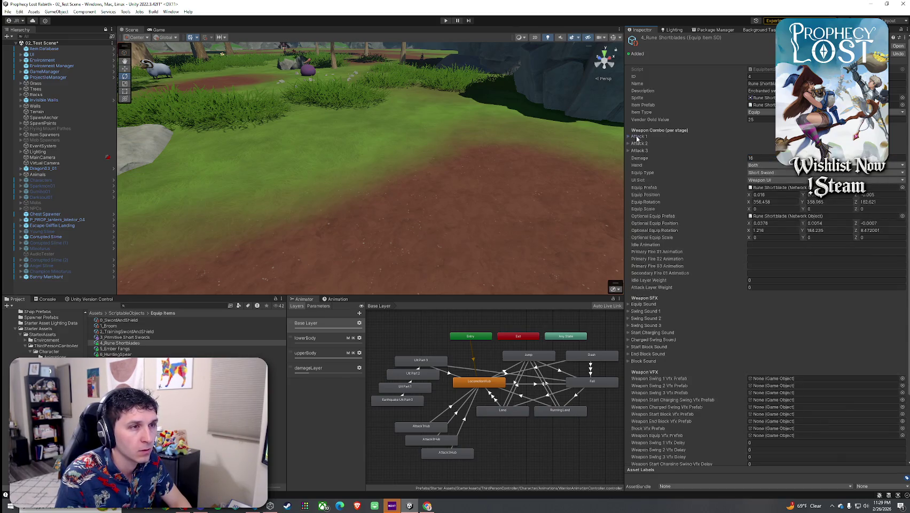
left_click(638, 143)
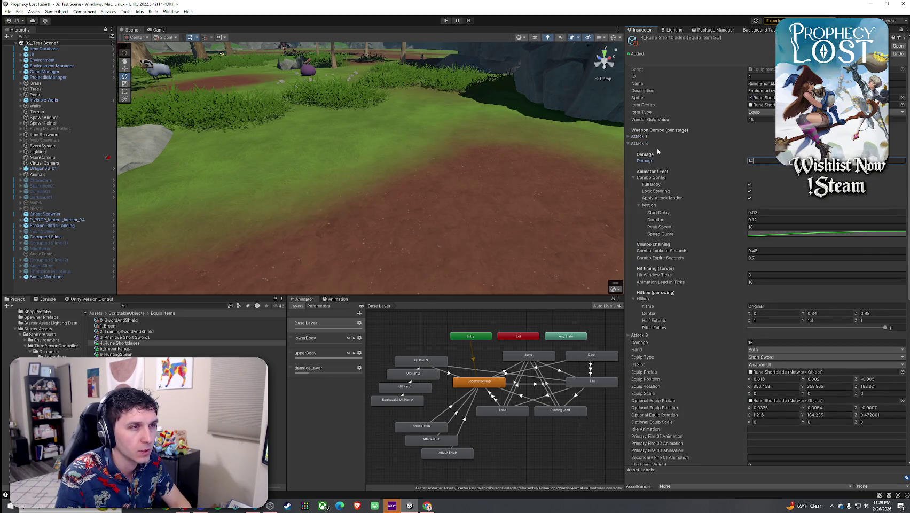
left_click(639, 143)
Edit the Attack 3 damage value, then select the Hunting Spear item.
left_click(639, 150)
left_click(754, 168)
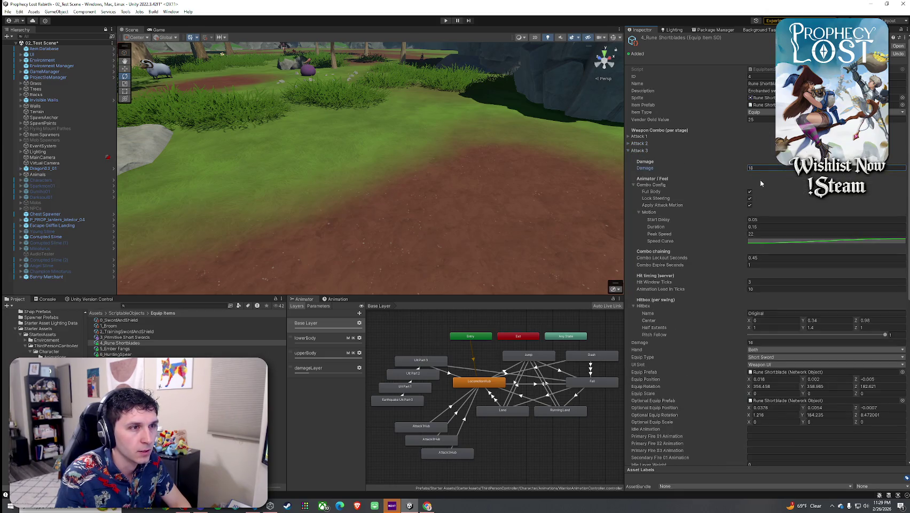
left_click(640, 150)
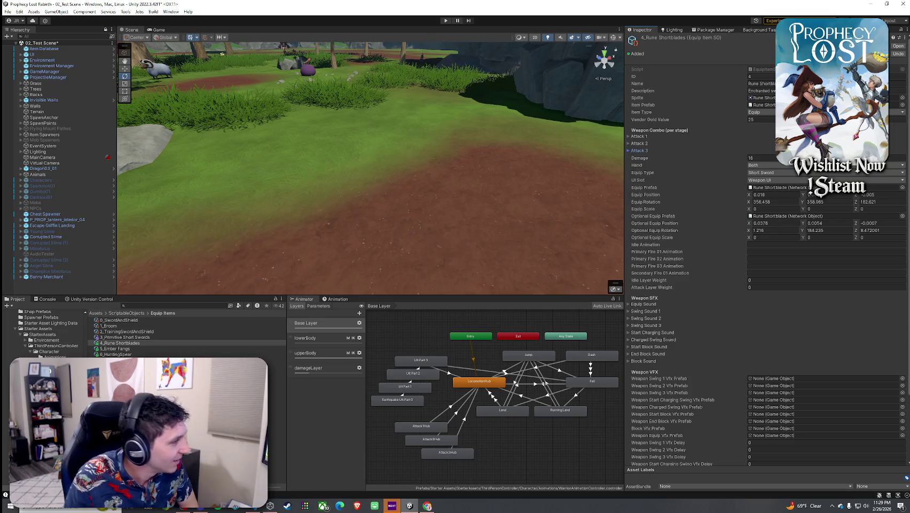
left_click(129, 354)
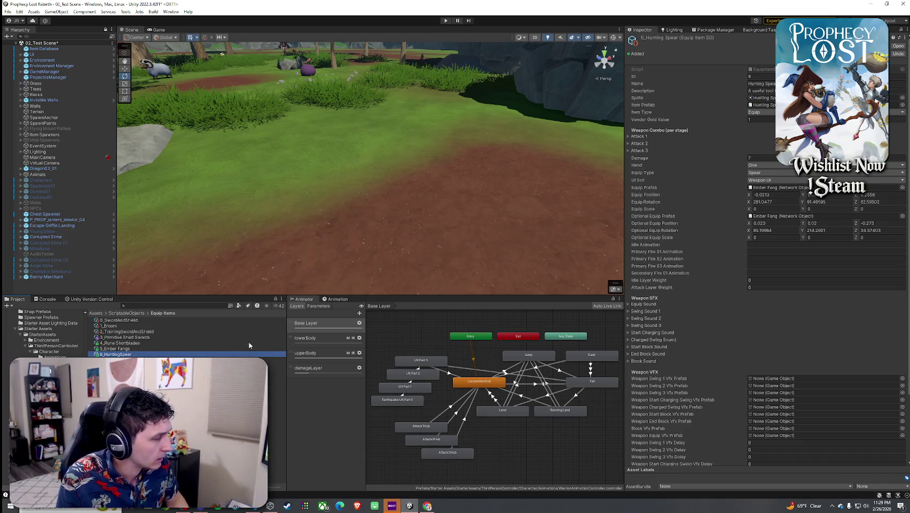
Review the Hunting Spear's attack settings against the Training Sword And Shield item.
left_click(644, 151)
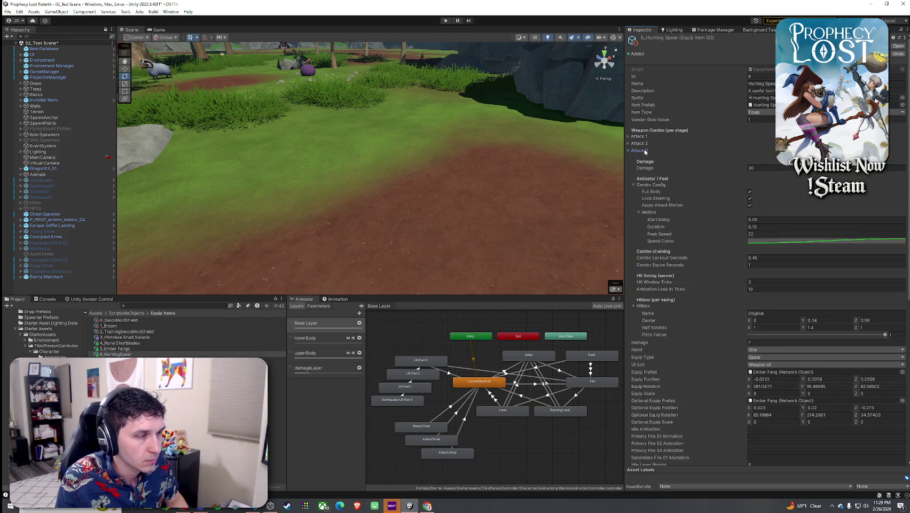
left_click(141, 331)
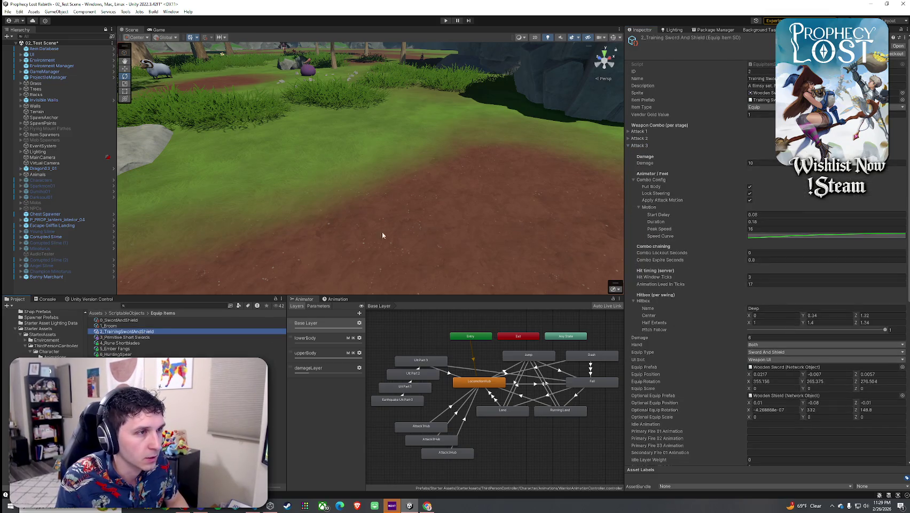
left_click(641, 138)
left_click(644, 132)
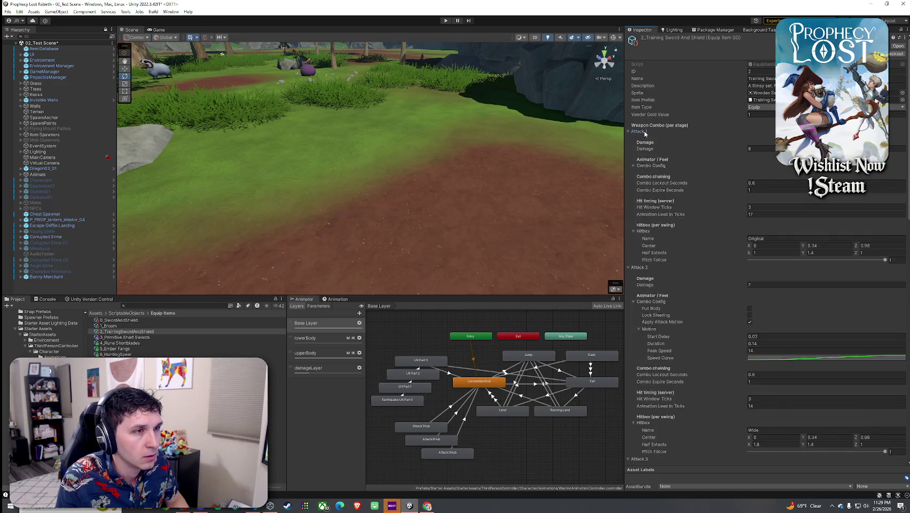
left_click(137, 354)
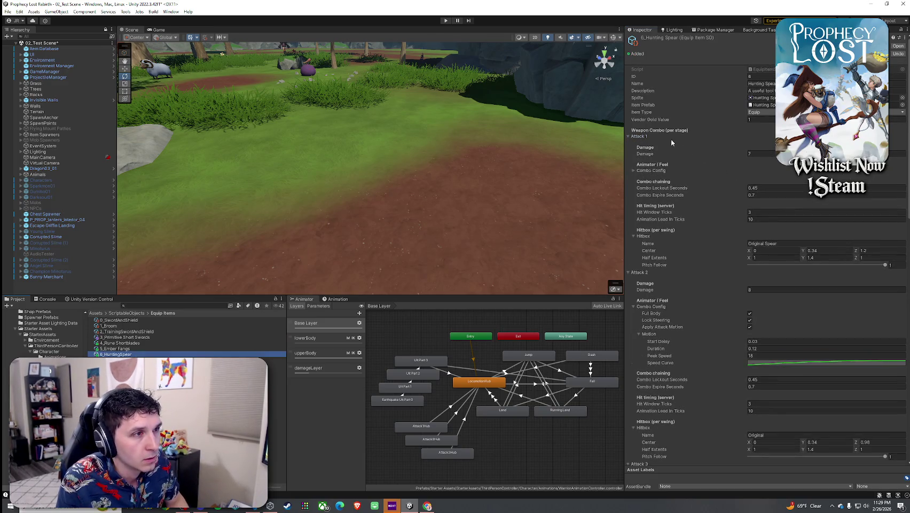
left_click(761, 154)
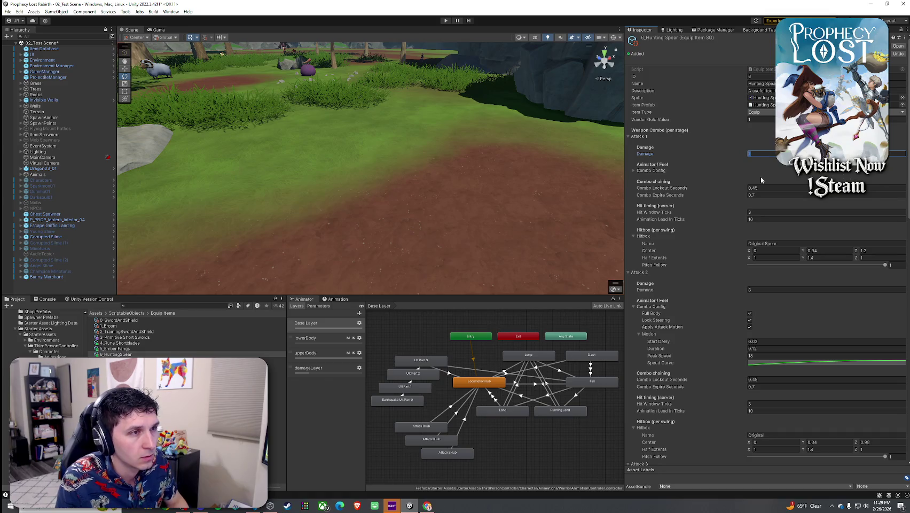
left_click(641, 273)
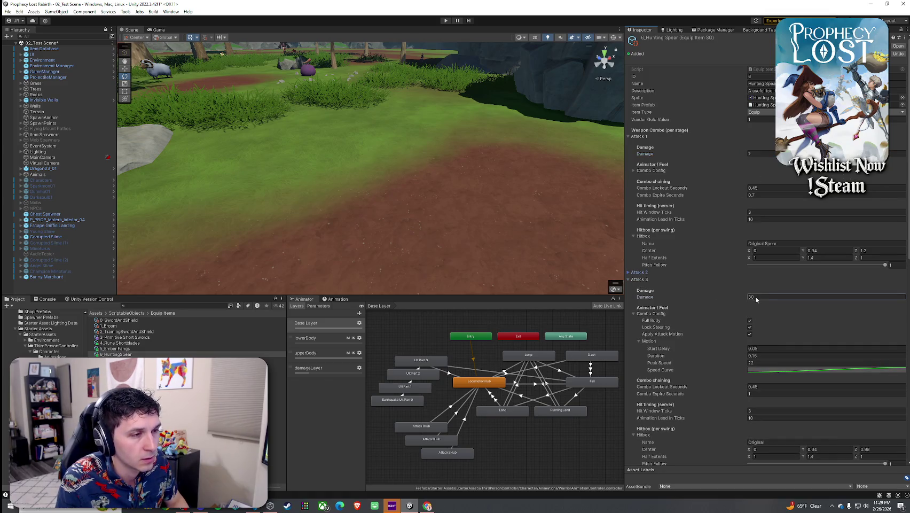
left_click(640, 273)
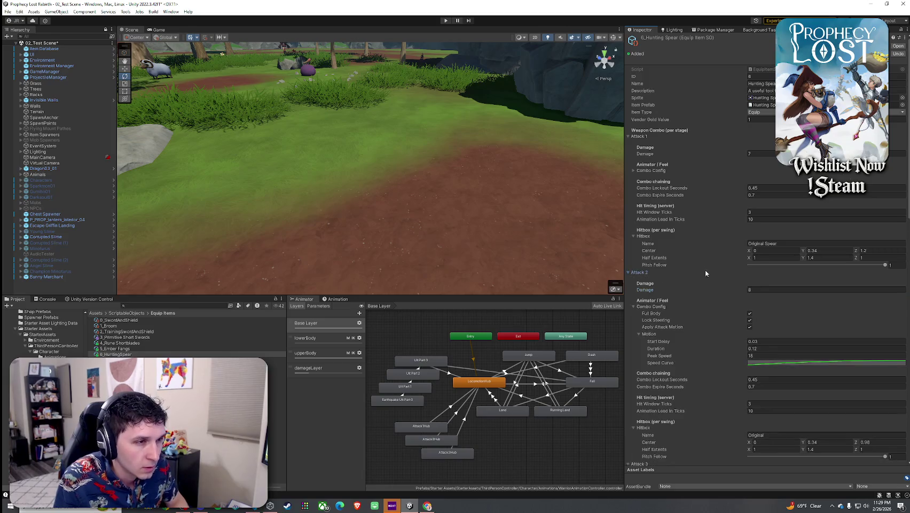
Append 'Spear' to the Attack 2 hitbox name.
scroll(762, 256, "down", 3)
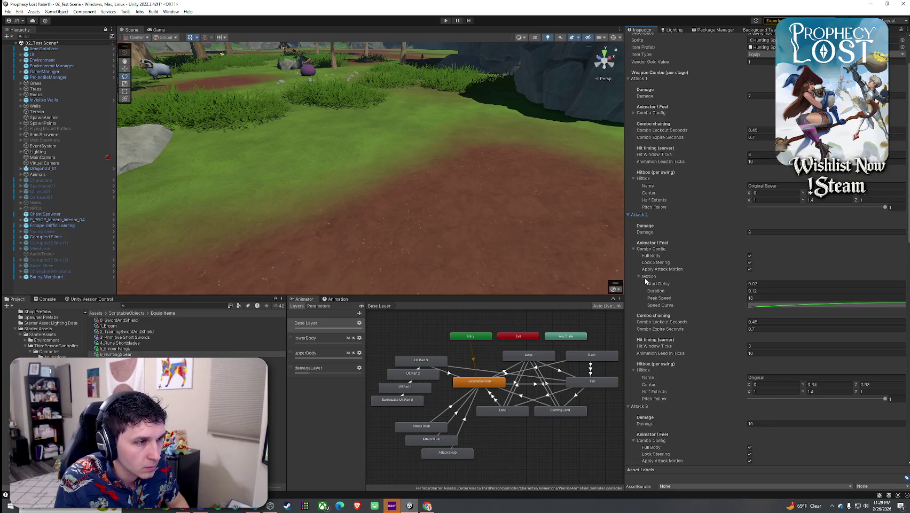
scroll(705, 318, "down", 3)
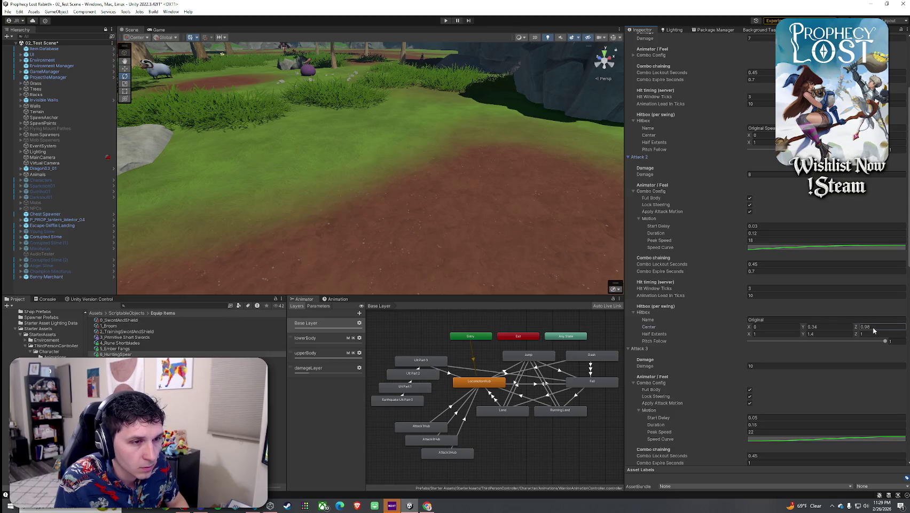
type("1.2")
left_click(818, 320)
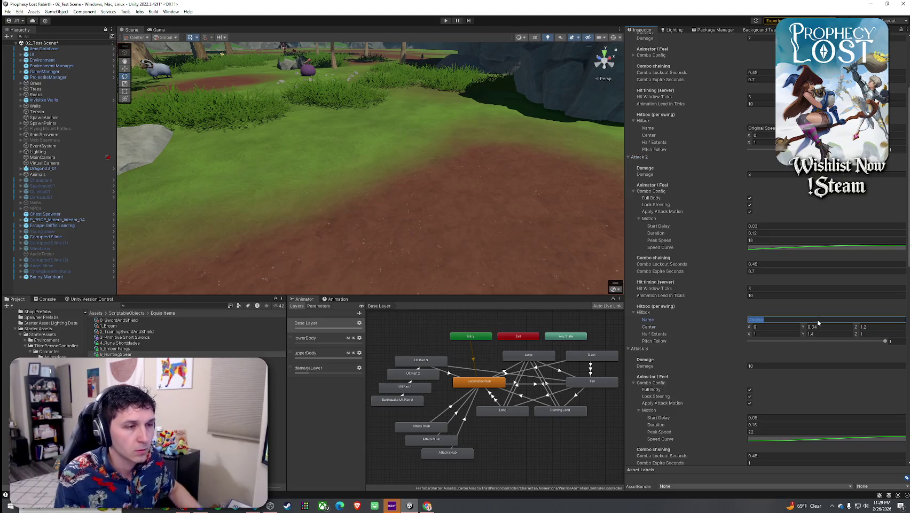
key("End")
type("Spear")
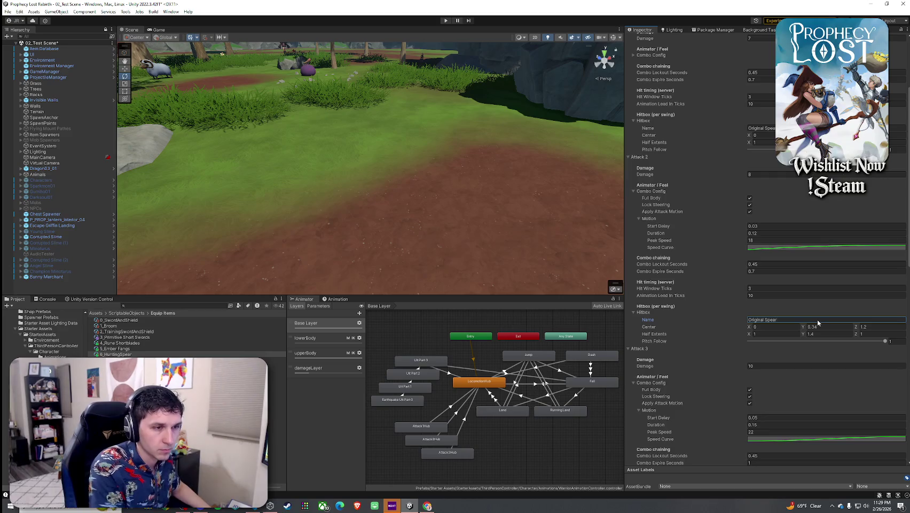
Set the Attack 3 hitbox center Z to 1.2 and rename it 'Original Spear'.
scroll(663, 353, "down", 5)
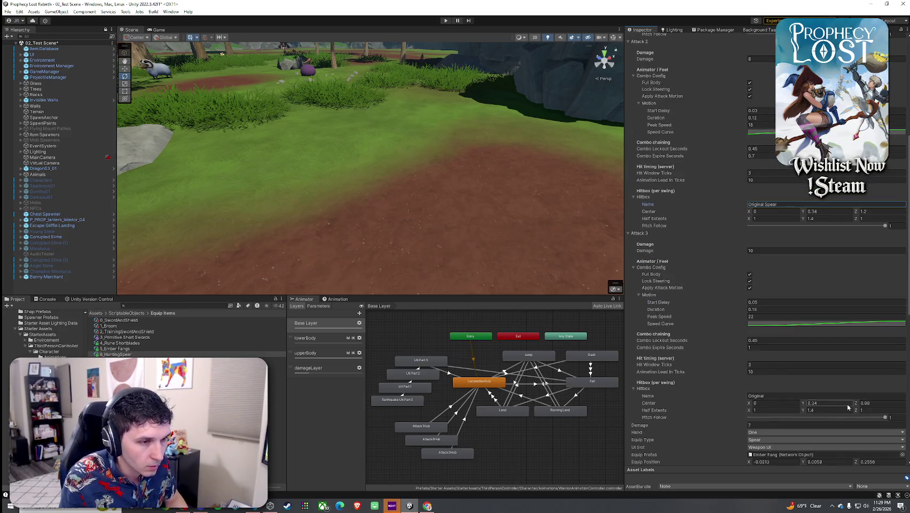
left_click(877, 402)
type(".2")
left_click(826, 396)
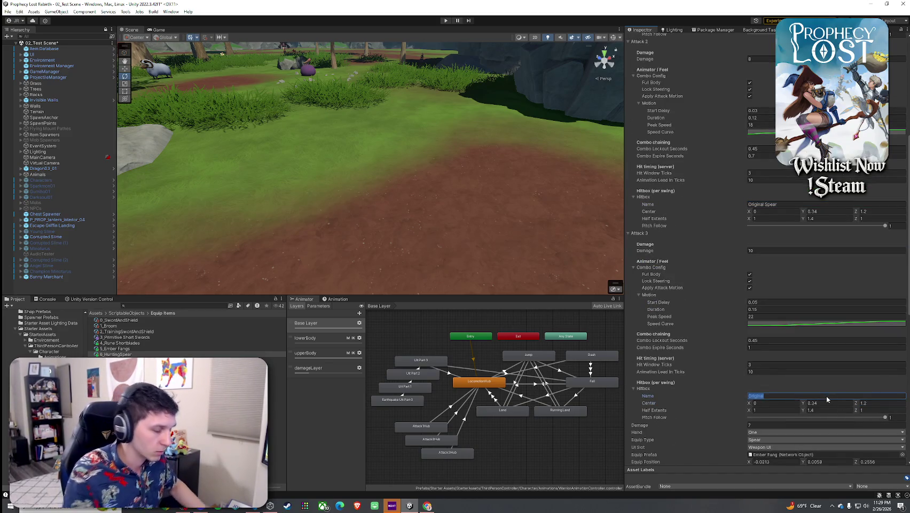
key("End")
type("Spear")
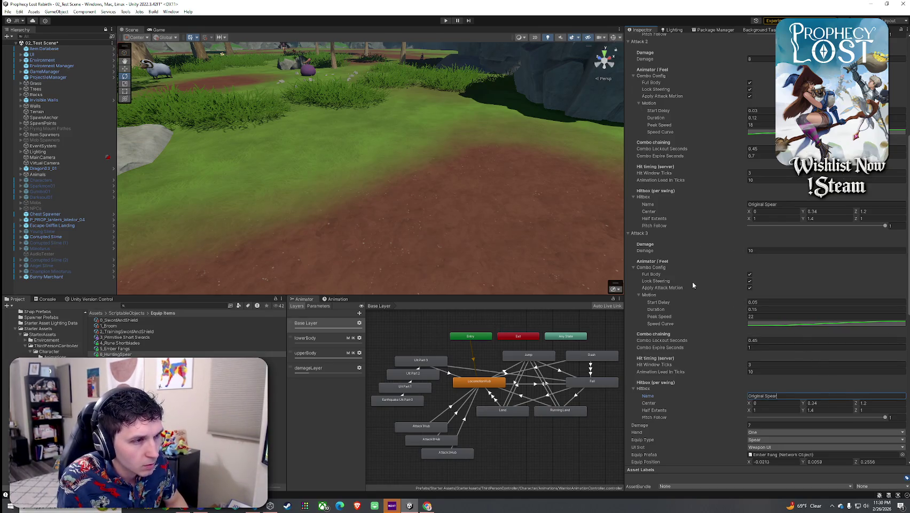
Collapse the Attack 1–3 foldouts and locate the current optional equip prefab.
scroll(662, 321, "up", 3)
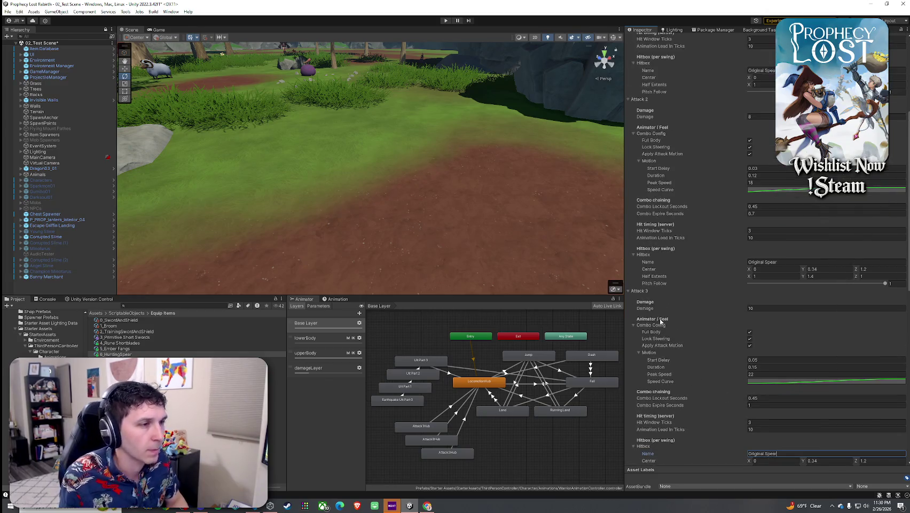
left_click(645, 293)
left_click(640, 99)
scroll(695, 213, "up", 3)
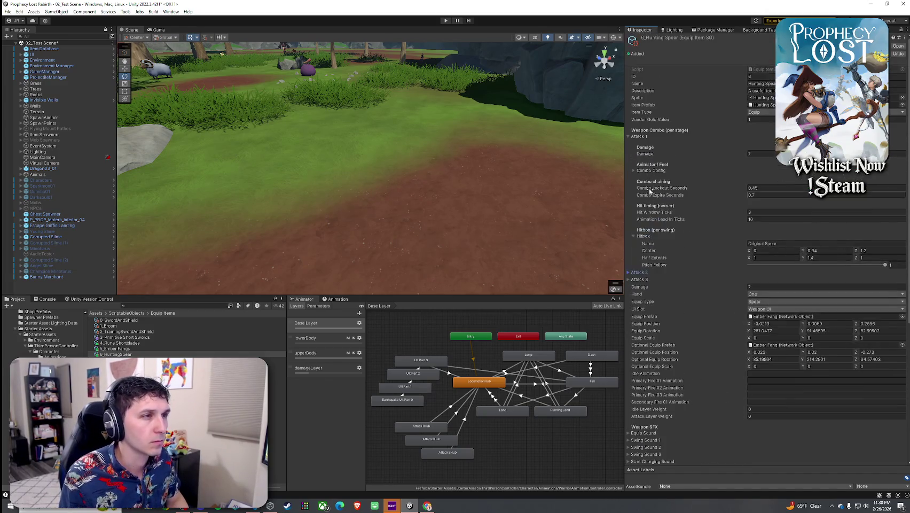
left_click(639, 136)
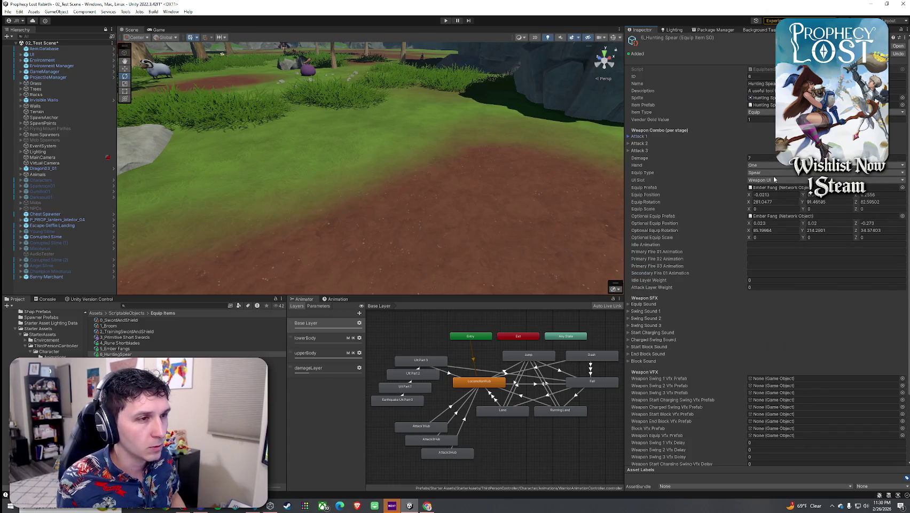
left_click(872, 217)
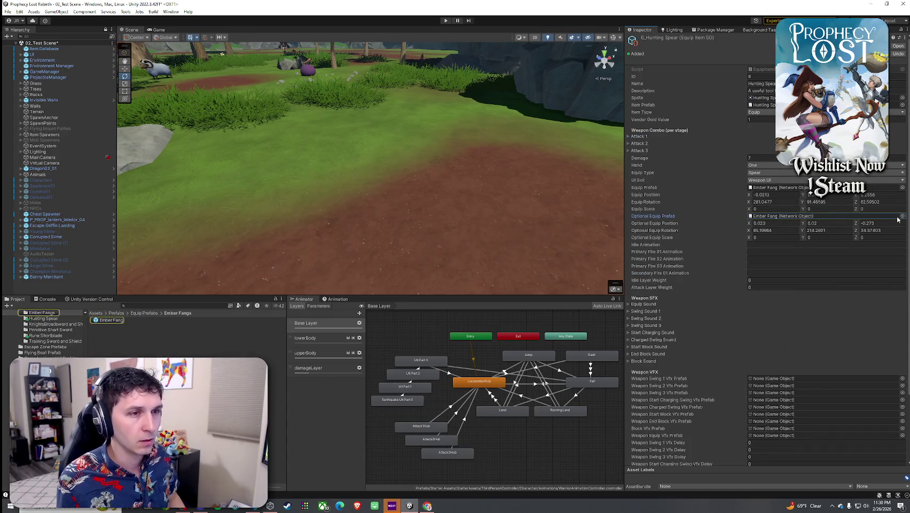
Clear the spear's Optional Equip Prefab to None.
left_click(902, 216)
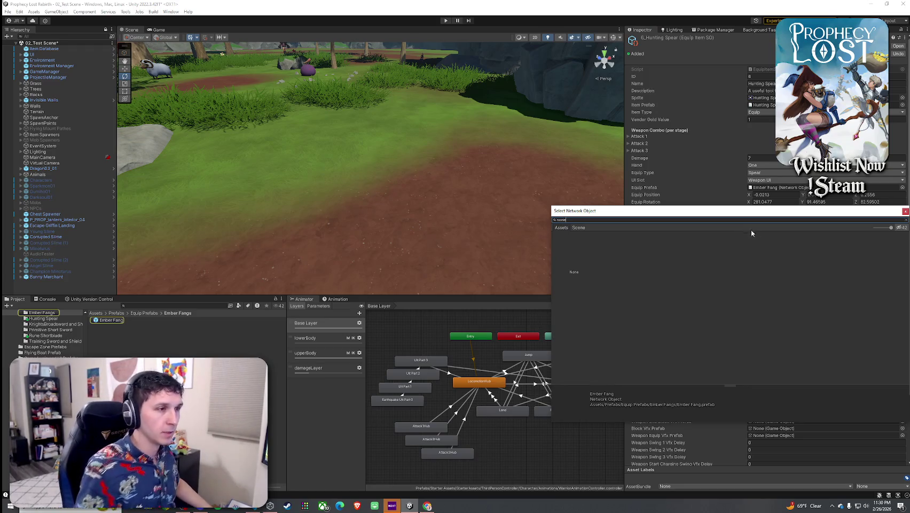
double_click(573, 251)
left_click(789, 186)
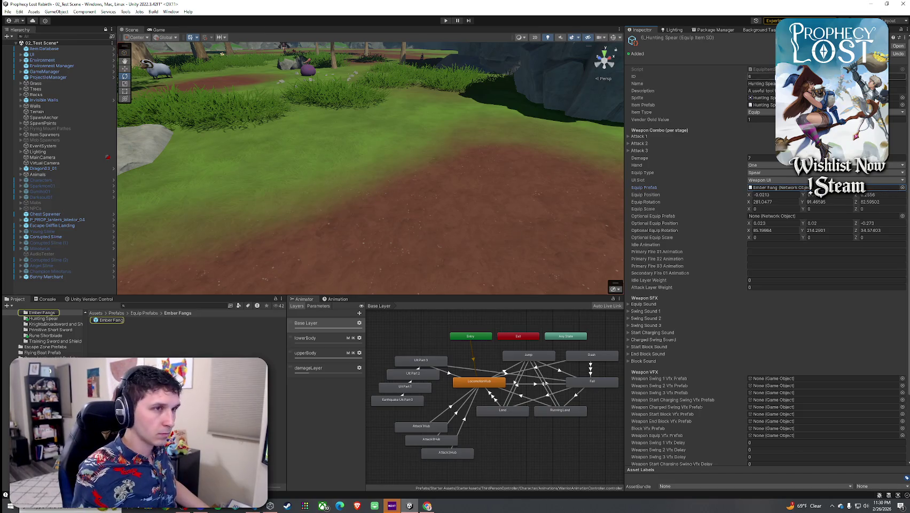
Find the Hunting Spear prefab via 'hunting Spear' search and assign 6_HuntingSpear as its Equip Item SO.
left_click(184, 305)
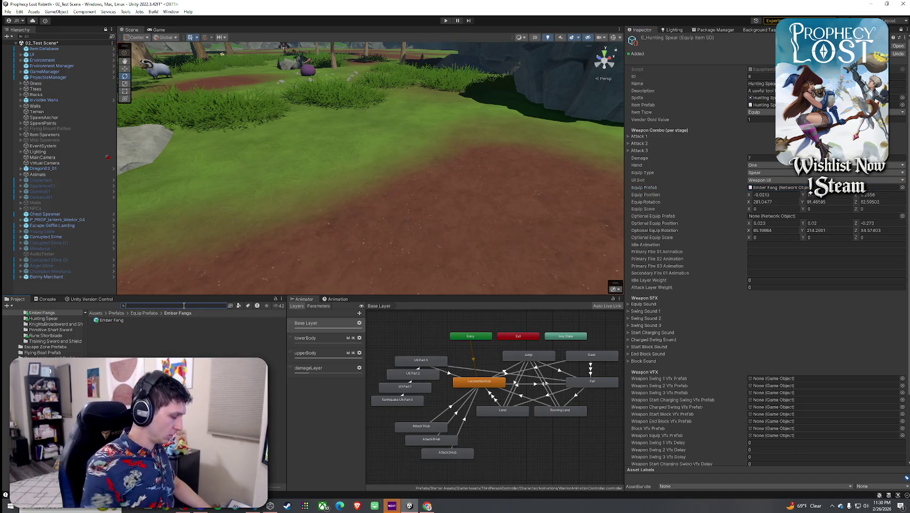
type("hunting Spear")
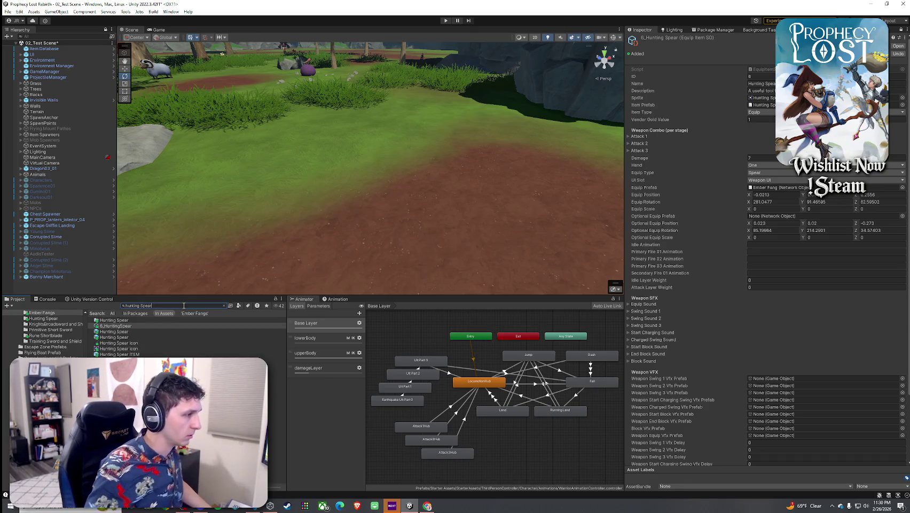
left_click(113, 332)
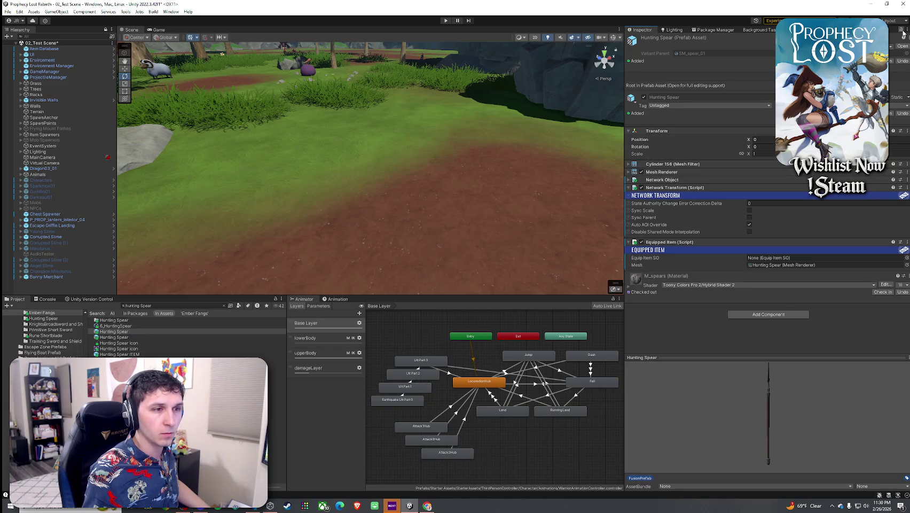
left_click(906, 258)
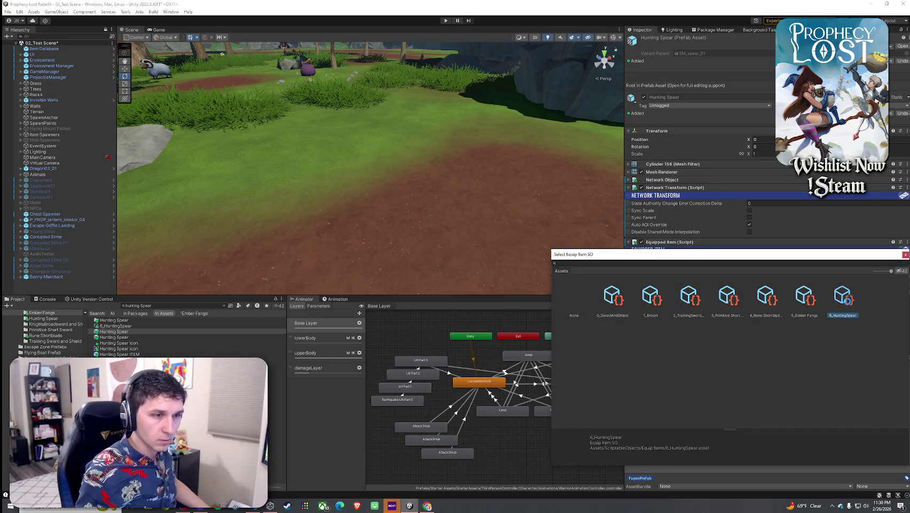
double_click(843, 296)
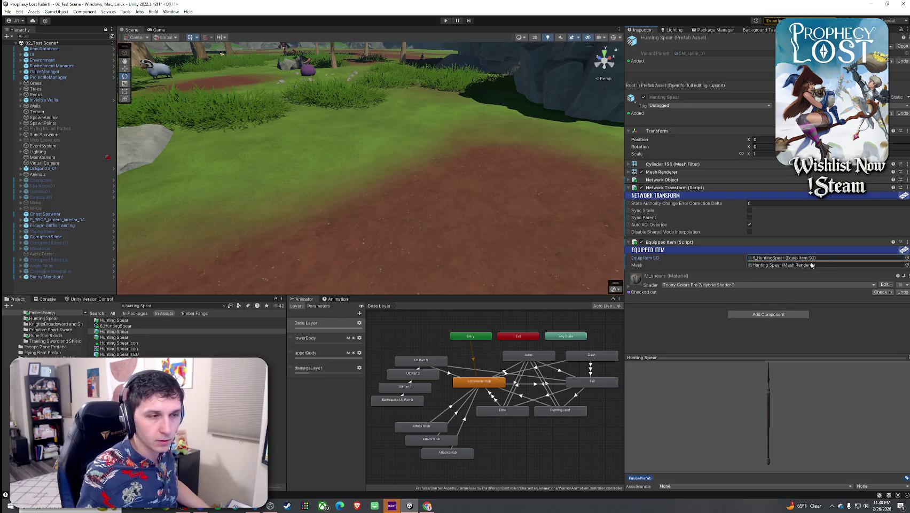
Search for 'hunting Spear Item' and open that prefab in Prefab Mode.
left_click(138, 306)
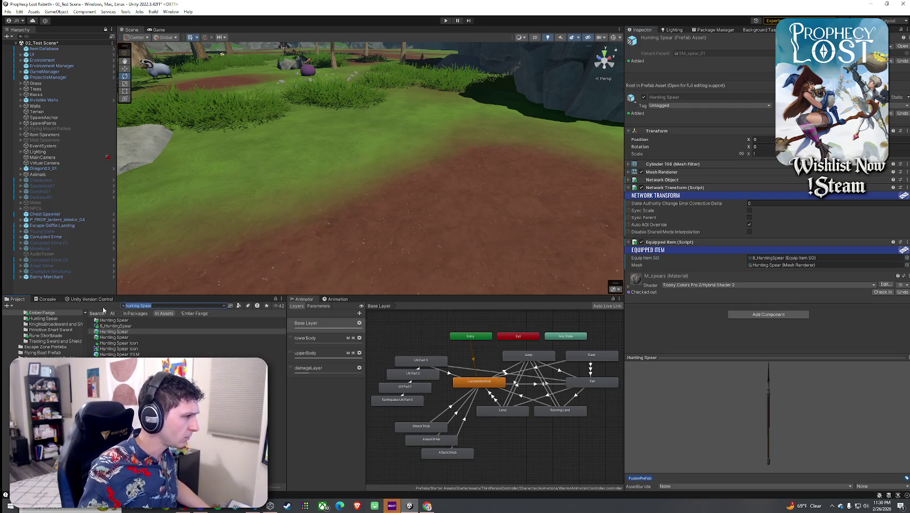
type("hunting Spear It")
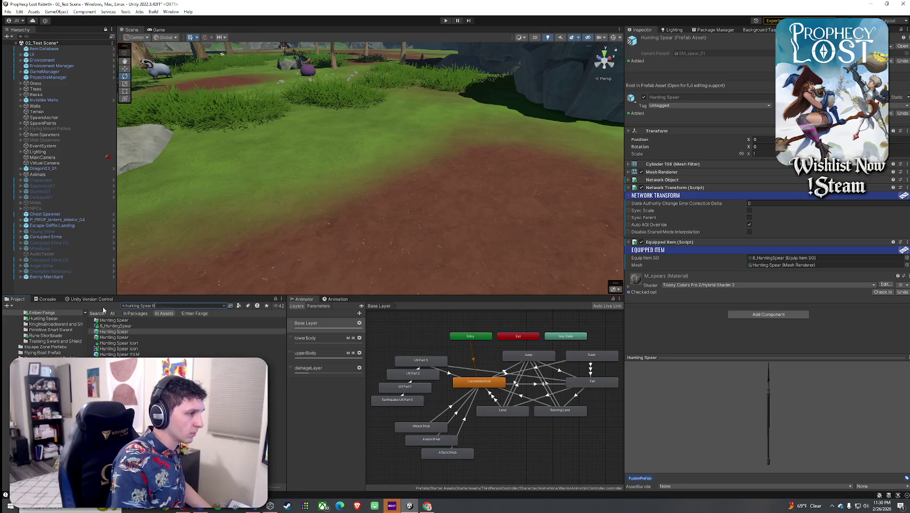
type("em")
double_click(118, 320)
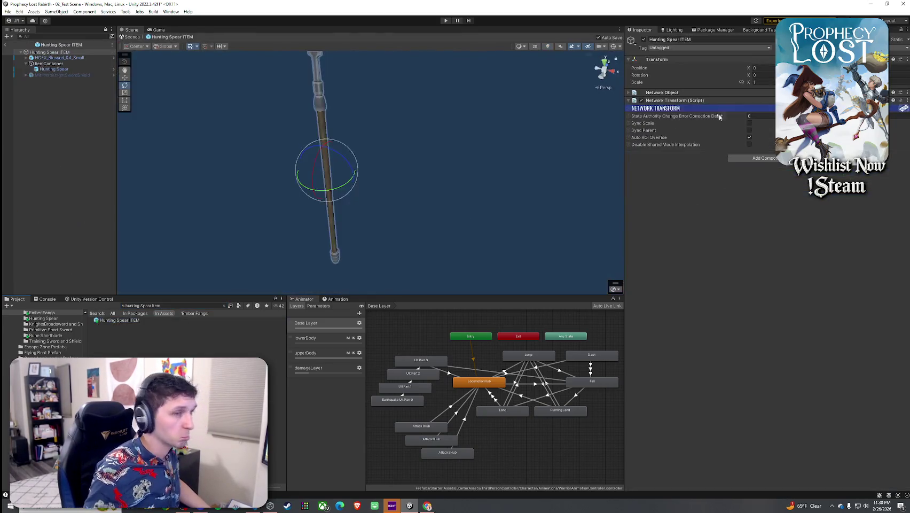
Confirm the ItemContainer's Item SO references 6_HuntingSpear, then select the 6_HuntingSpear equip item.
left_click(49, 63)
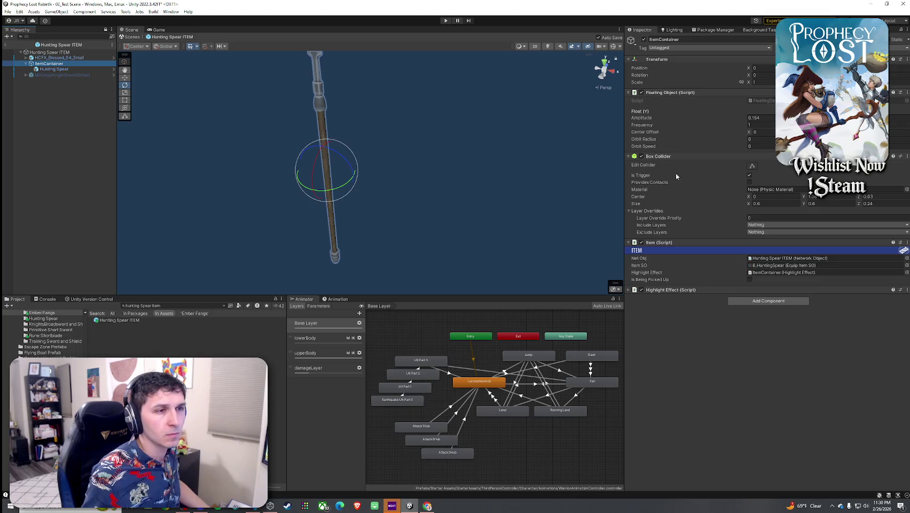
left_click(783, 265)
left_click(784, 272)
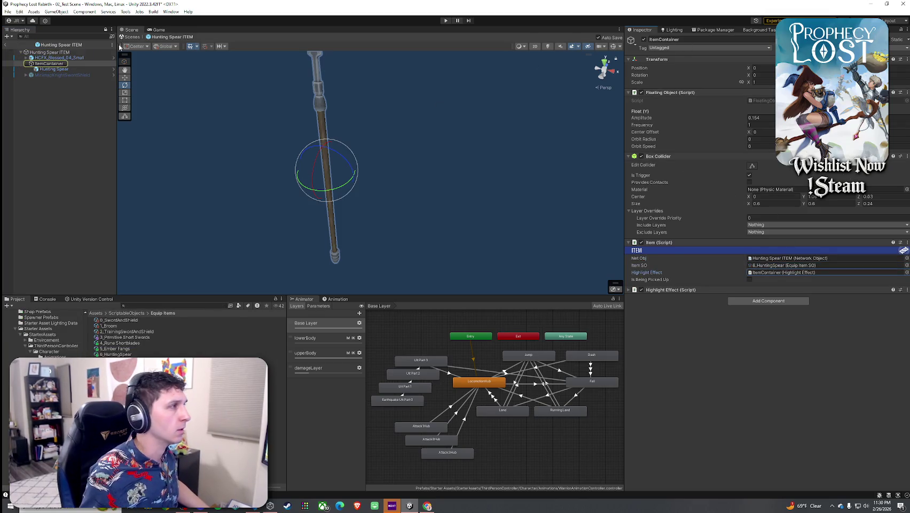
left_click(49, 52)
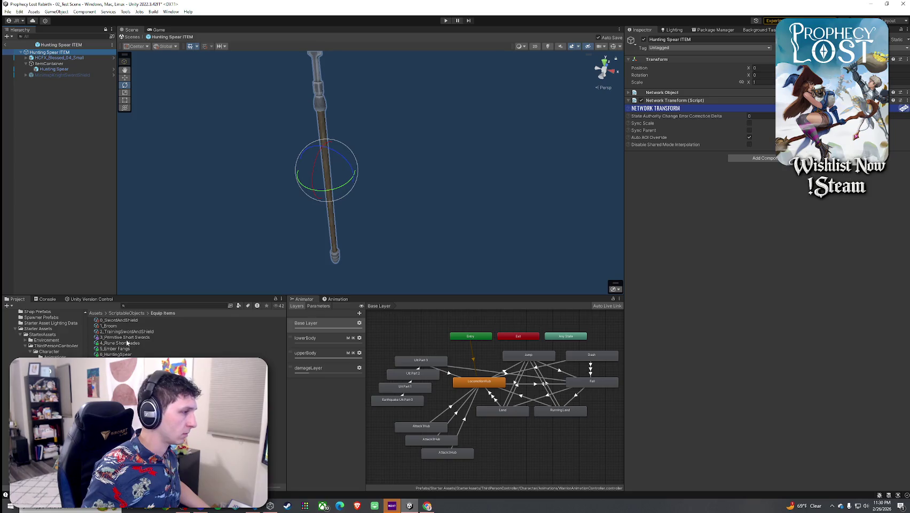
left_click(116, 354)
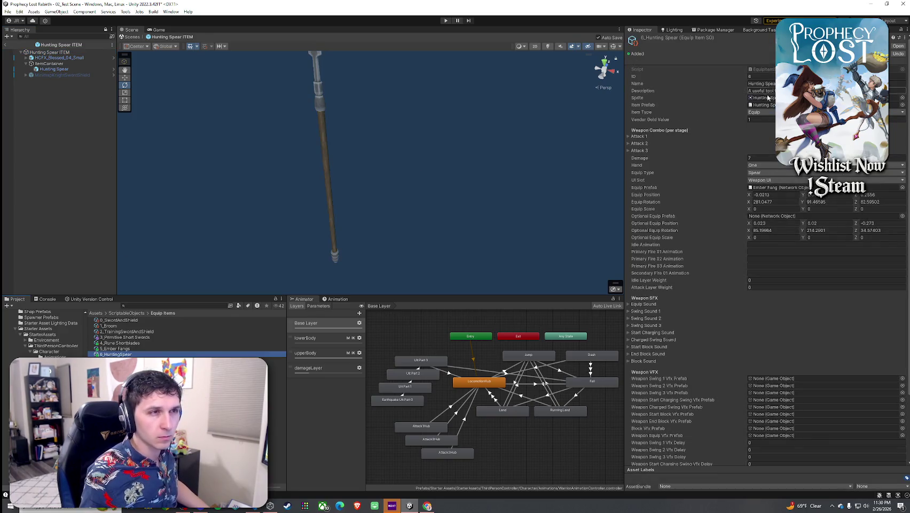
Zero the optional equip position X and set its rotation to 0, 0, 0.
scroll(709, 238, "down", 2)
scroll(709, 237, "up", 2)
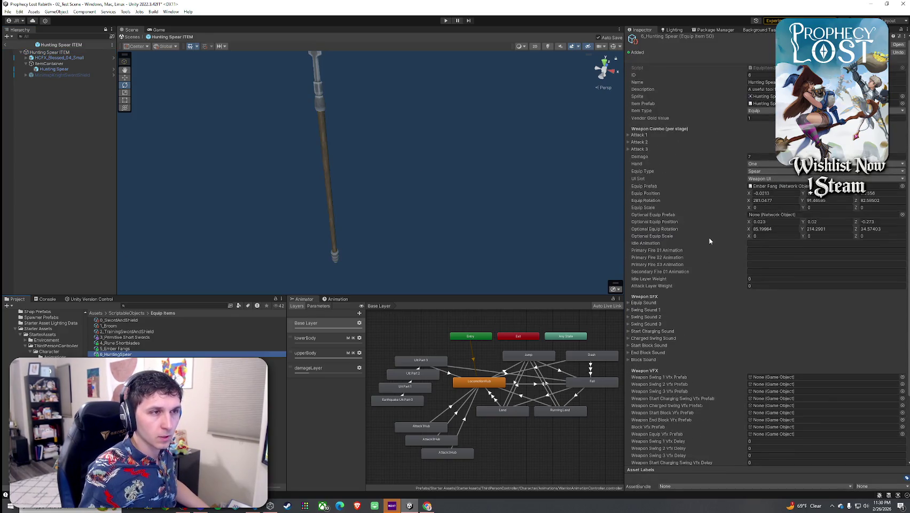
left_click(771, 224)
type("0")
scroll(709, 252, "down", 3)
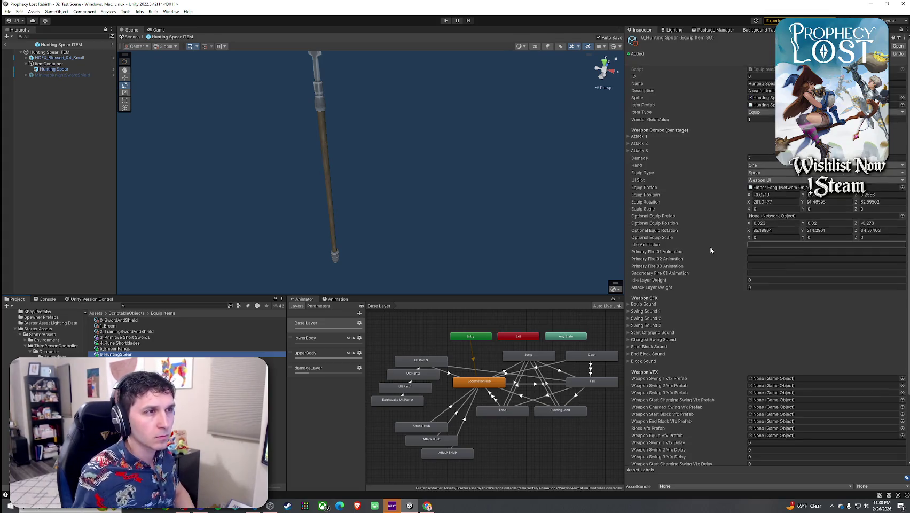
scroll(758, 246, "up", 3)
left_click(777, 230)
type("0")
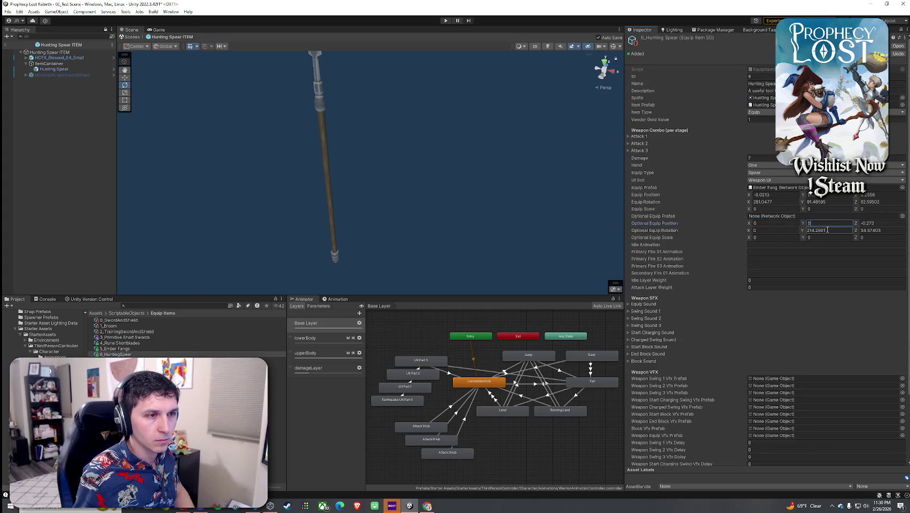
key("Tab")
type("0")
key("Tab")
type("0")
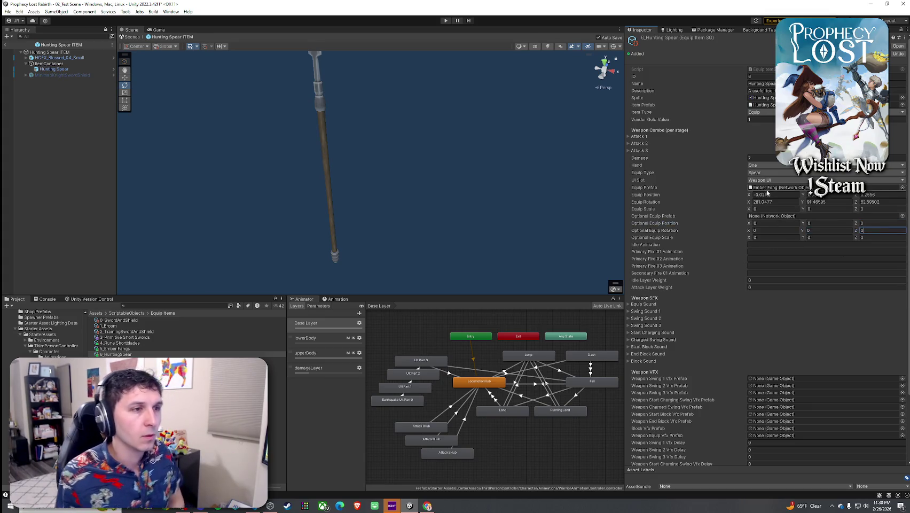
Point the 6_HuntingSpear Equip Prefab at the Hunting Spear prefab in the Equip Prefabs folder.
left_click(777, 187)
left_click(147, 313)
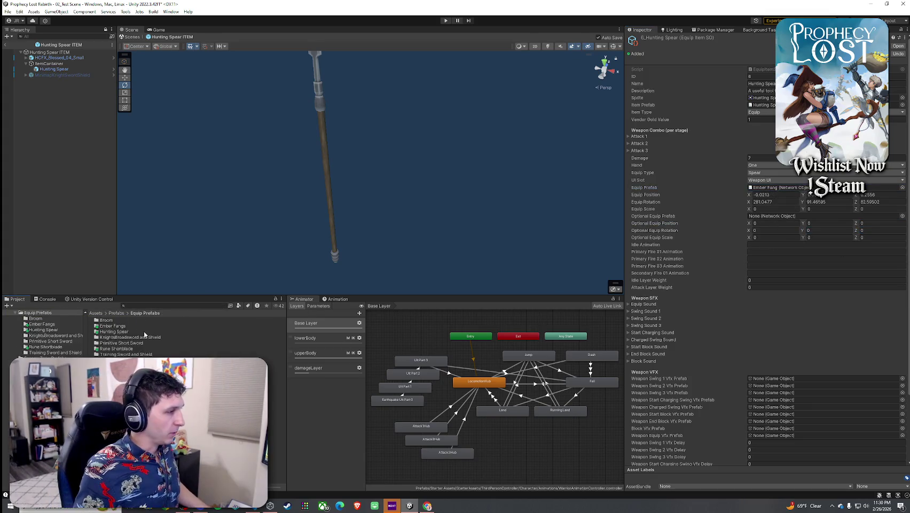
double_click(109, 331)
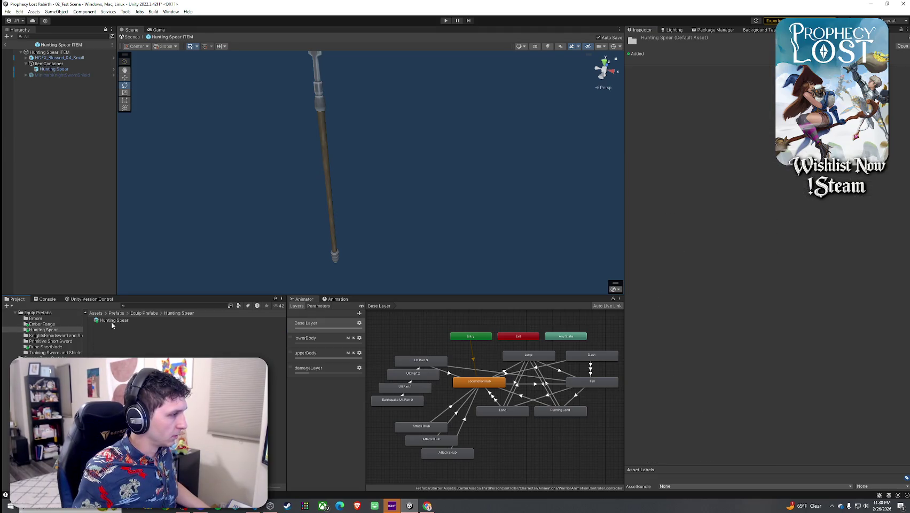
left_click(113, 320)
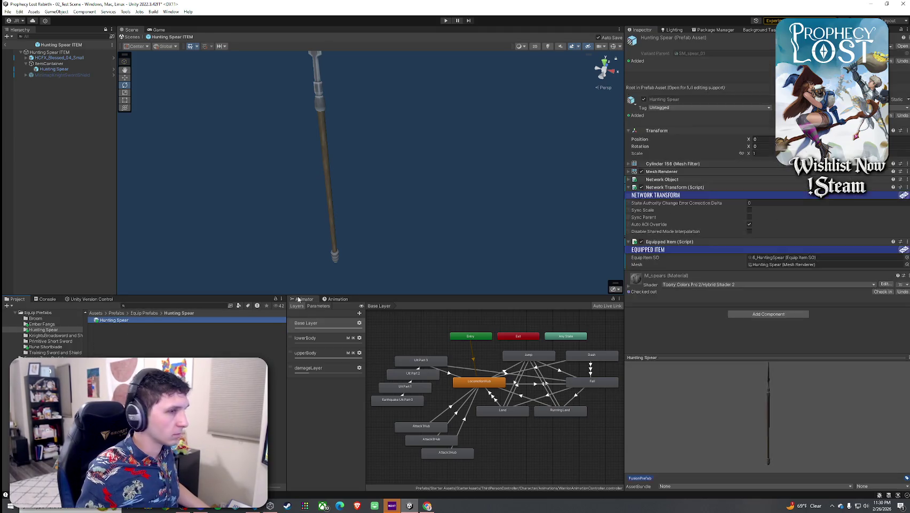
left_click(783, 258)
double_click(783, 259)
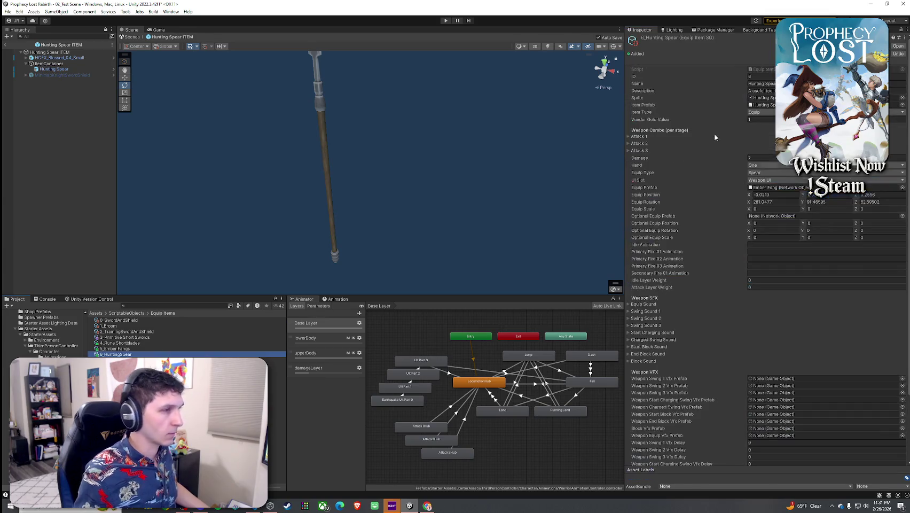
left_click(143, 307)
type("Equip Pre")
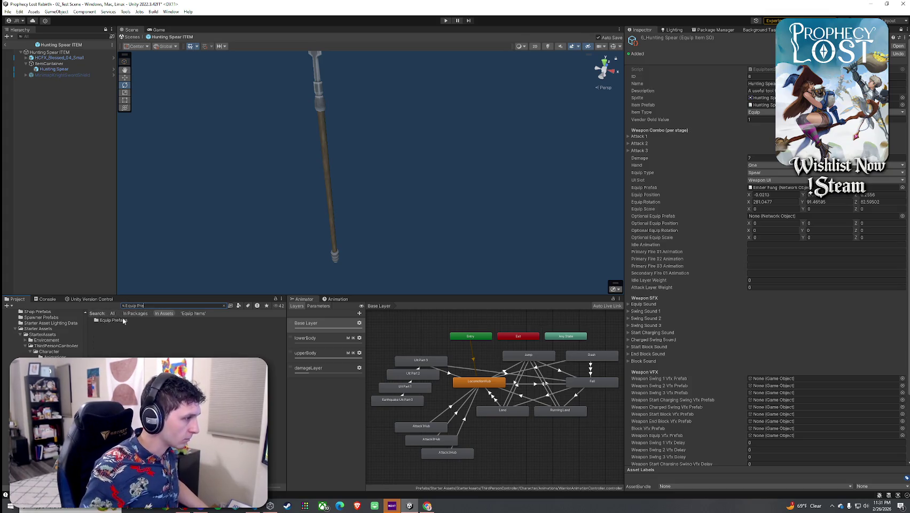
double_click(129, 340)
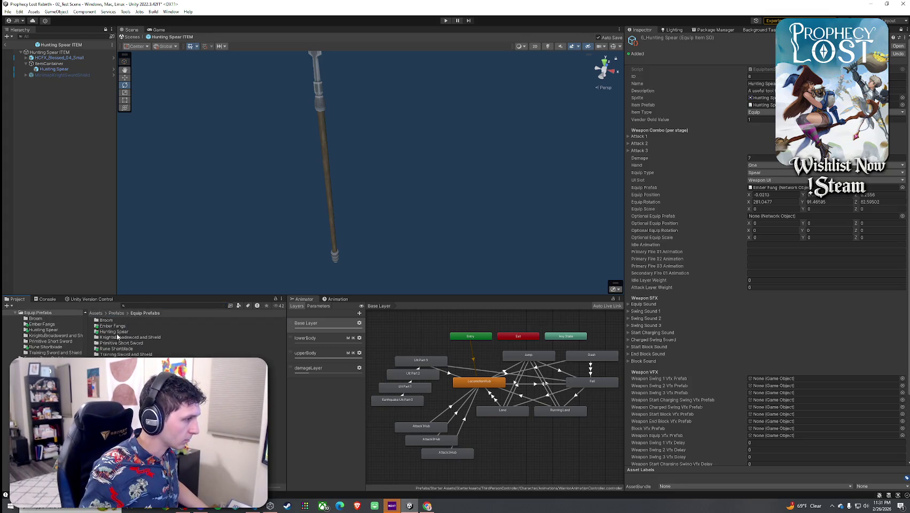
double_click(114, 332)
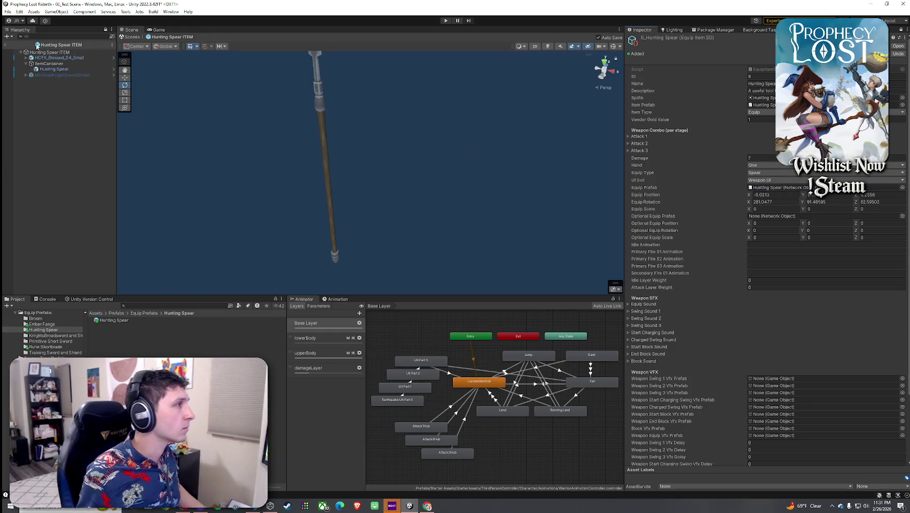
Exit prefab mode back to 02_Test Scene and save it.
left_click(5, 46)
left_click(8, 11)
left_click(33, 46)
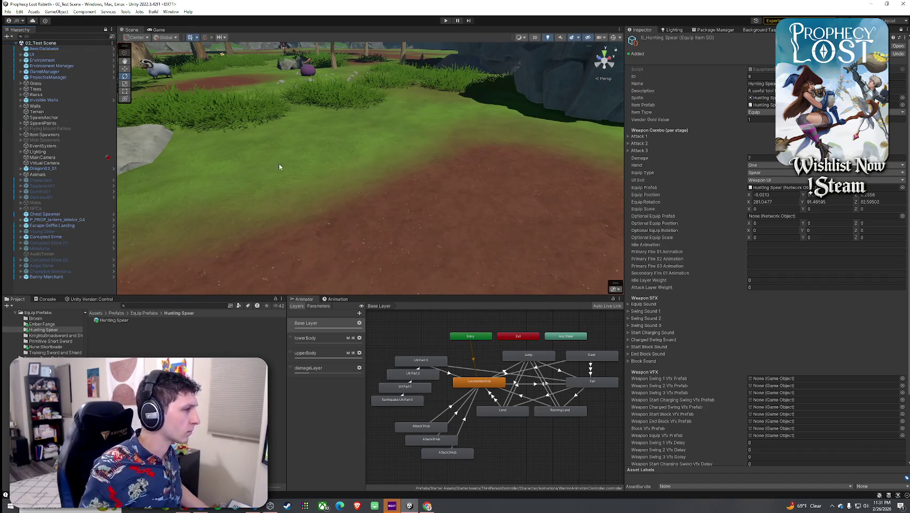
Duplicate an Item spawner and move the copy further right.
mouse_move(377, 150)
left_mouse_down()
mouse_move(415, 81)
mouse_move(391, 183)
mouse_move(226, 200)
left_mouse_up()
left_click(382, 173)
left_click(266, 126)
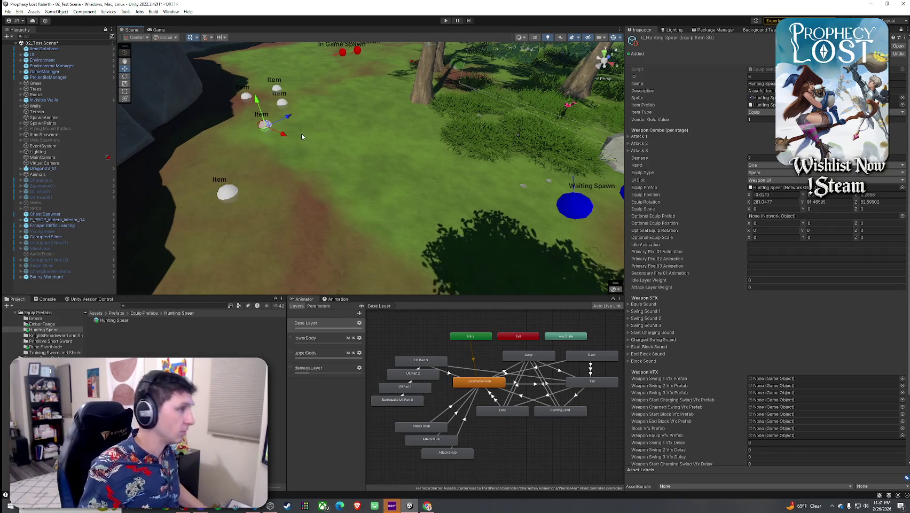
key("ctrl+d")
left_click_drag(268, 132, 391, 104)
Add 6_HuntingSpear as Element 6 of the Item Database list and save the scene.
left_click(44, 49)
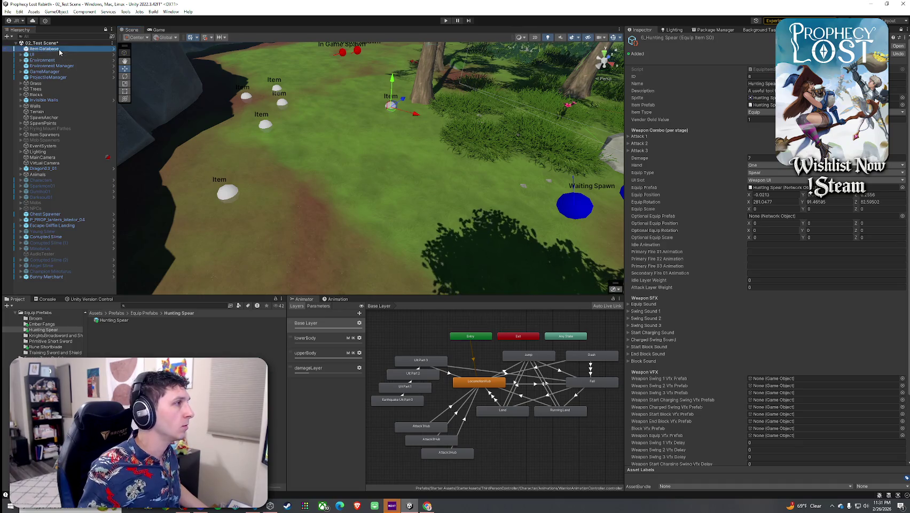
left_click(901, 32)
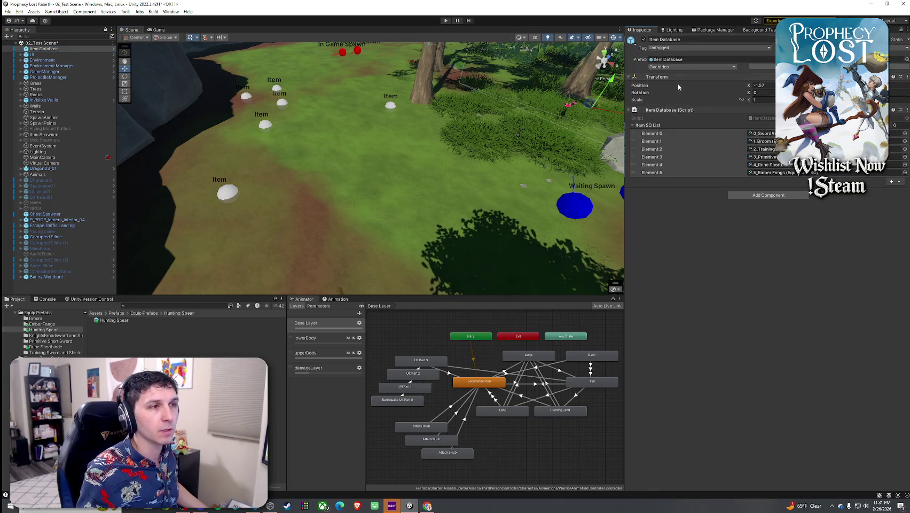
left_click(892, 183)
left_click(905, 180)
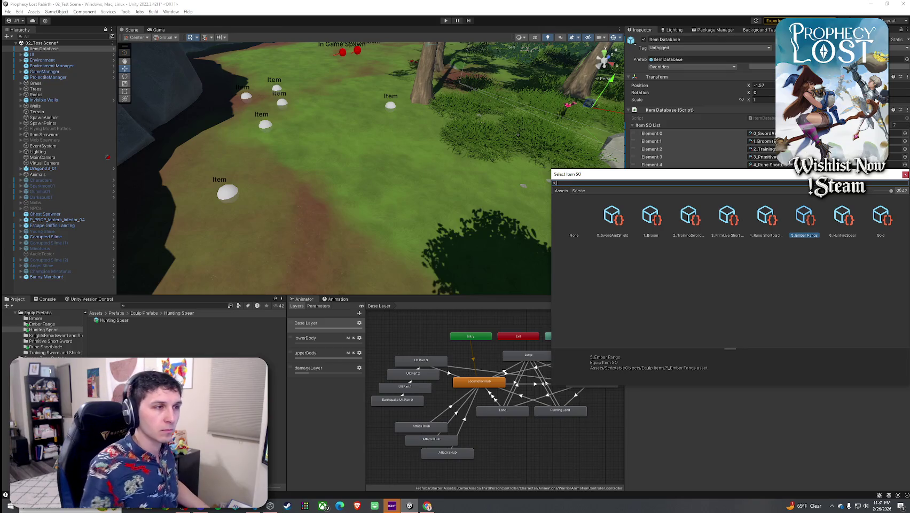
type("6")
double_click(611, 217)
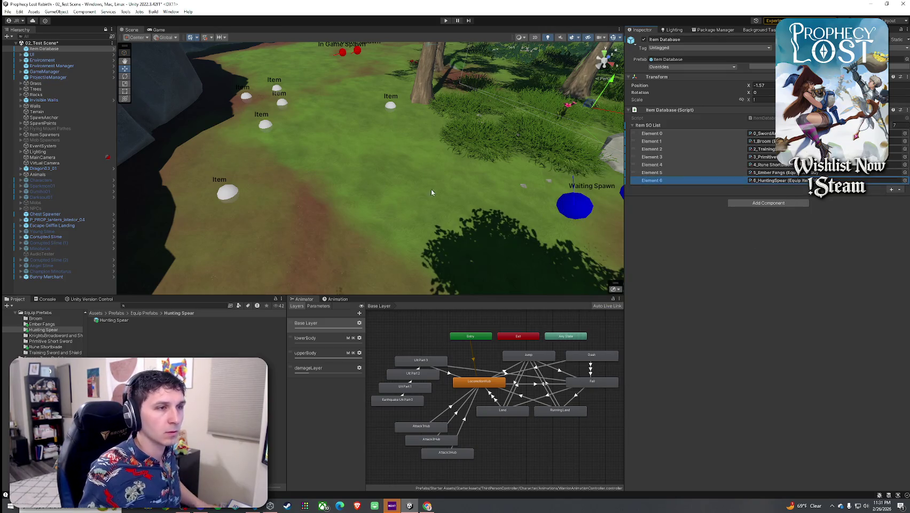
left_click(8, 12)
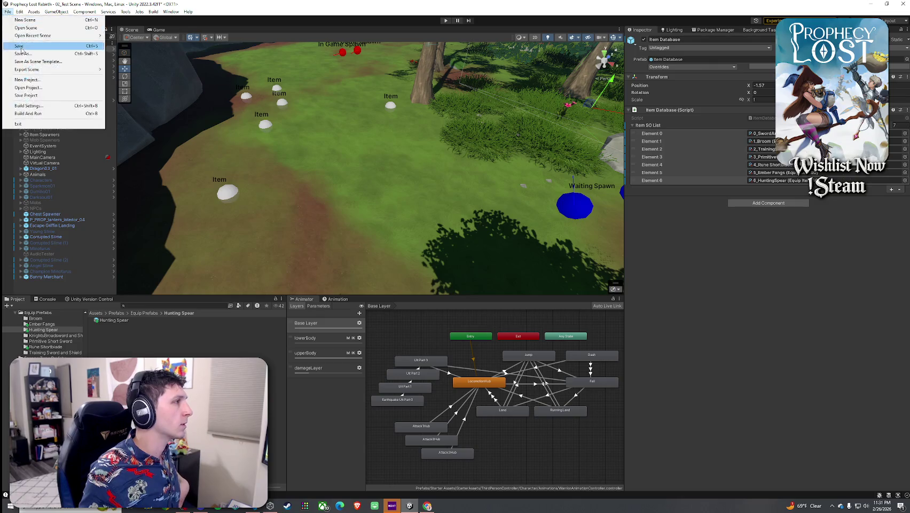
left_click(21, 48)
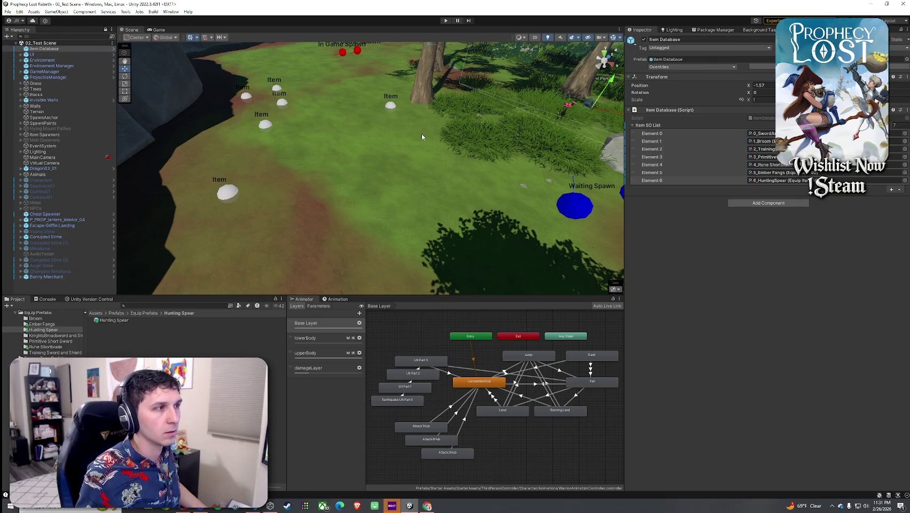
Make the duplicated spawner's List Of Items contain only 6_HuntingSpear, save, and enter play mode.
left_click(391, 106)
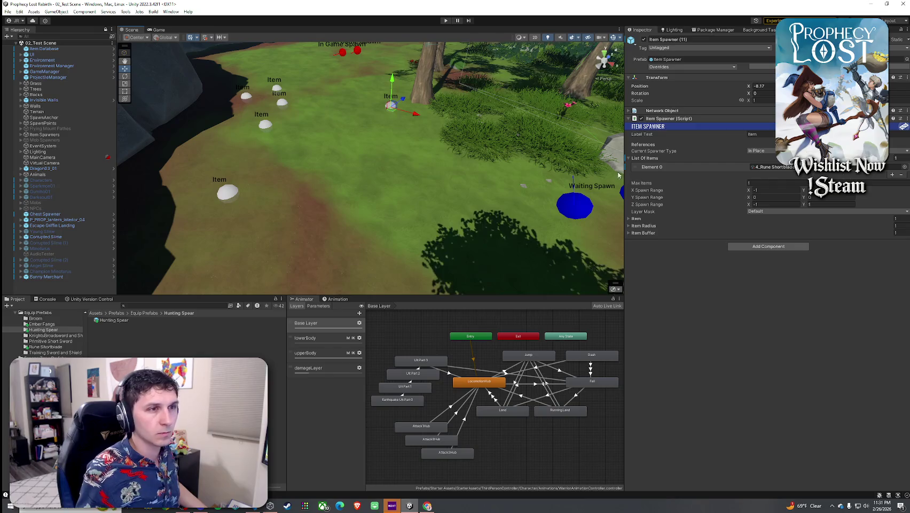
left_click(901, 175)
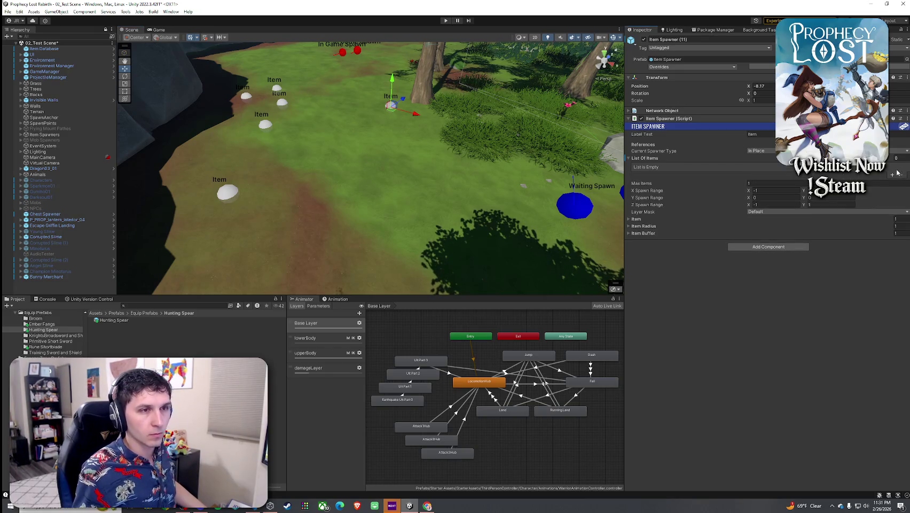
left_click(892, 175)
left_click(904, 166)
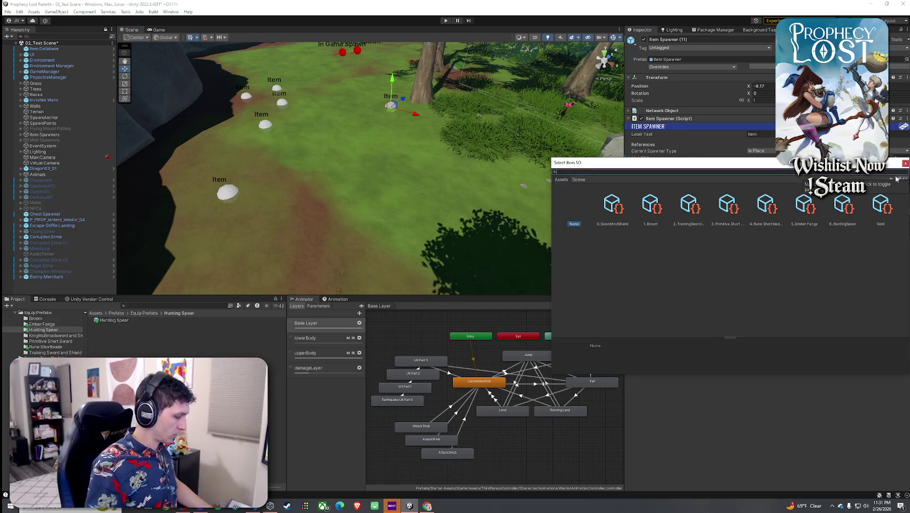
type("spear")
double_click(620, 205)
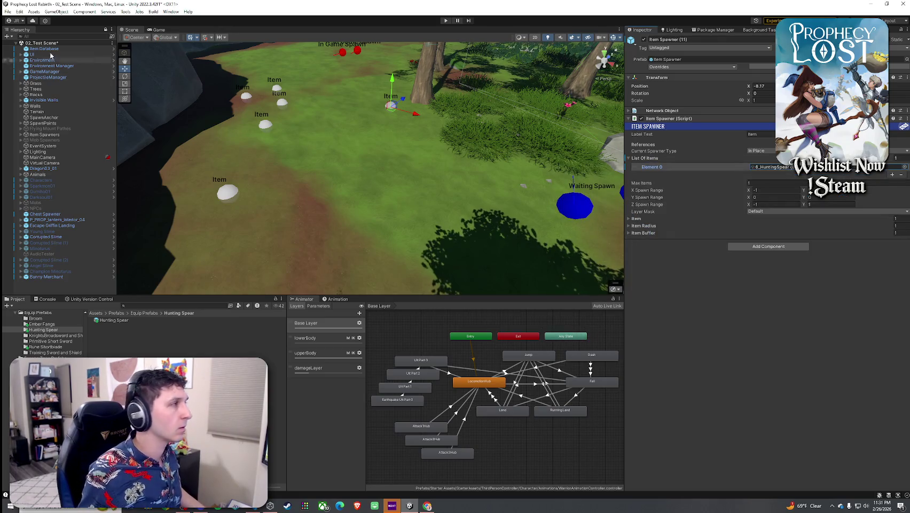
left_click(8, 11)
left_click(21, 42)
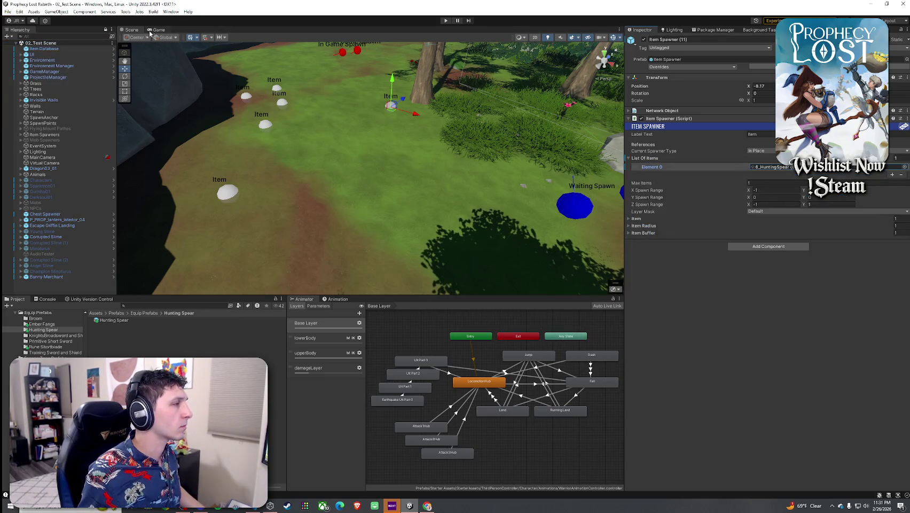
key("ctrl+p")
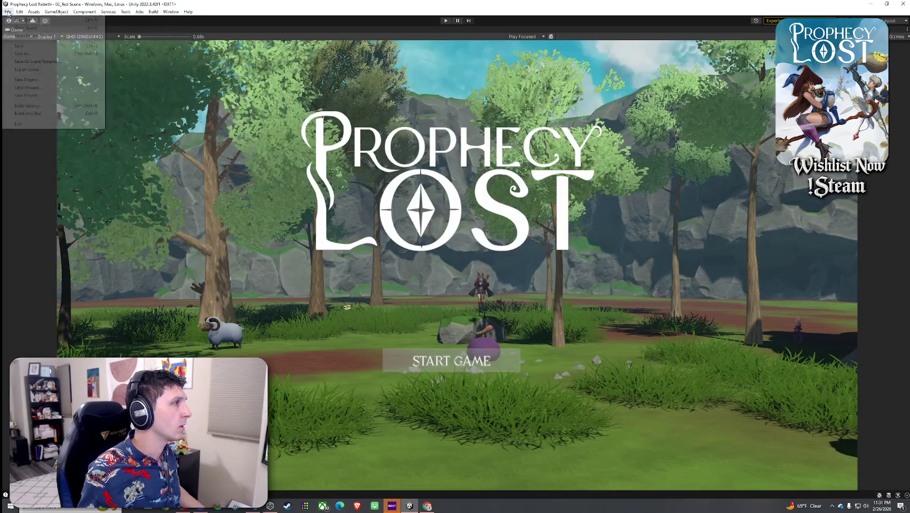
Start the game and run to the Hunting Spear to pick it up.
key("ctrl+p")
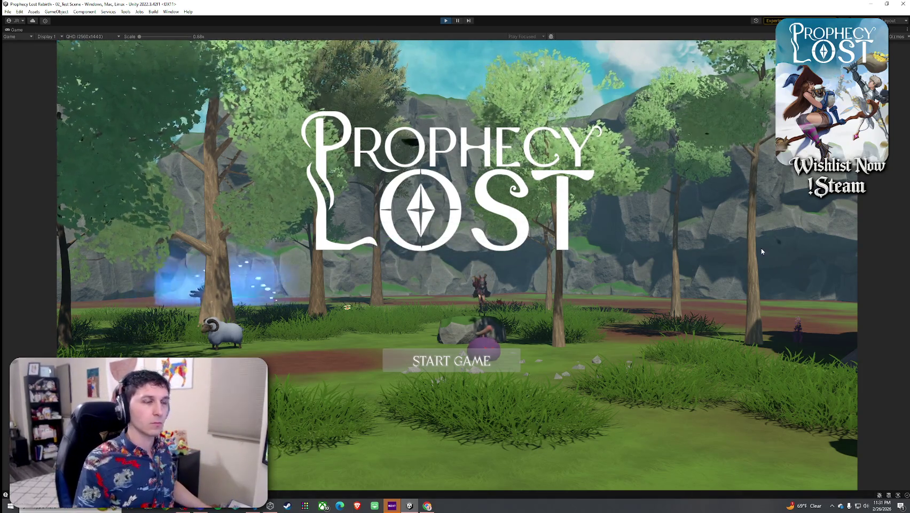
left_click(452, 361)
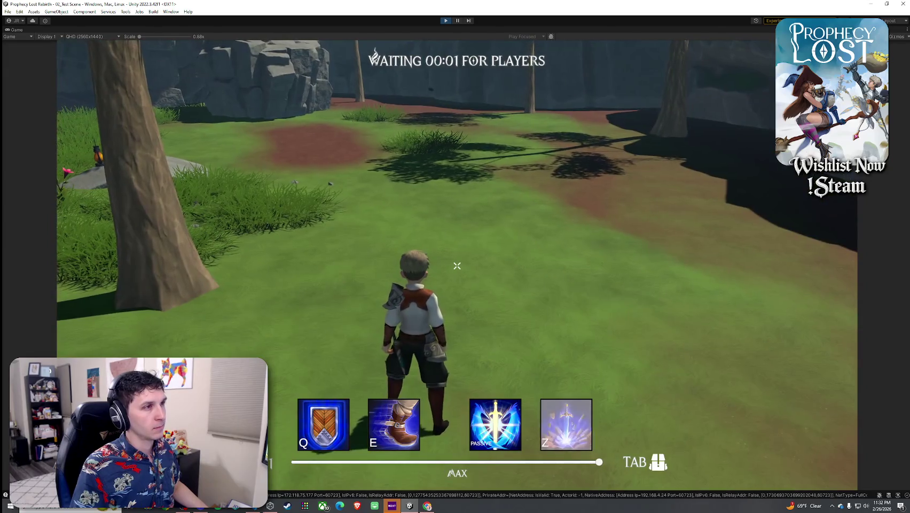
key("w")
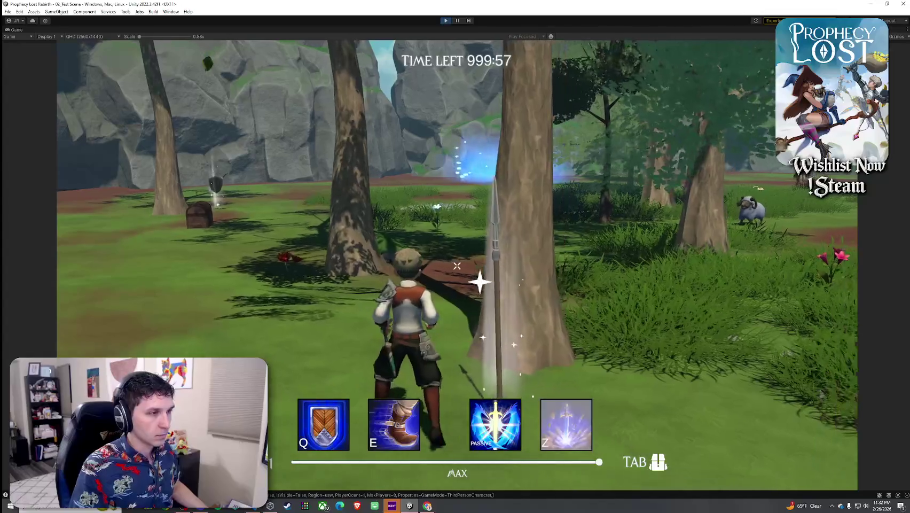
key("f")
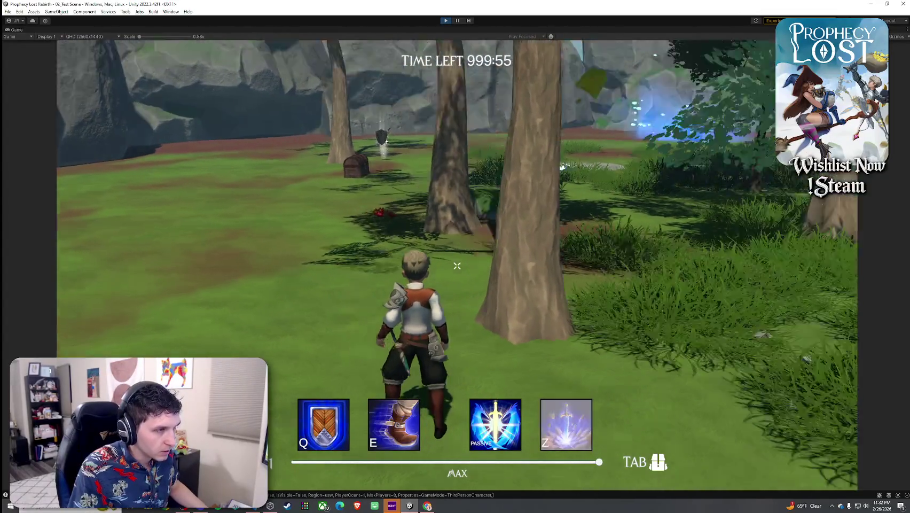
Thrust the spear in an attack, then stop play mode.
key("w")
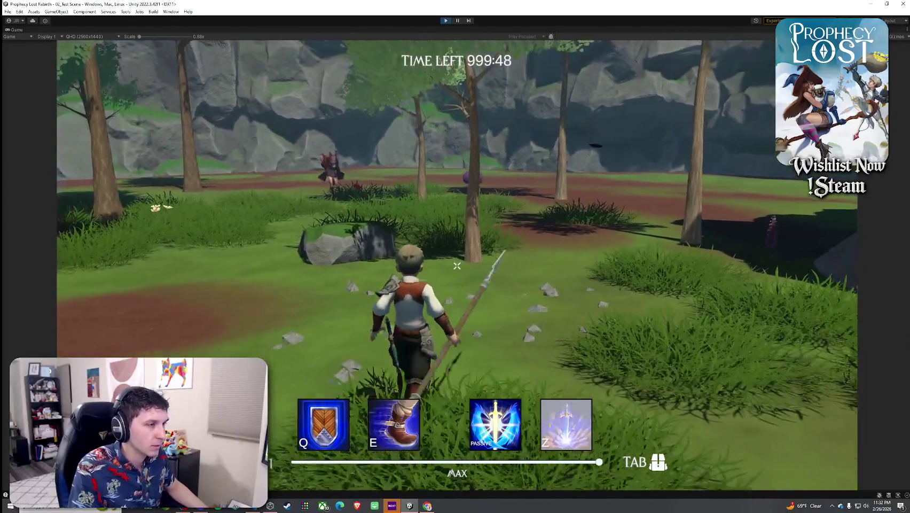
left_click(457, 265)
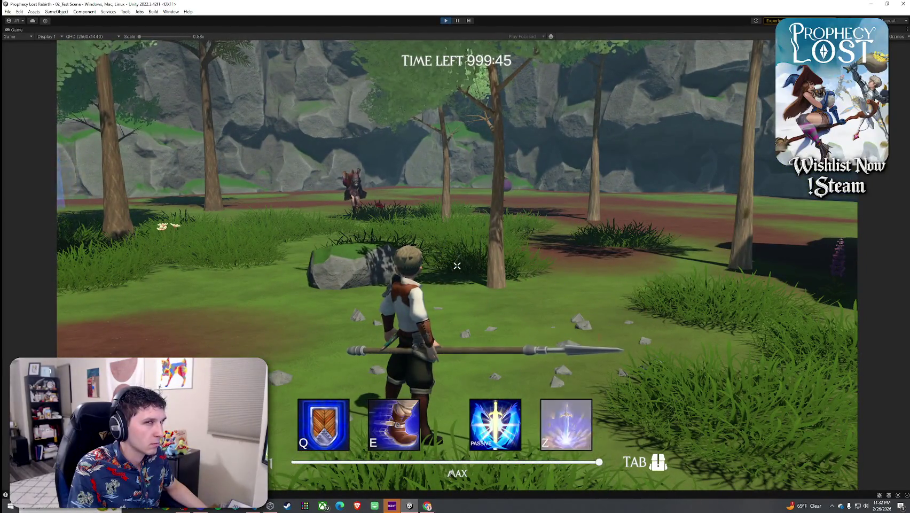
key("super")
key("super")
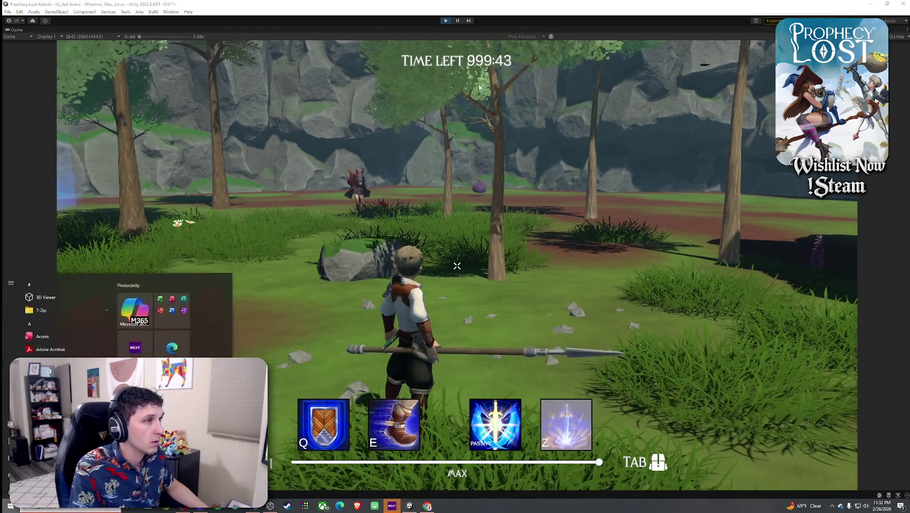
key("ctrl+p")
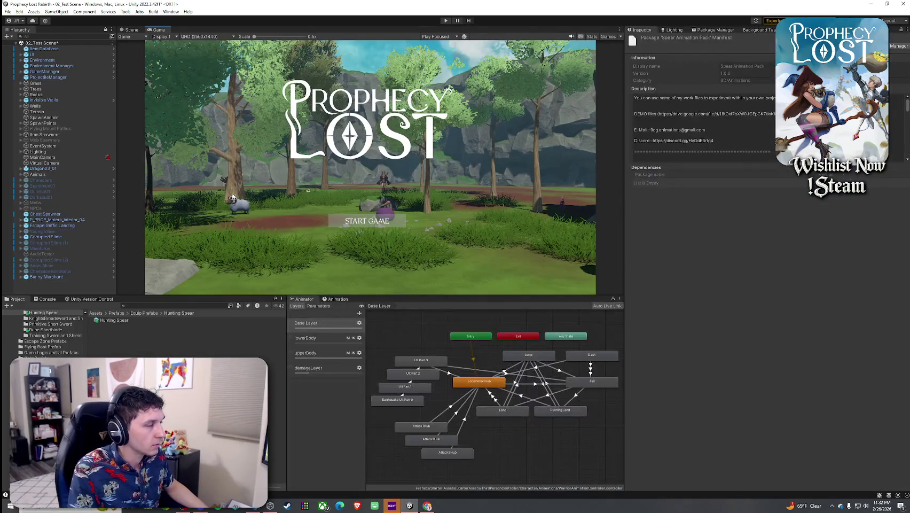
Open the Hunting Spear ITEM prefab, set the spear's X scale to 0.9, and return to the scene.
double_click(122, 321)
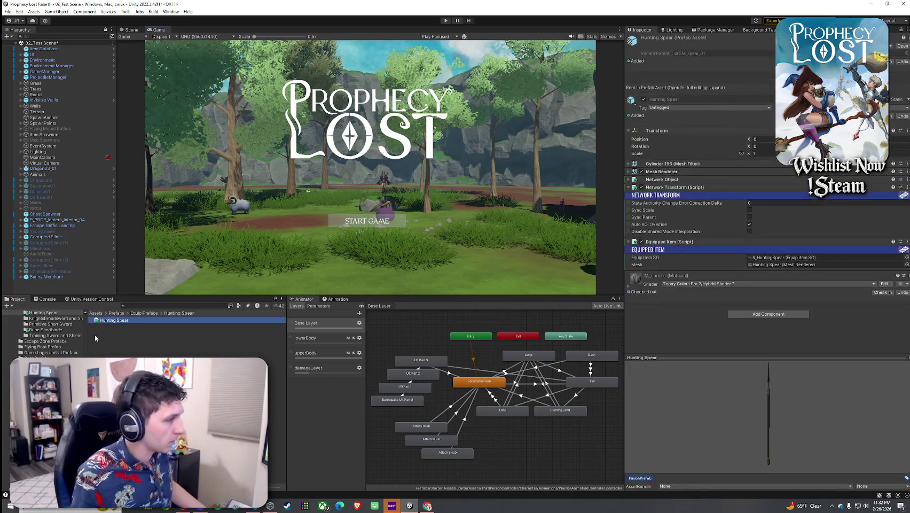
left_click(44, 52)
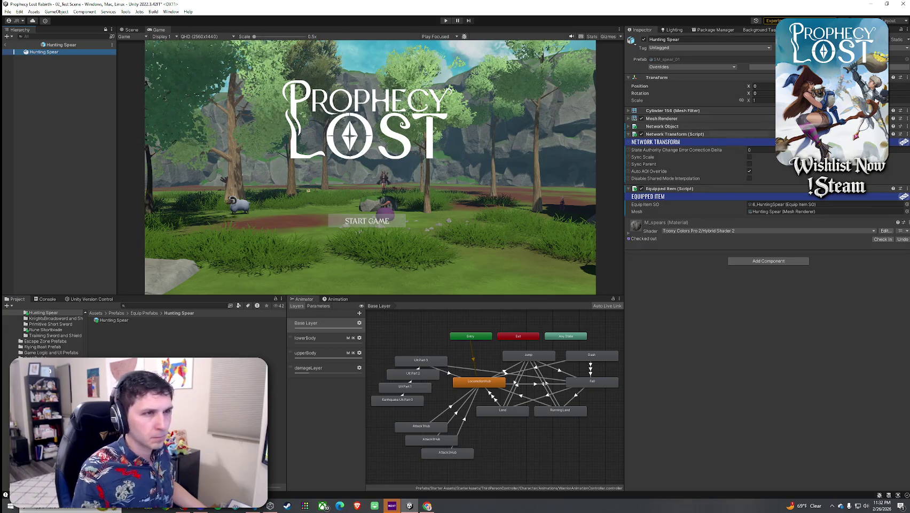
key("ctrl+1")
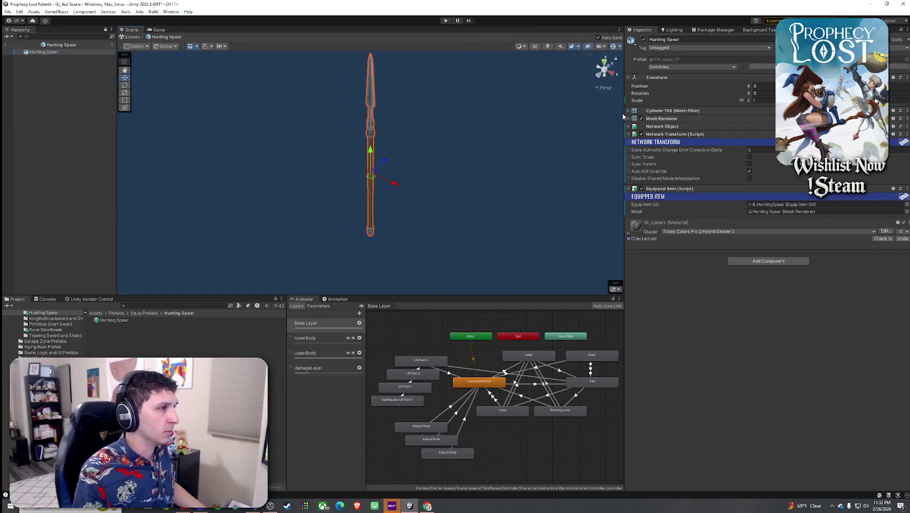
left_click(764, 102)
type(".9")
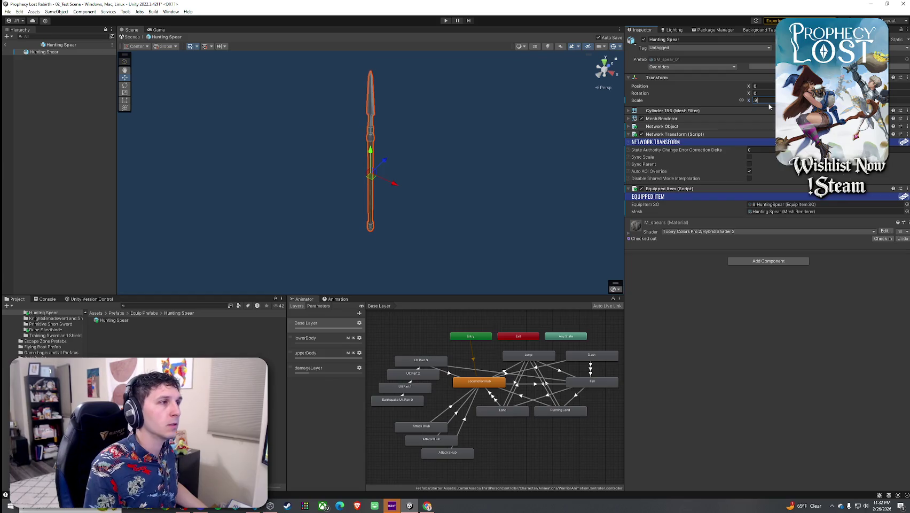
left_click(6, 44)
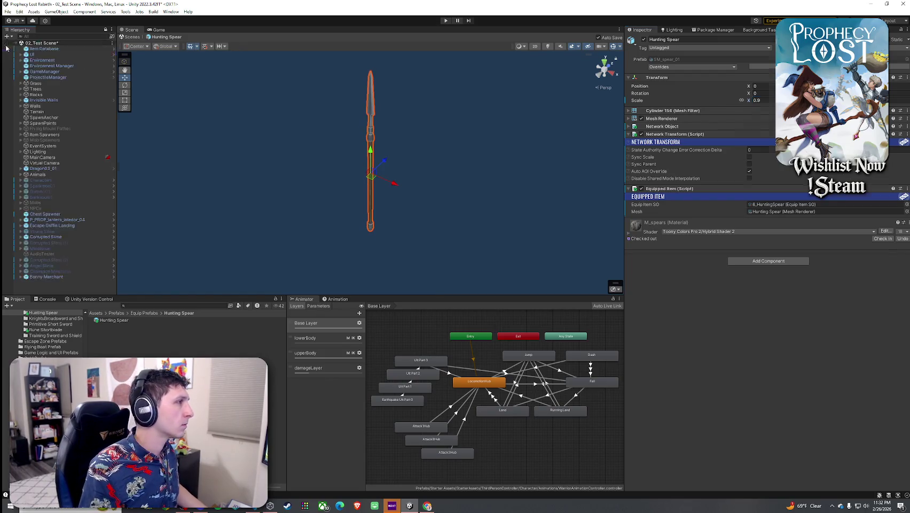
left_click(8, 11)
key("Escape")
Search 'Hunting Spear Item', inspect the spear model in Prefab Mode, then exit and clear the search.
left_click(136, 313)
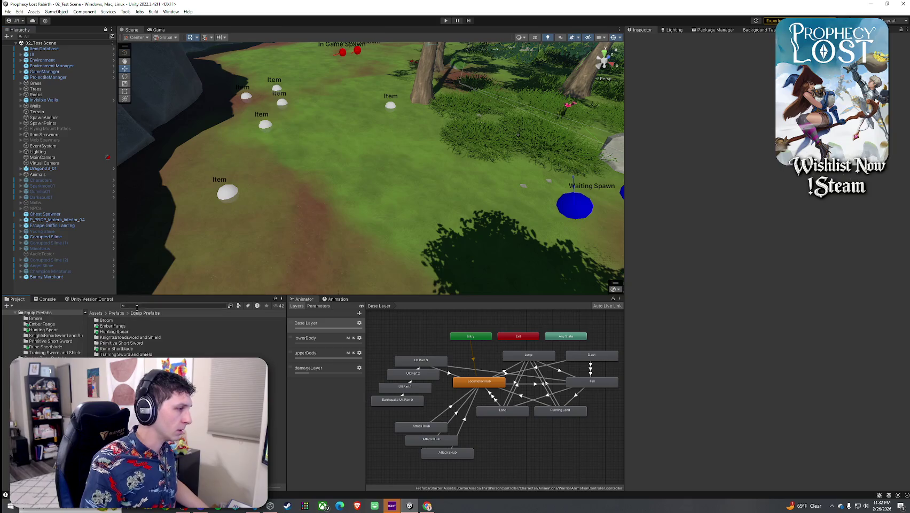
type("Hunting Spear Item")
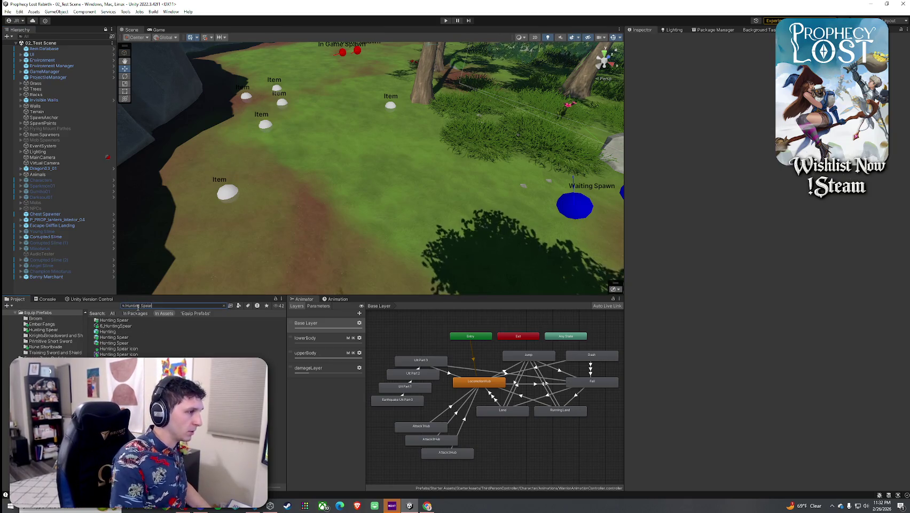
double_click(119, 320)
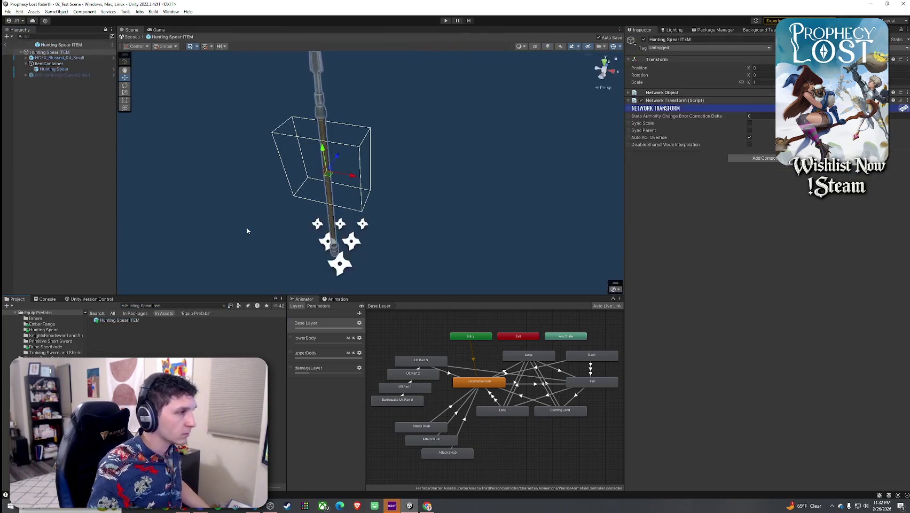
left_click(53, 69)
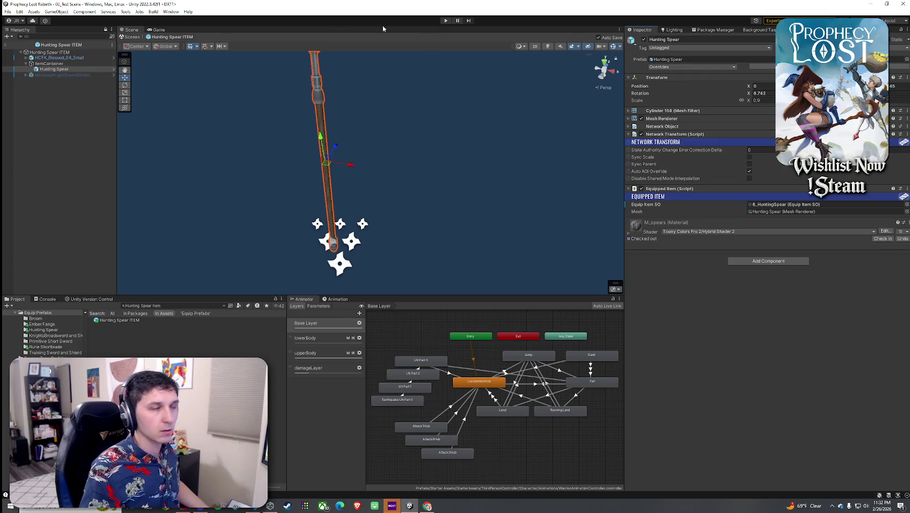
left_click(5, 45)
left_click(8, 11)
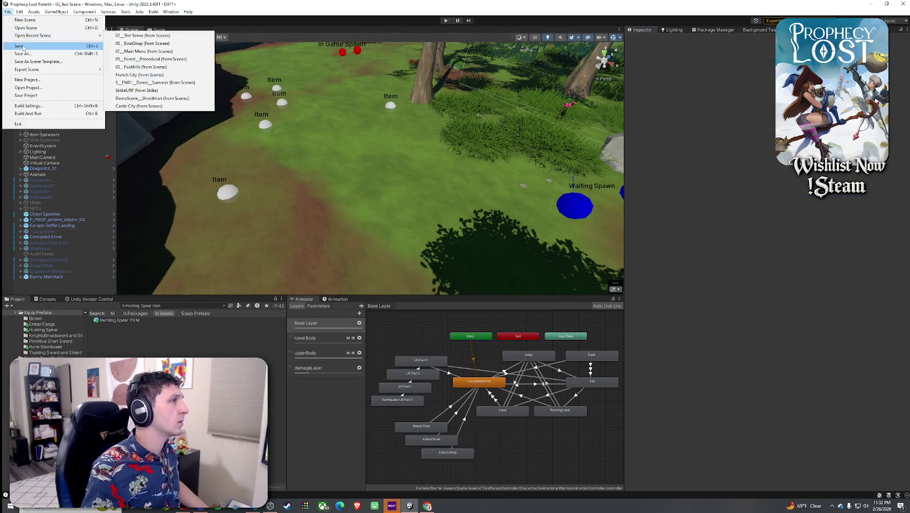
left_click(140, 19)
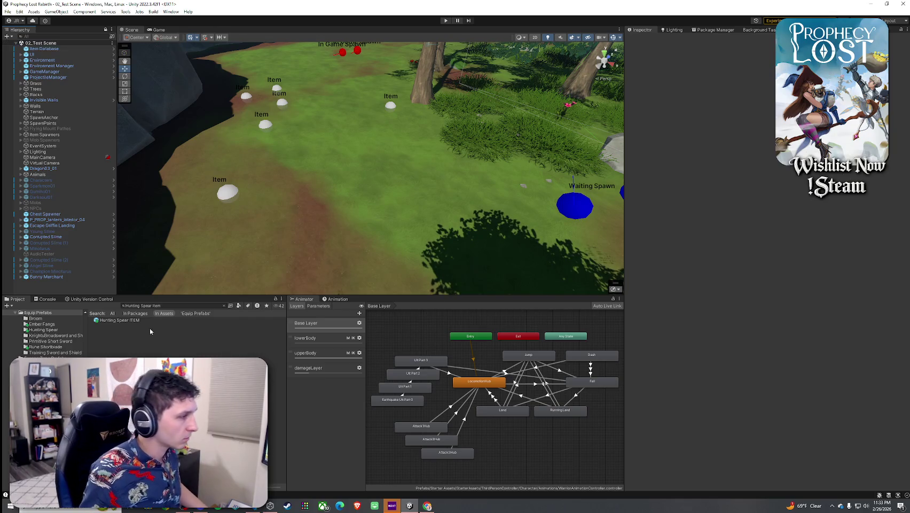
left_click(225, 306)
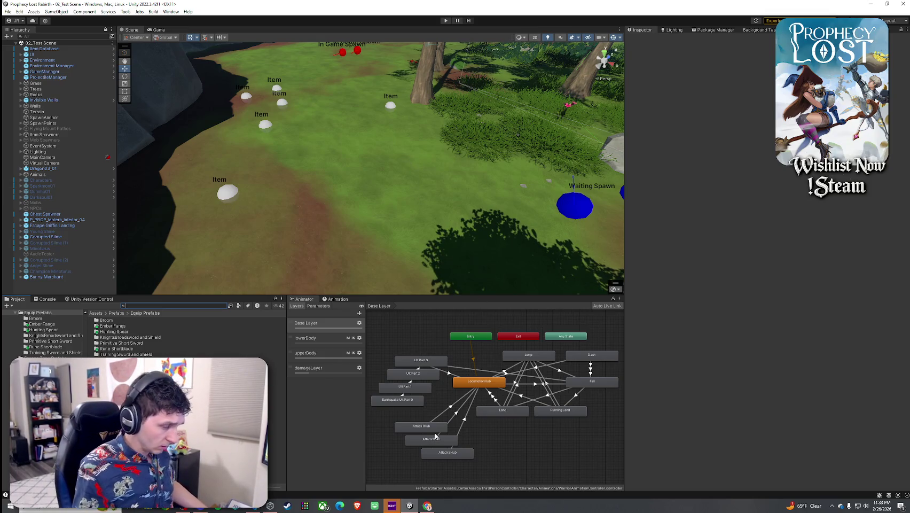
Open the Hunting Spear folder and follow the prefab's equip item reference to 6_HuntingSpear.
double_click(114, 331)
left_click(113, 320)
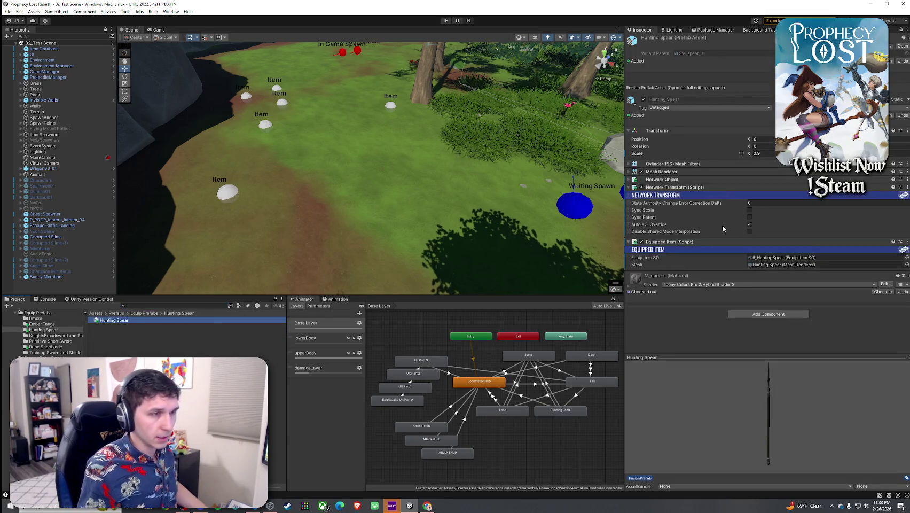
left_click(784, 258)
double_click(783, 259)
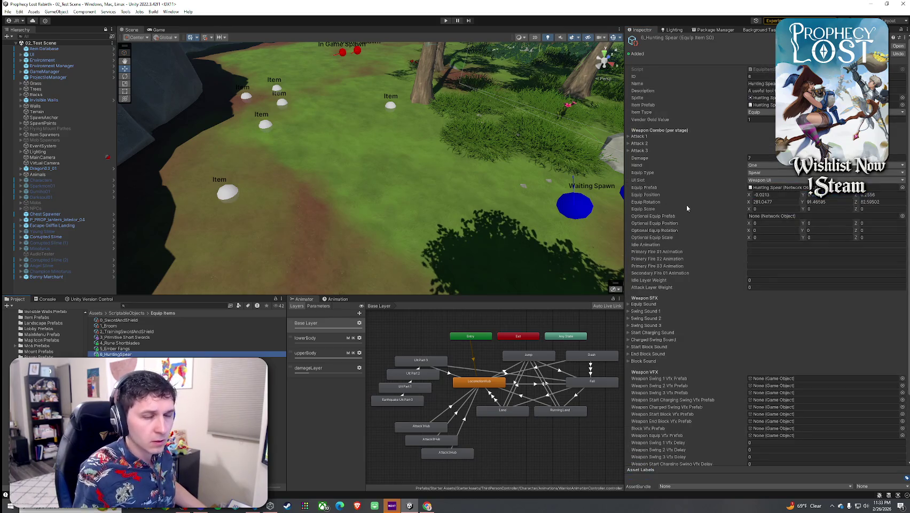
Expand the Attack 1, 2 and 3 foldouts, revealing Attack 2's combo config and motion values.
left_click(645, 137)
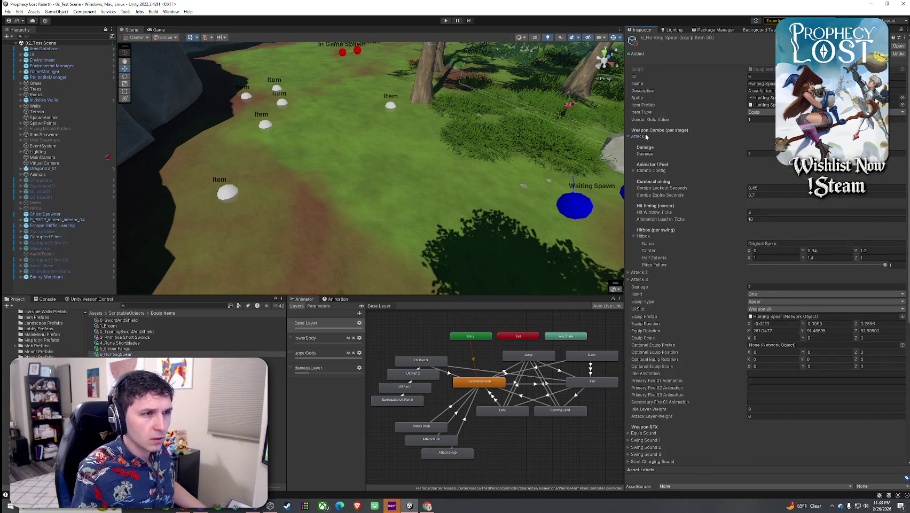
left_click(635, 171)
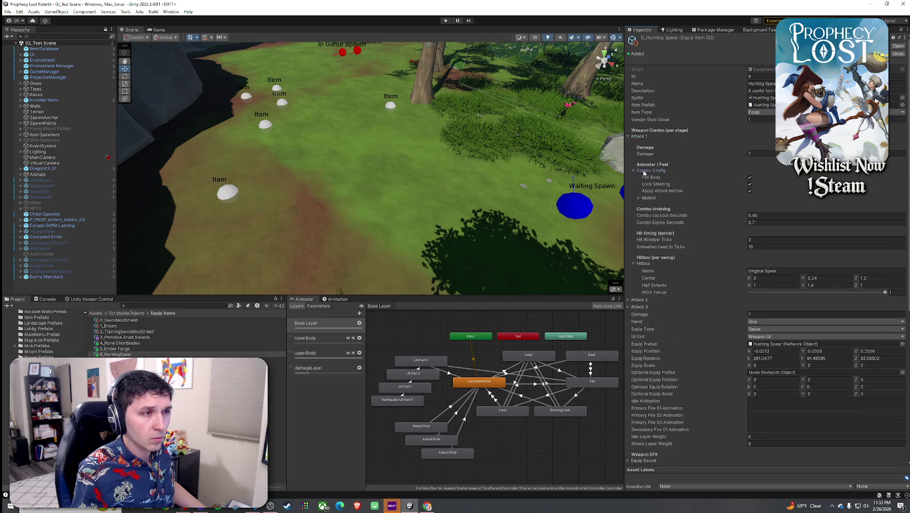
left_click(648, 171)
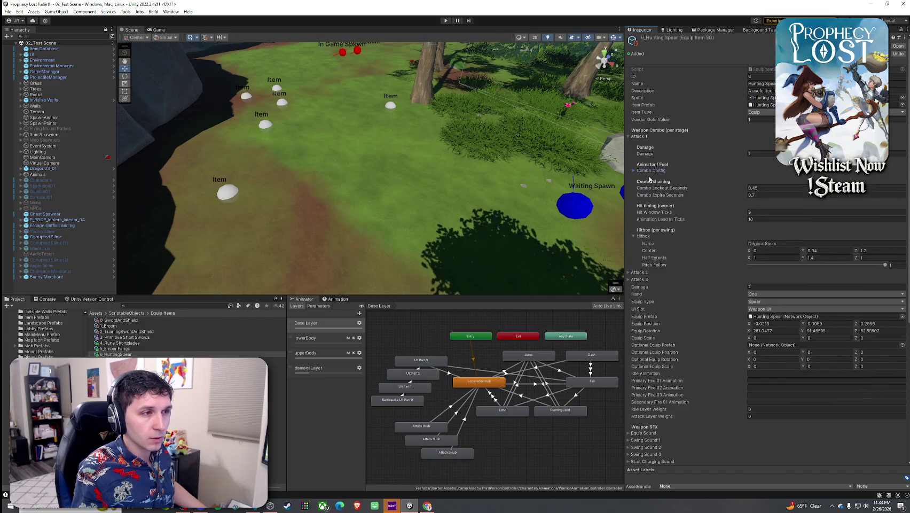
left_click(636, 273)
scroll(652, 247, "down", 3)
left_click(650, 230)
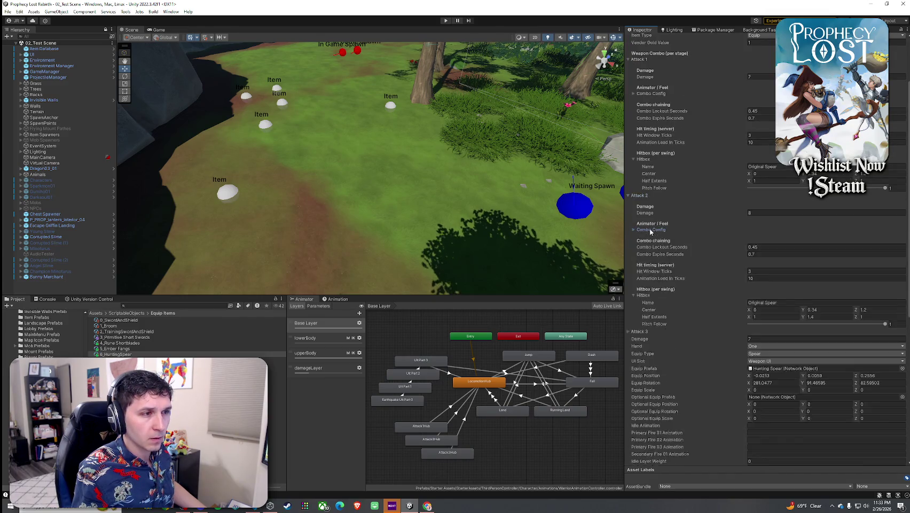
left_click(651, 230)
left_click(651, 230)
left_click(650, 229)
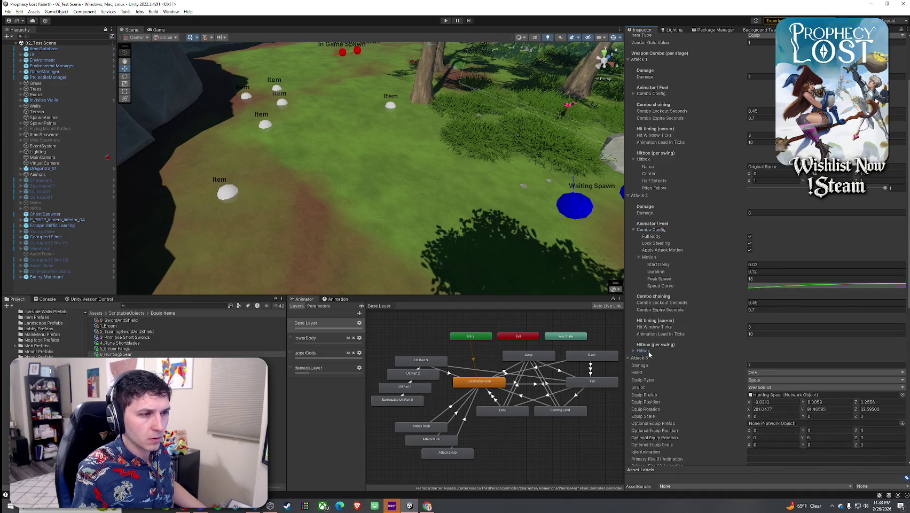
scroll(655, 342, "down", 4)
left_click(641, 291)
scroll(688, 252, "down", 3)
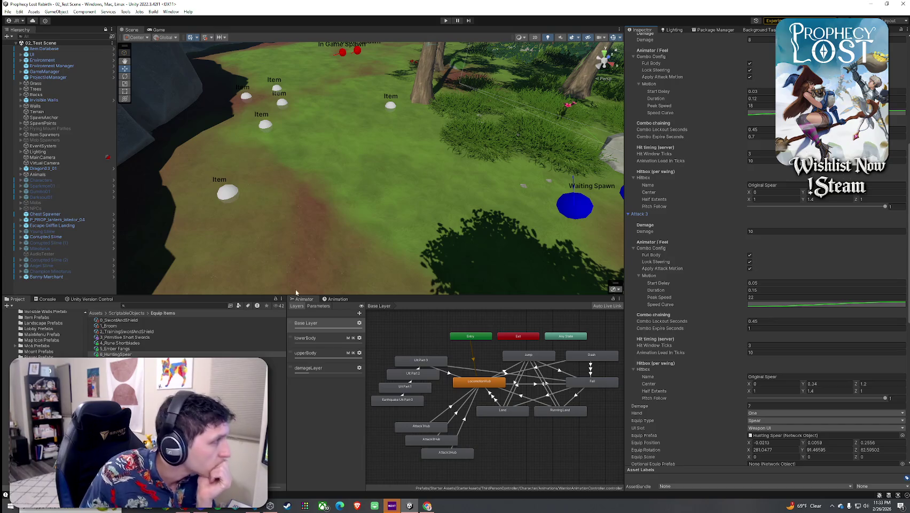
Enter play mode to reach the Prophecy Lost title screen.
left_click(7, 11)
left_click(164, 31)
key("ctrl+p")
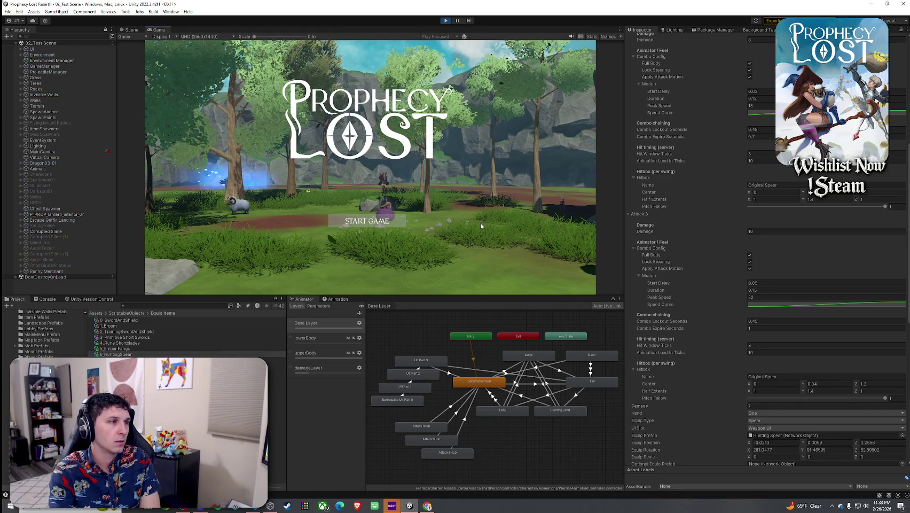
Start a game session from the title screen, then stop the game.
left_click(369, 219)
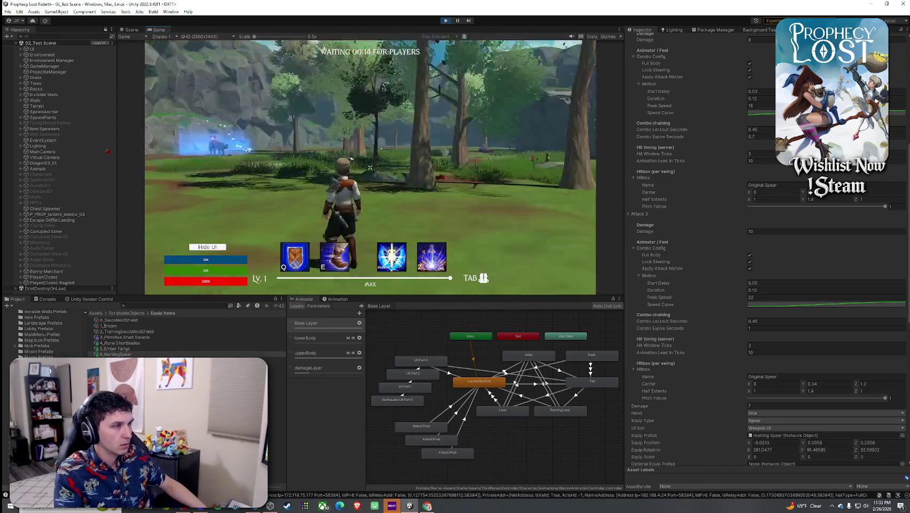
key("super")
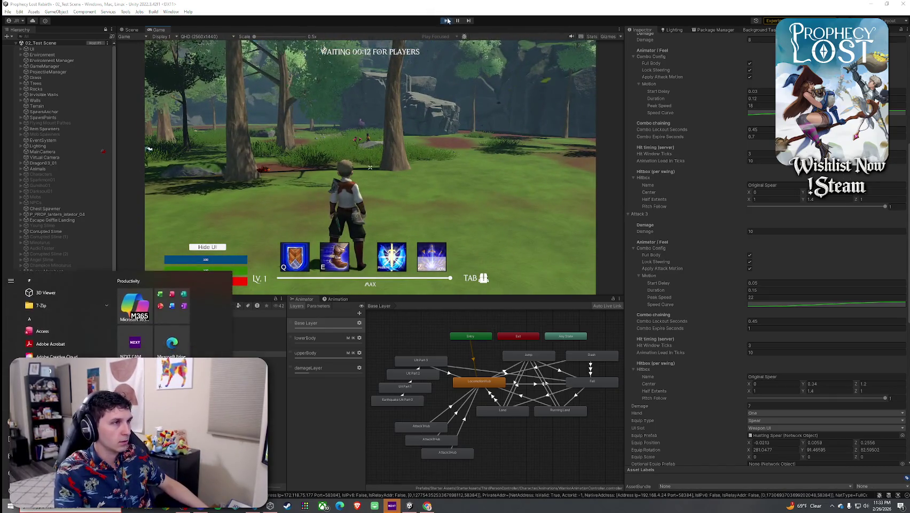
key("Escape")
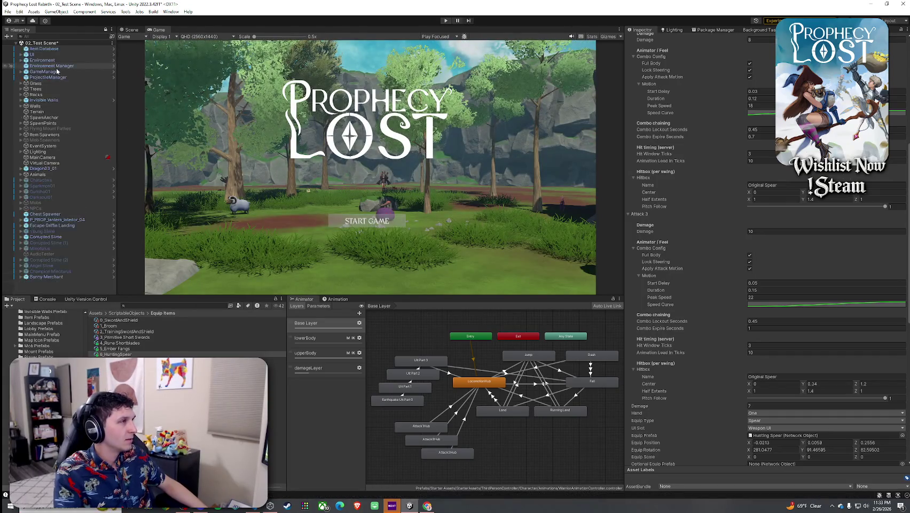
Set GameManager's Waiting For Players Time to 0.1, save the scene, and play again.
left_click(56, 70)
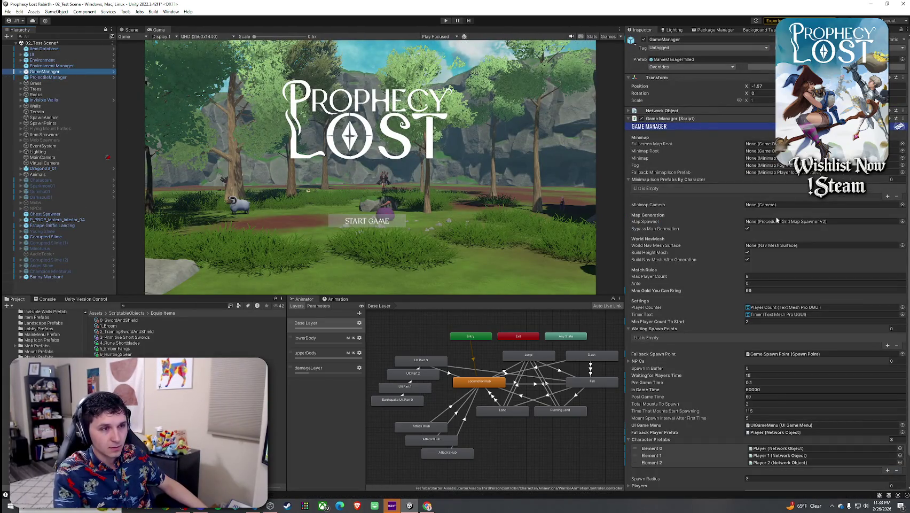
type("1")
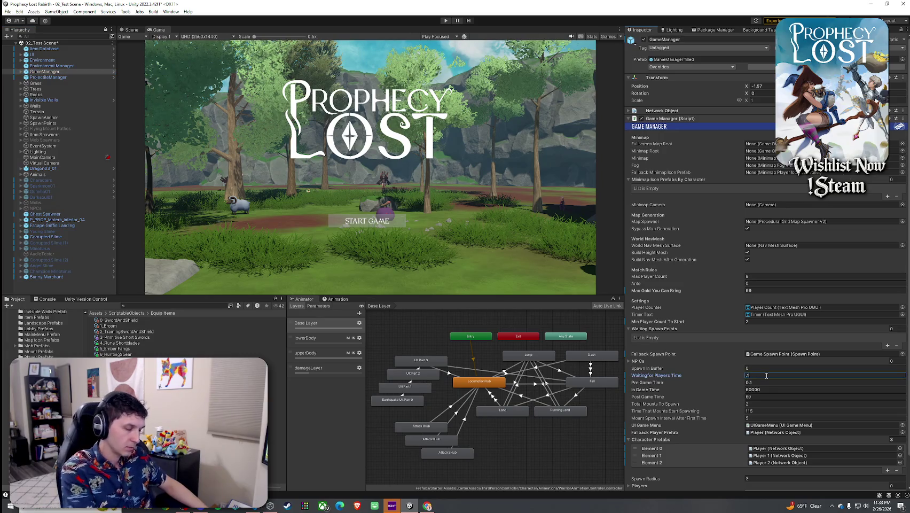
key("ctrl+s")
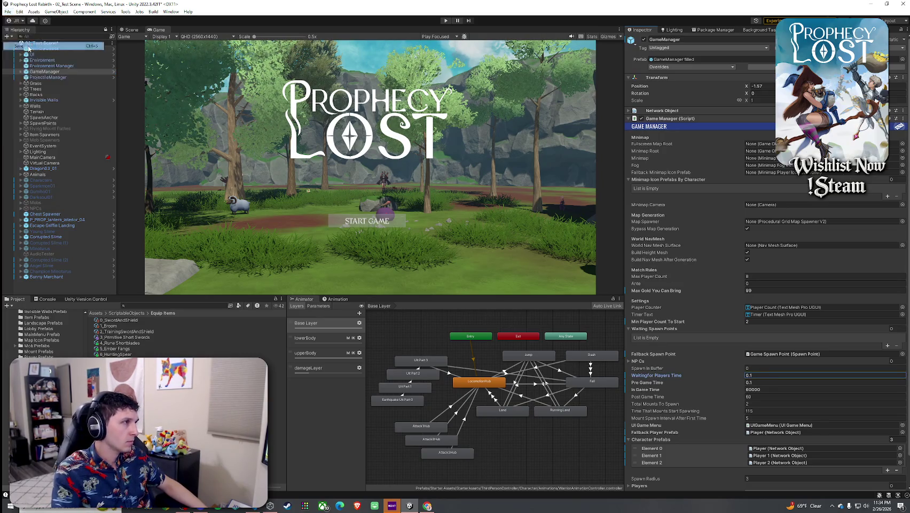
key("ctrl+p")
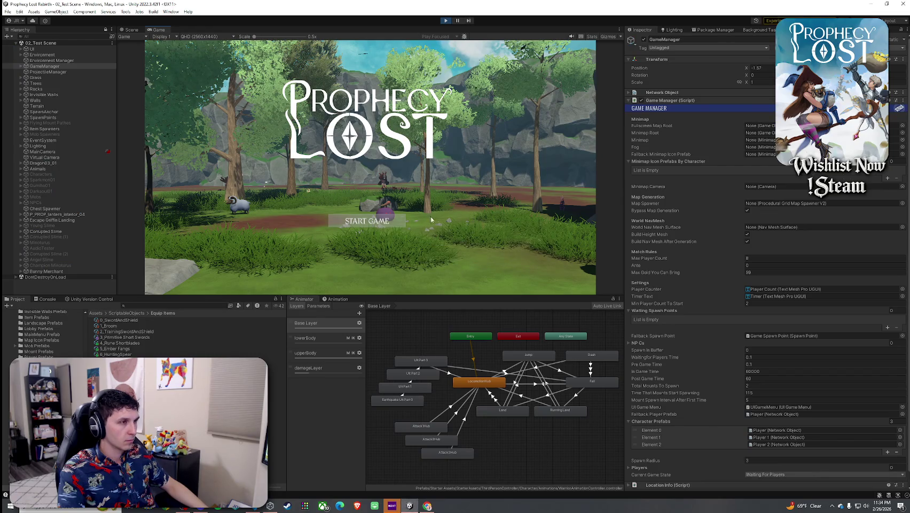
Start a new game, pick up the hunting spear, and select the spawned player.
left_click(369, 221)
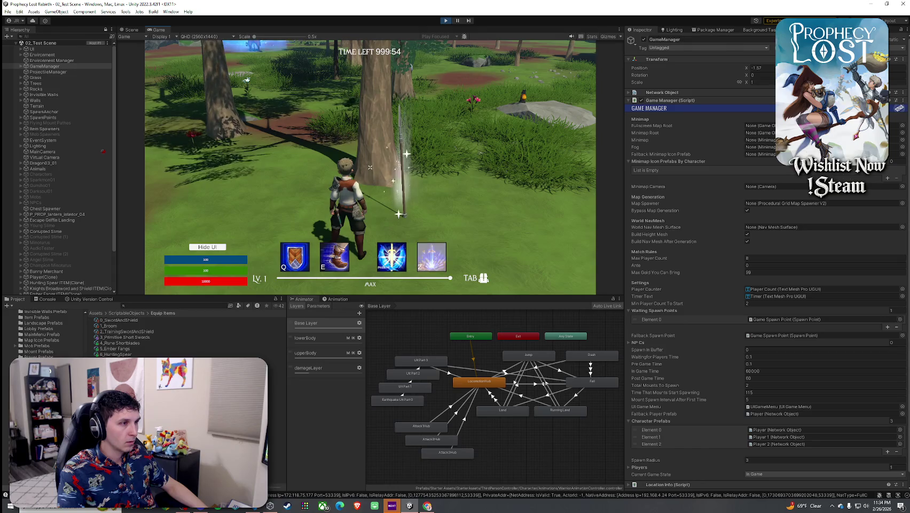
key("w")
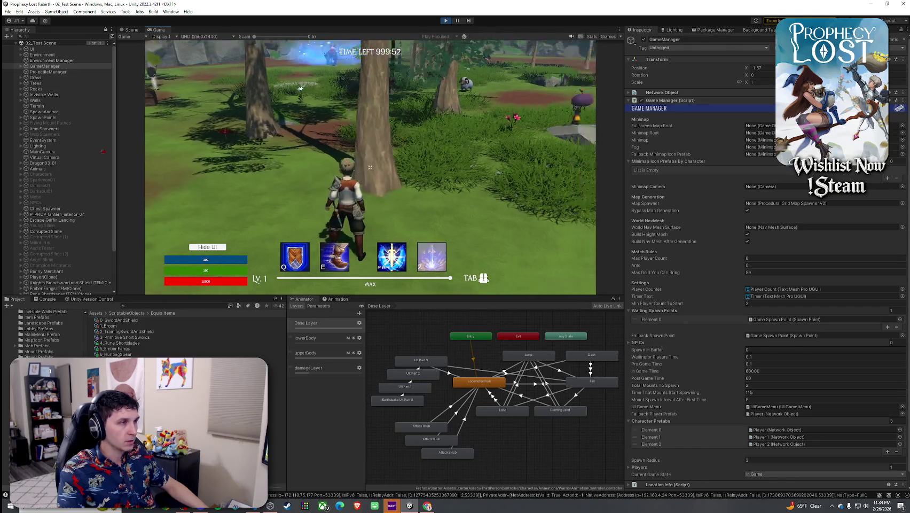
key("Tab")
key("Tab")
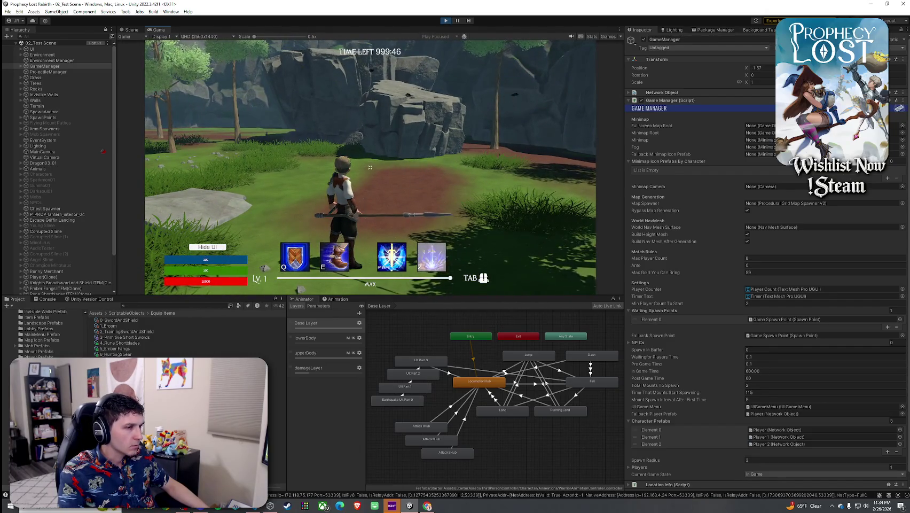
key("super")
scroll(59, 199, "down", 2)
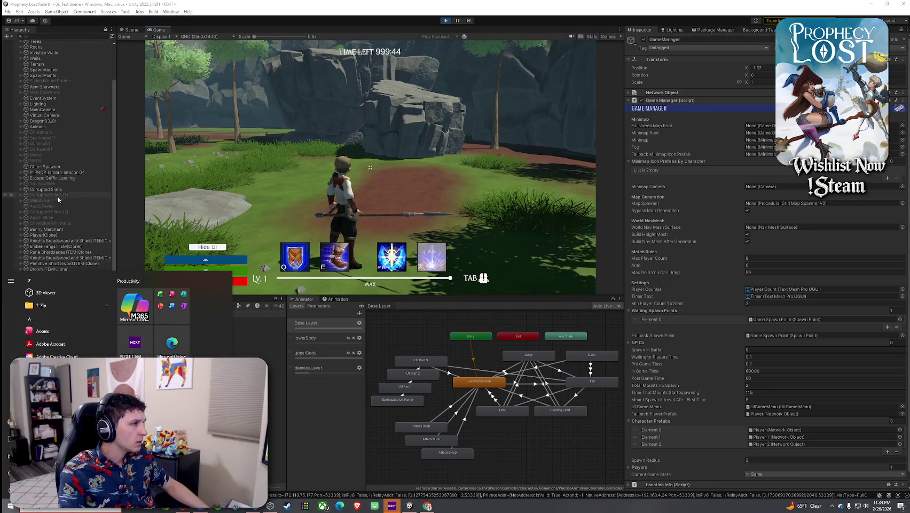
left_click(49, 235)
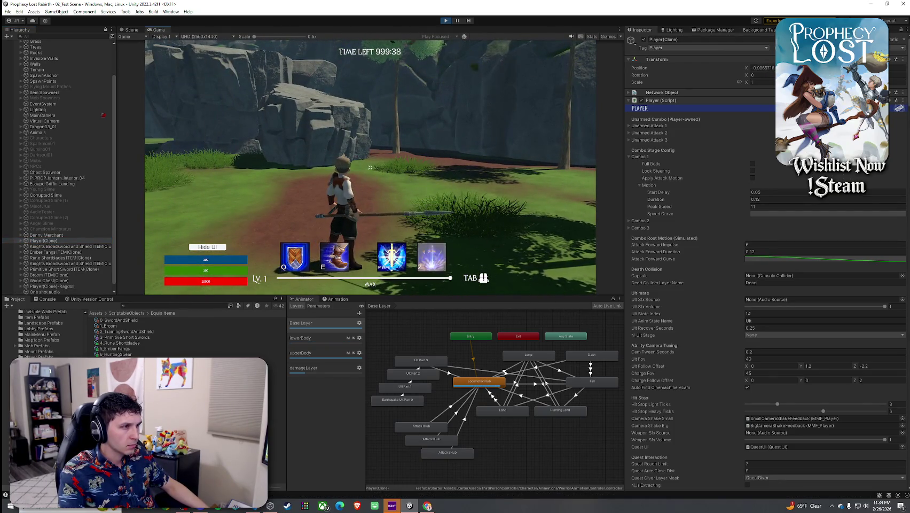
Run across the field swinging the spear through its combo attacks.
key("s")
left_click(370, 167)
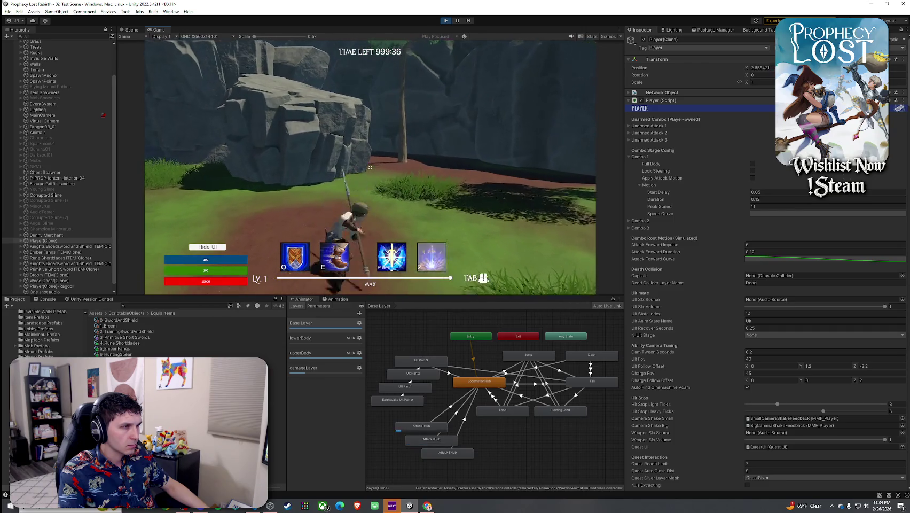
key("w")
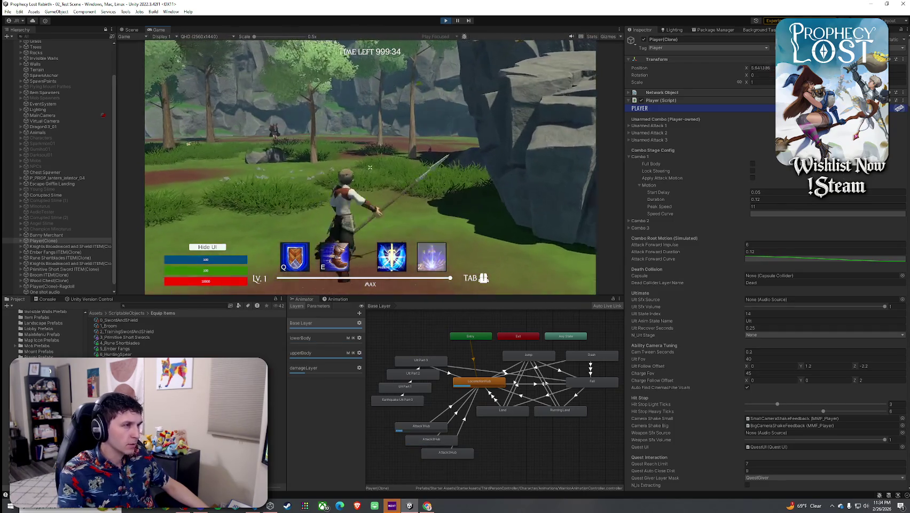
left_click(370, 167)
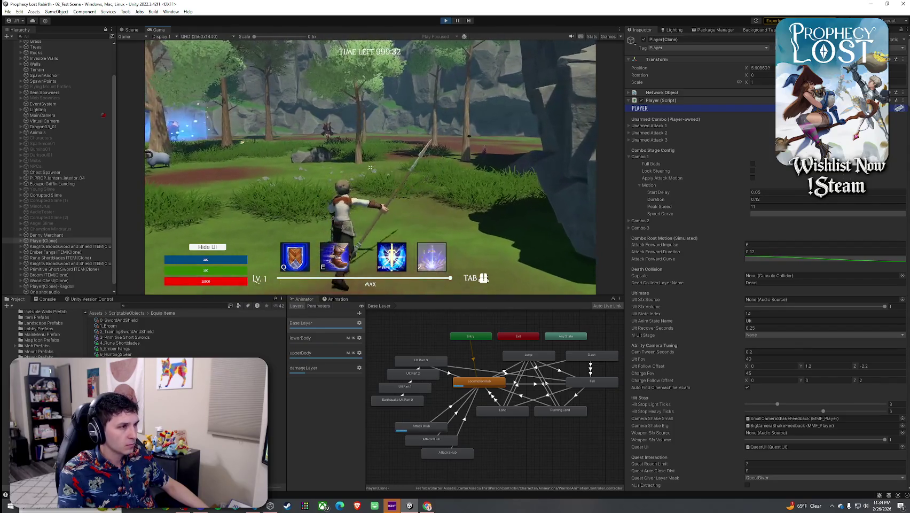
left_click(370, 167)
left_click(370, 168)
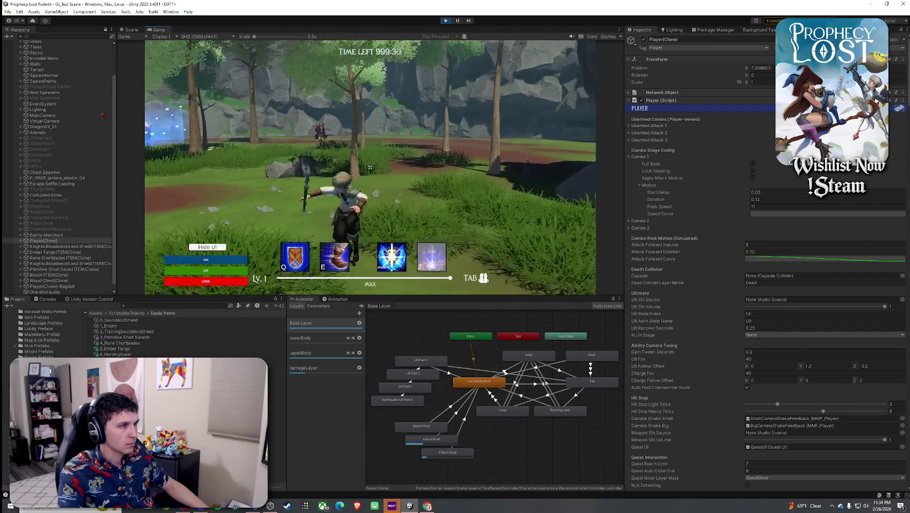
left_click(370, 168)
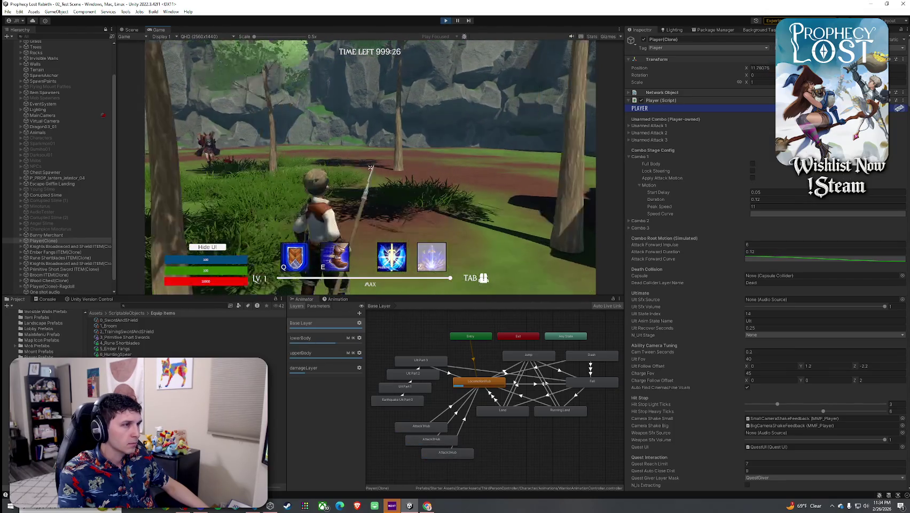
left_click(370, 167)
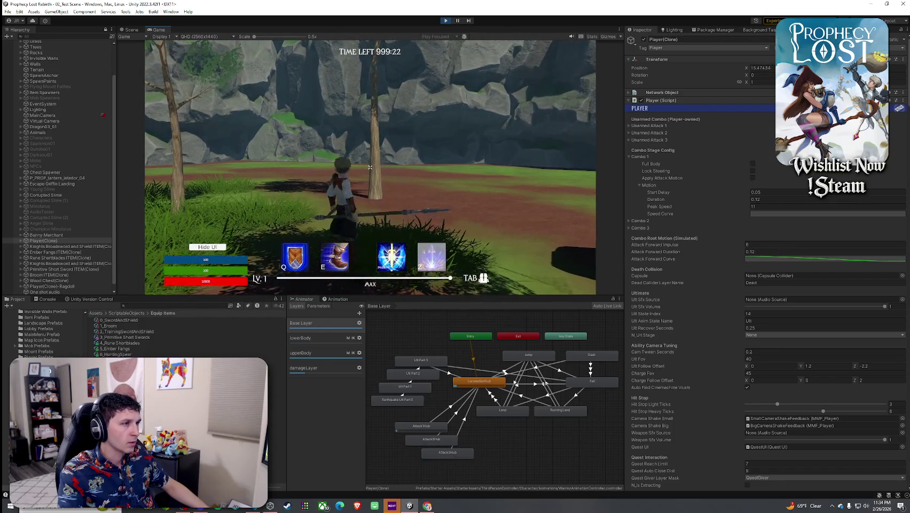
Keep testing spear combo chains while moving, then select the 6_HuntingSpear item's settings.
key("w")
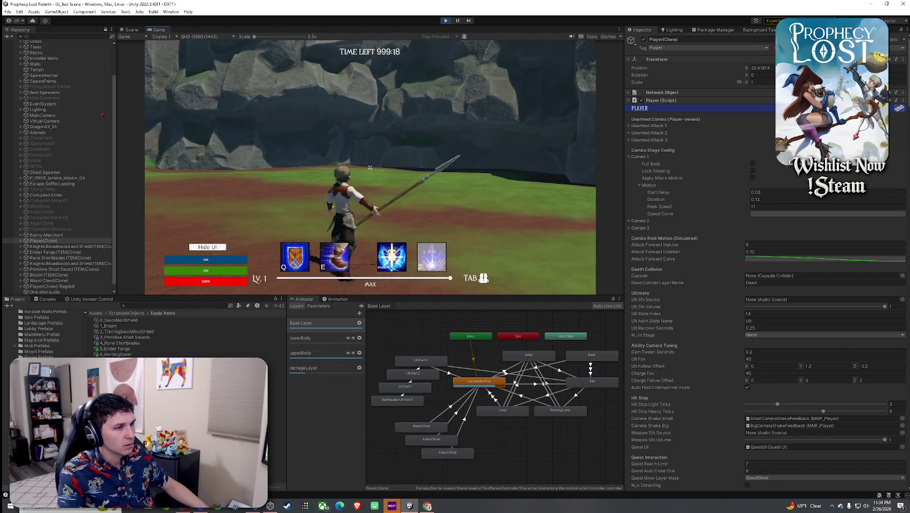
left_click(371, 167)
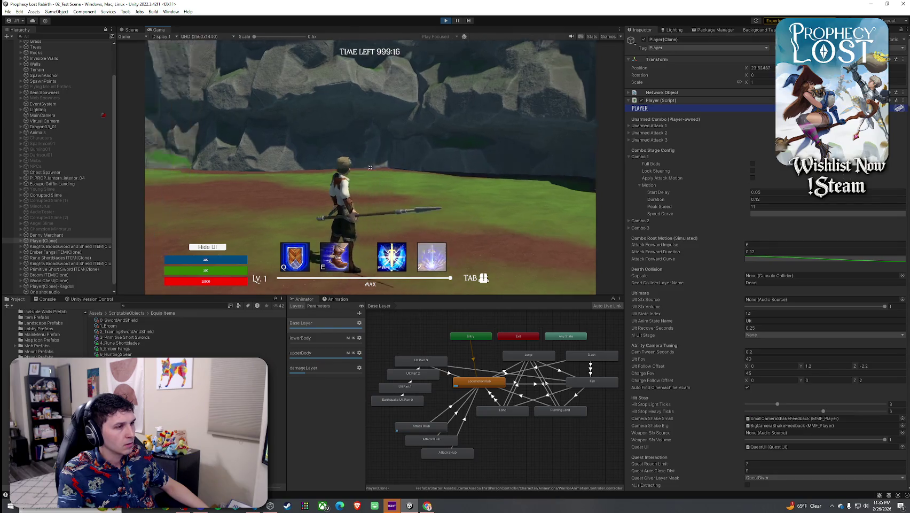
left_click(370, 168)
left_click(371, 167)
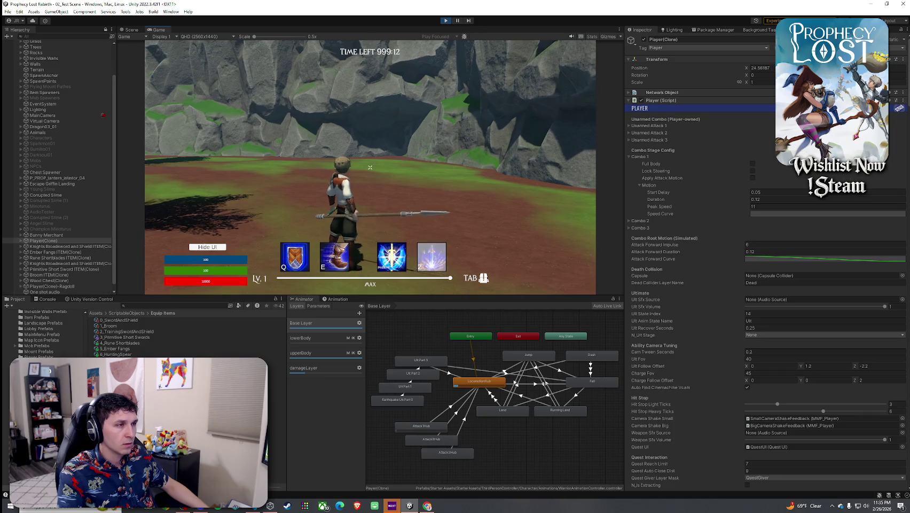
left_click(371, 168)
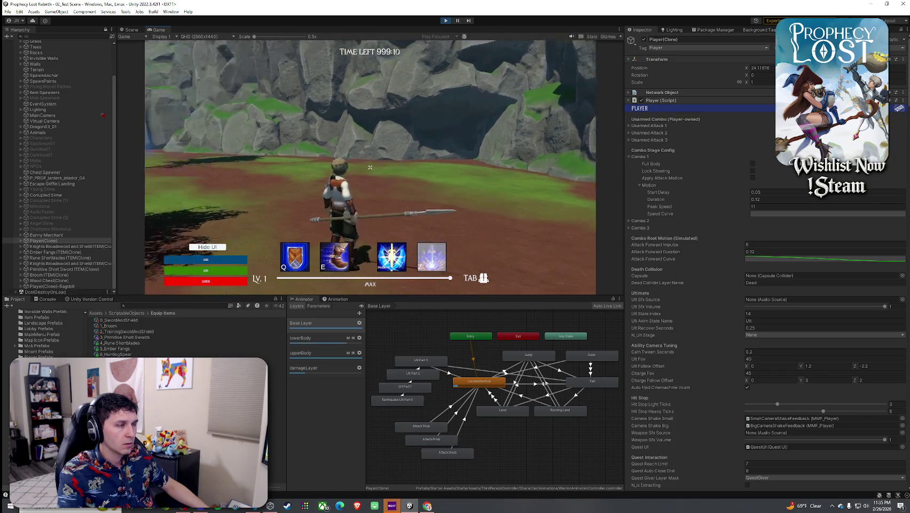
left_click(371, 167)
left_click(370, 167)
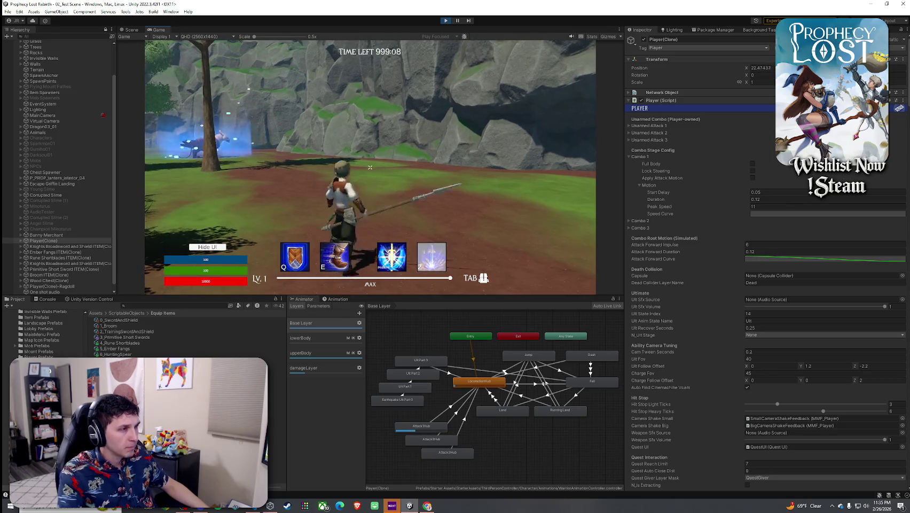
left_click(370, 167)
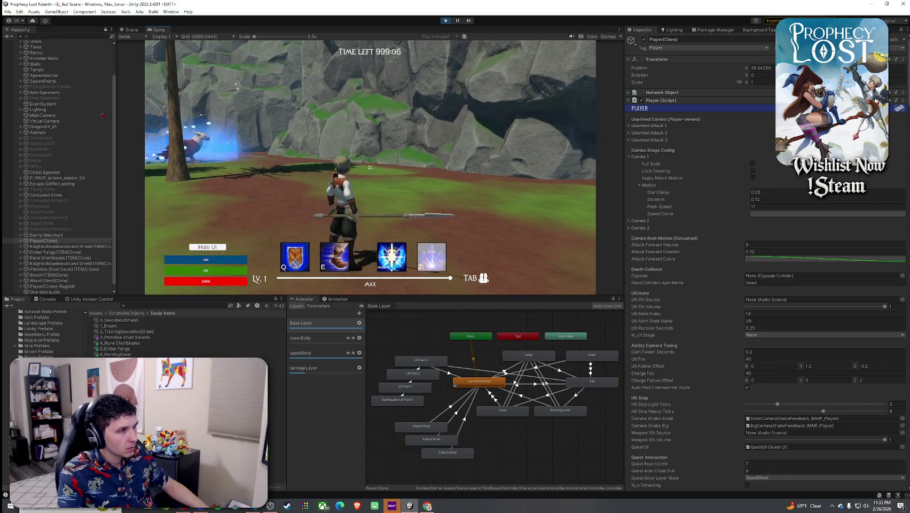
key("a")
left_click(371, 167)
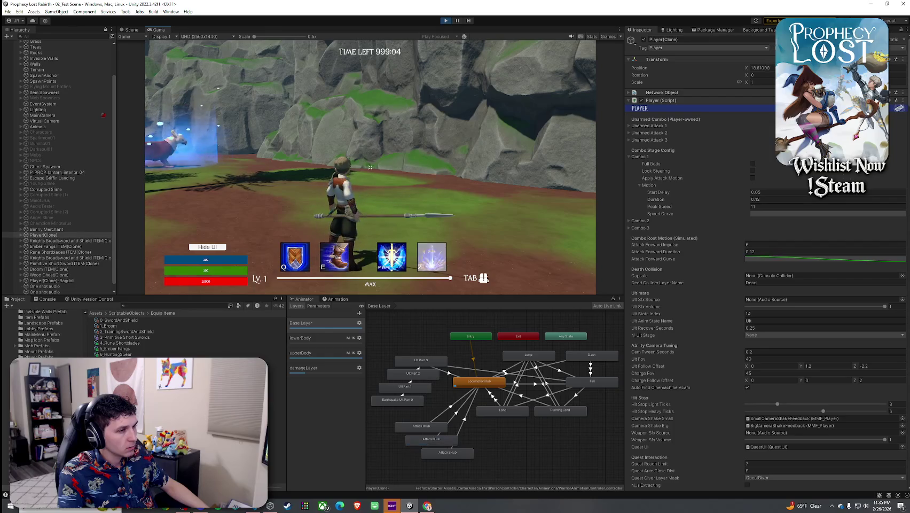
left_click(370, 167)
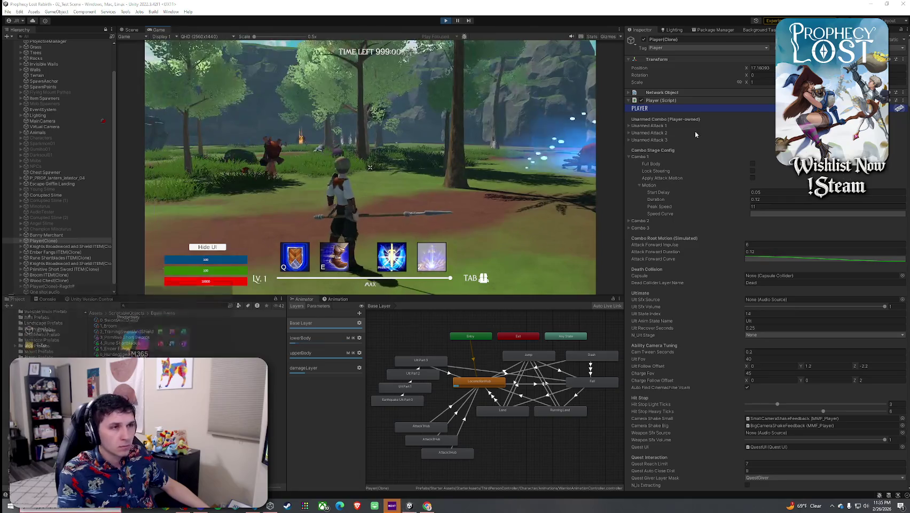
key("super")
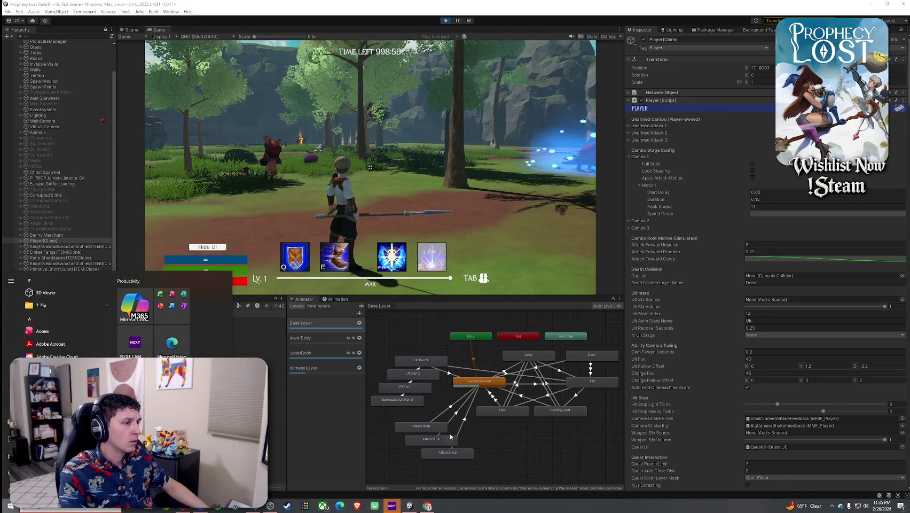
left_click(115, 354)
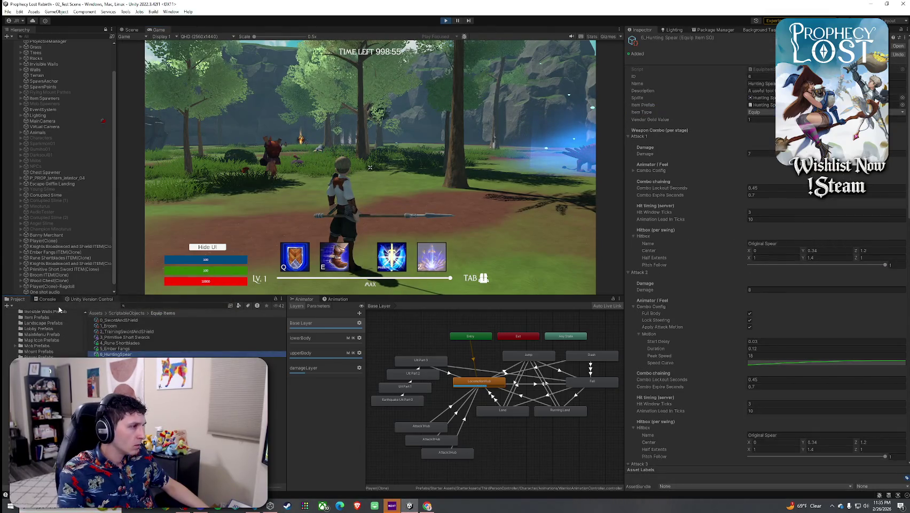
Show the Console log and run the character past the glowing creature toward the trees.
left_click(48, 299)
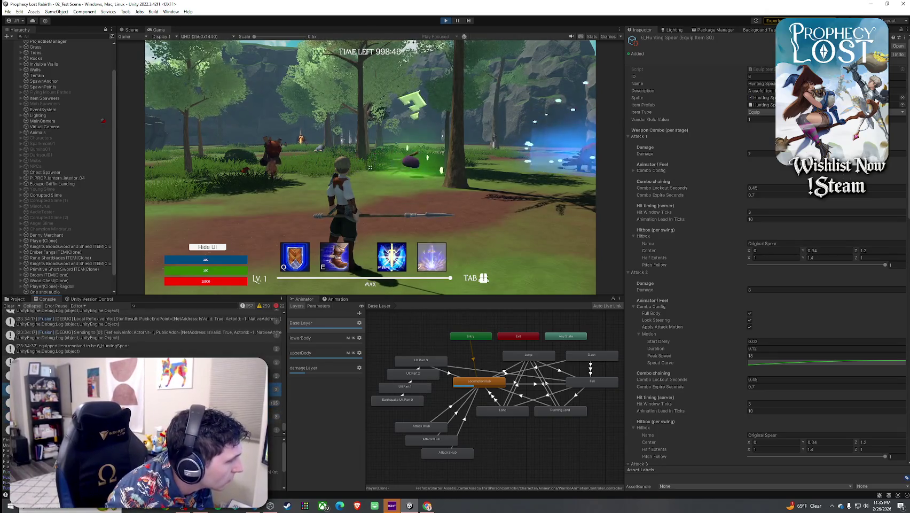
key("w")
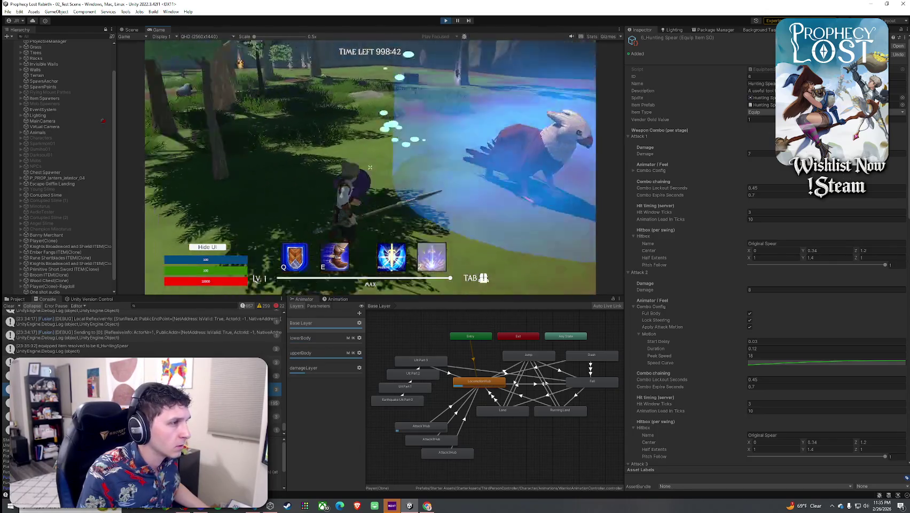
left_click(370, 168)
key("w")
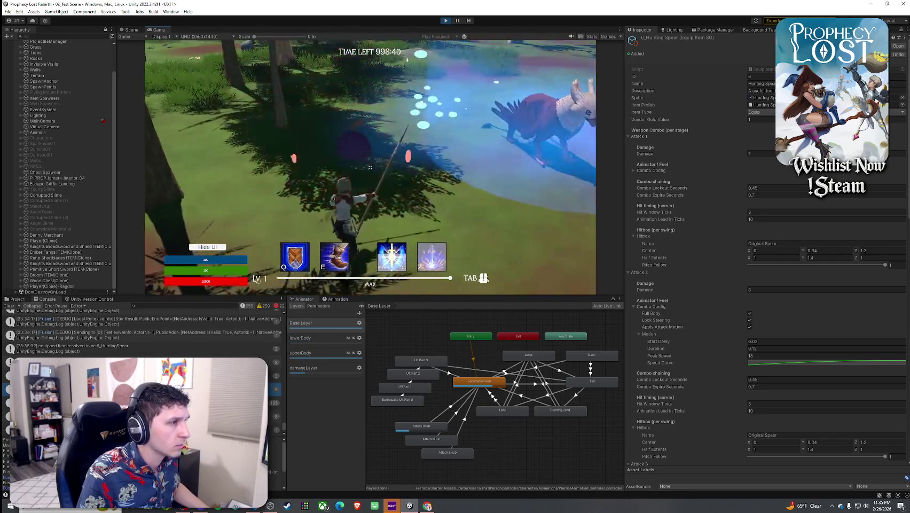
key("w")
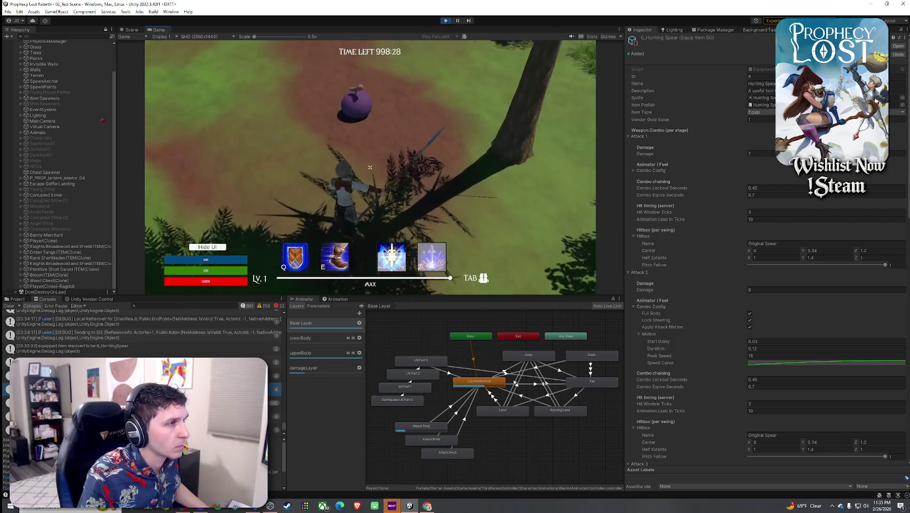
key("w")
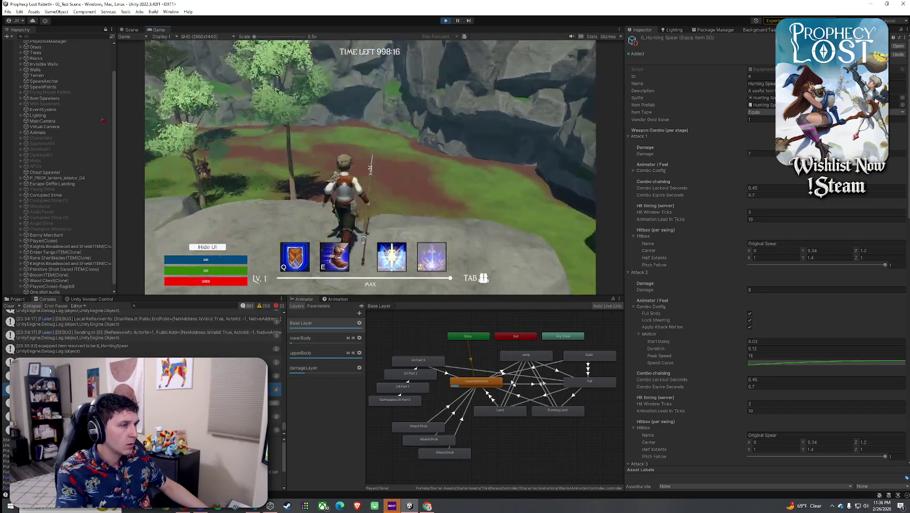
key("w")
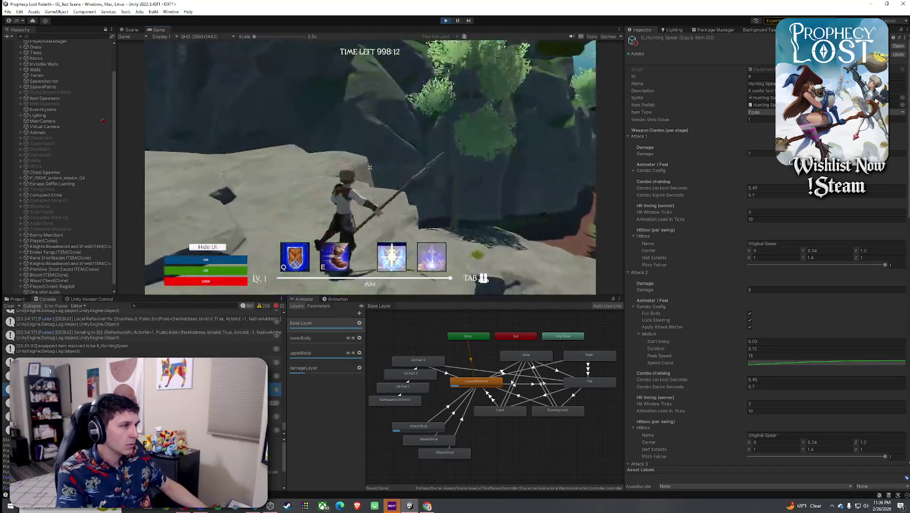
Chain the spear repeatedly through its first, second and third combo attacks.
left_click(370, 167)
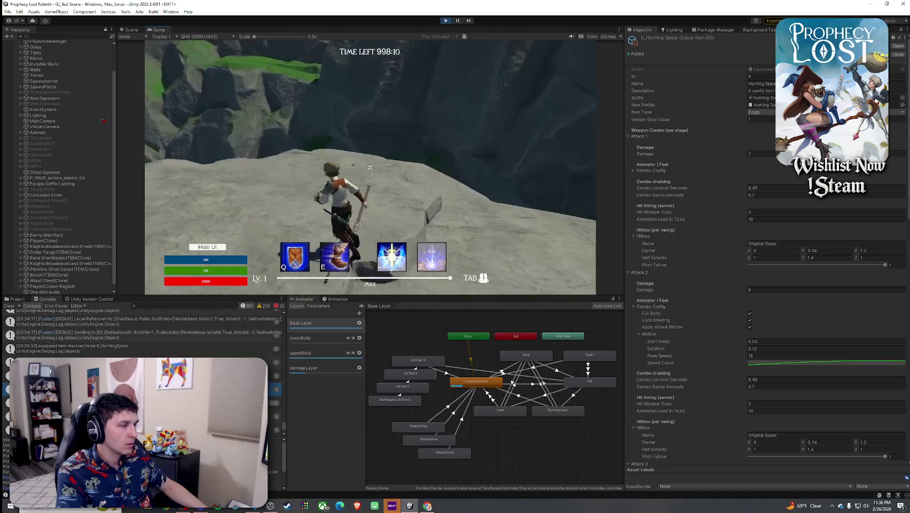
left_click(370, 167)
left_click(370, 167)
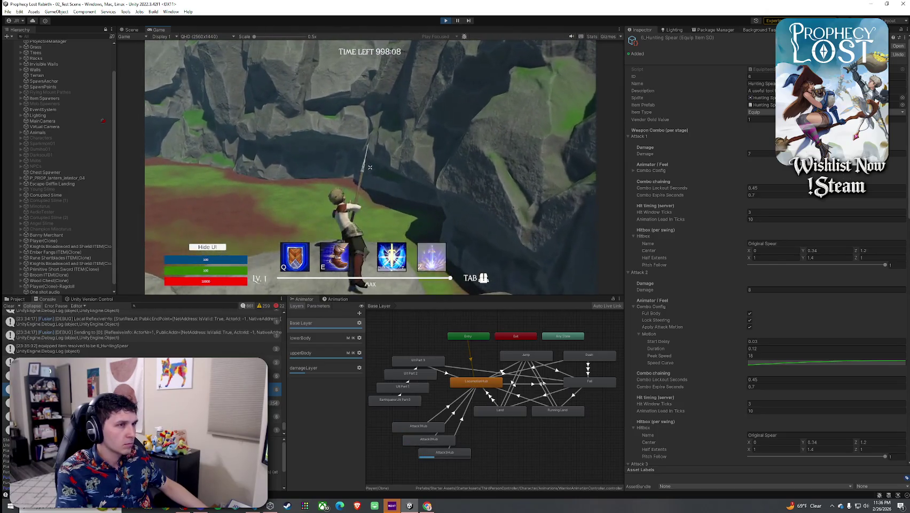
left_click(369, 167)
left_click(369, 167)
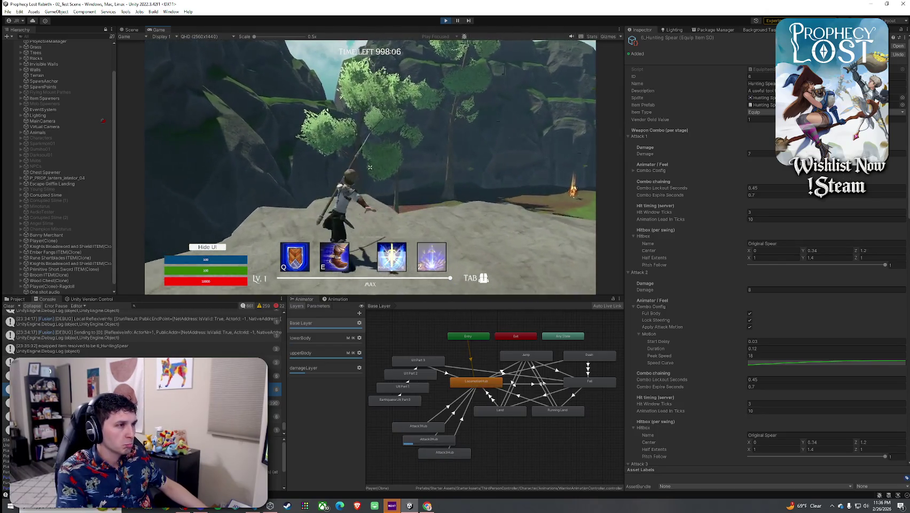
left_click(370, 167)
left_click(369, 167)
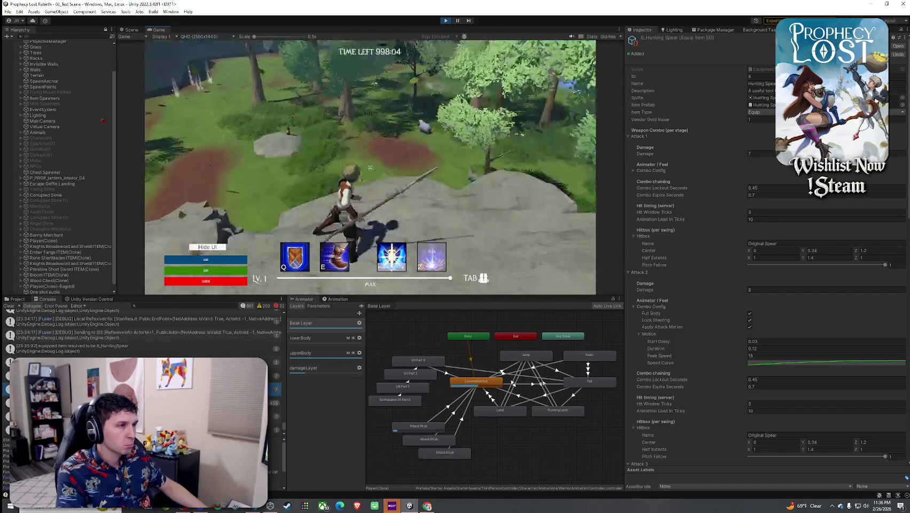
left_click(370, 167)
left_click(370, 167)
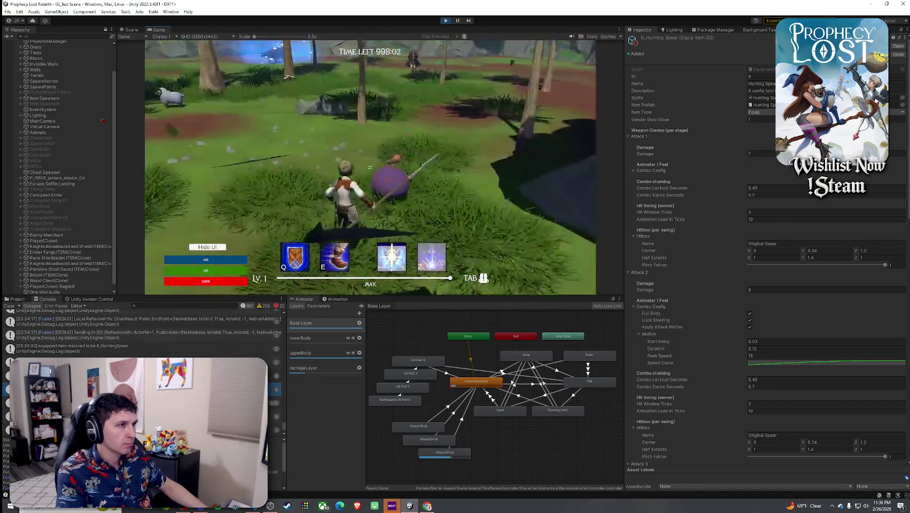
Keep swinging spear combos at the purple slime, then select Attack 1's Combo Lockout Seconds field.
left_click(370, 167)
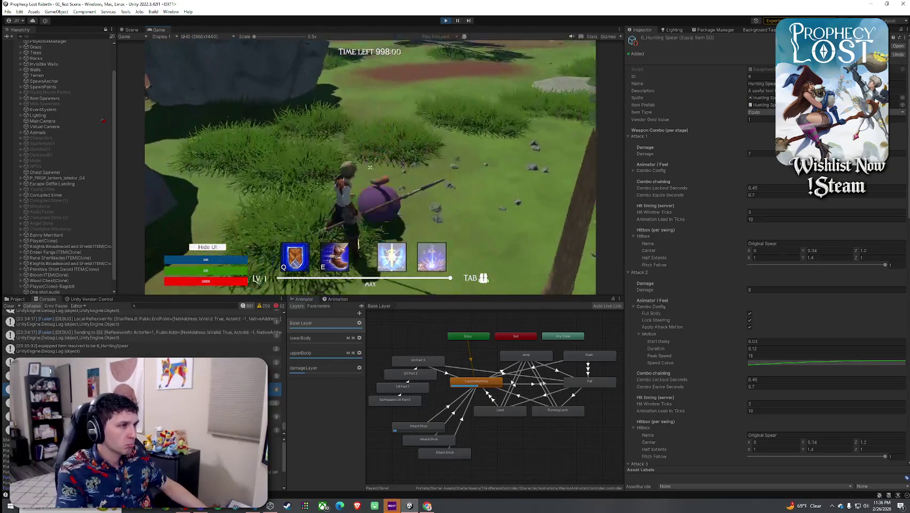
left_click(370, 167)
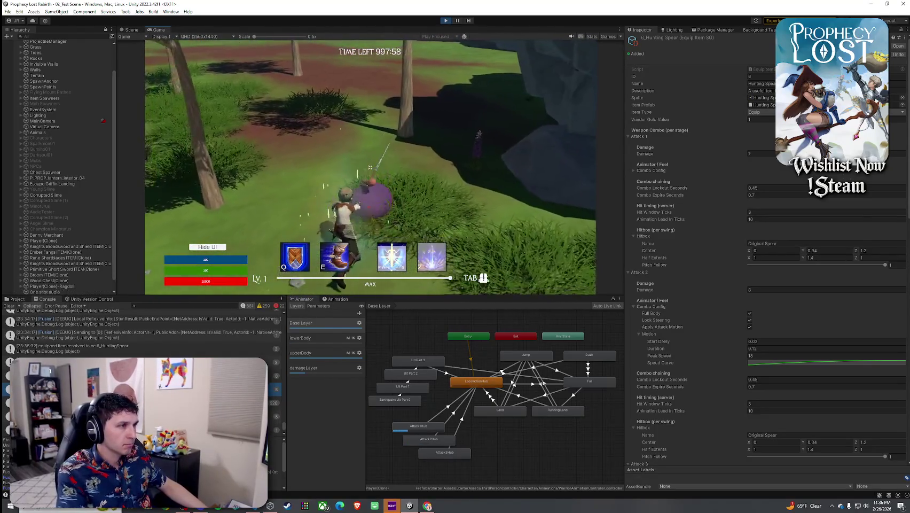
left_click(370, 167)
left_click(370, 167)
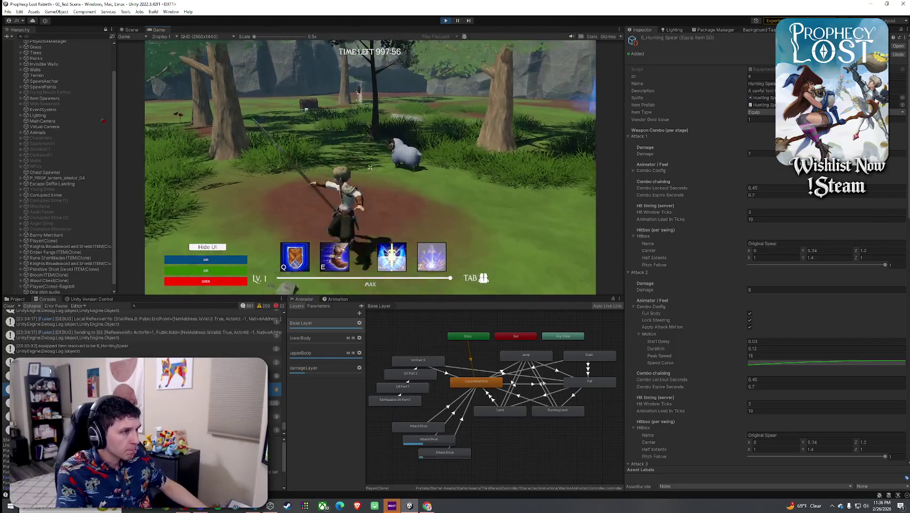
left_click(370, 167)
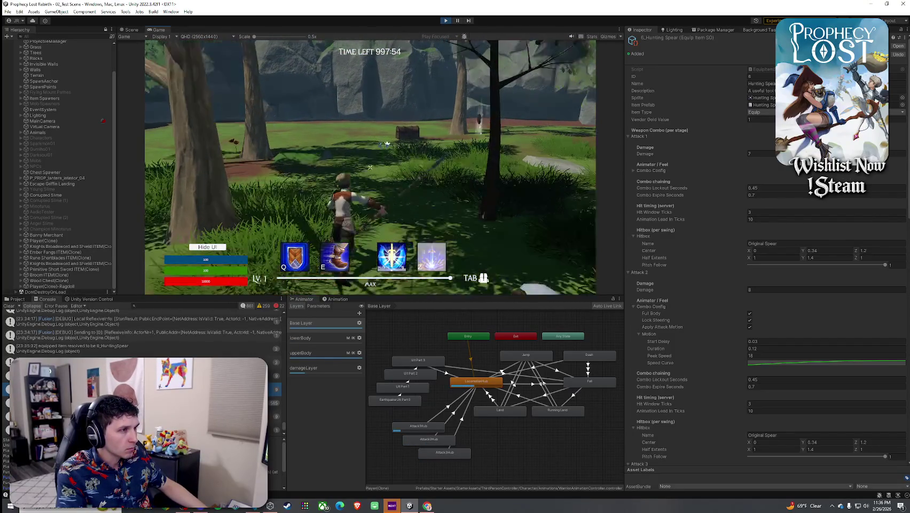
left_click(370, 167)
left_click(370, 167)
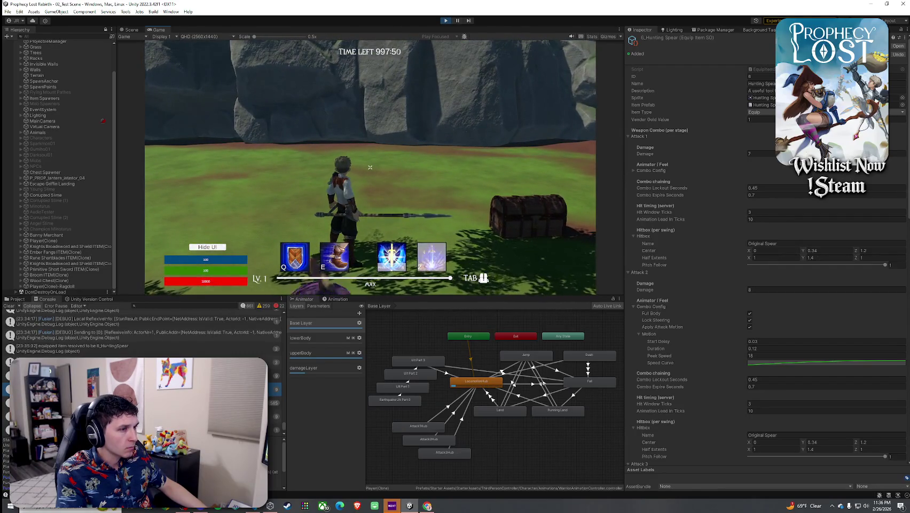
left_click(369, 167)
key("super")
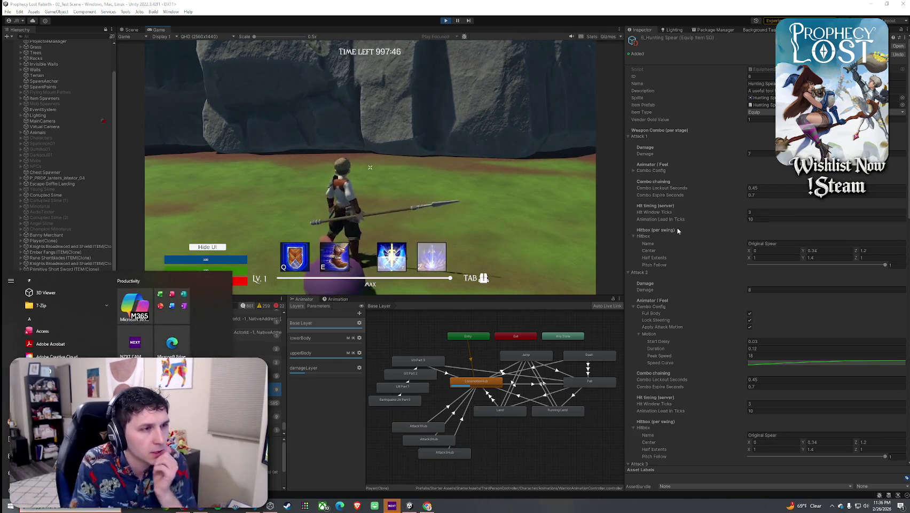
left_click(758, 188)
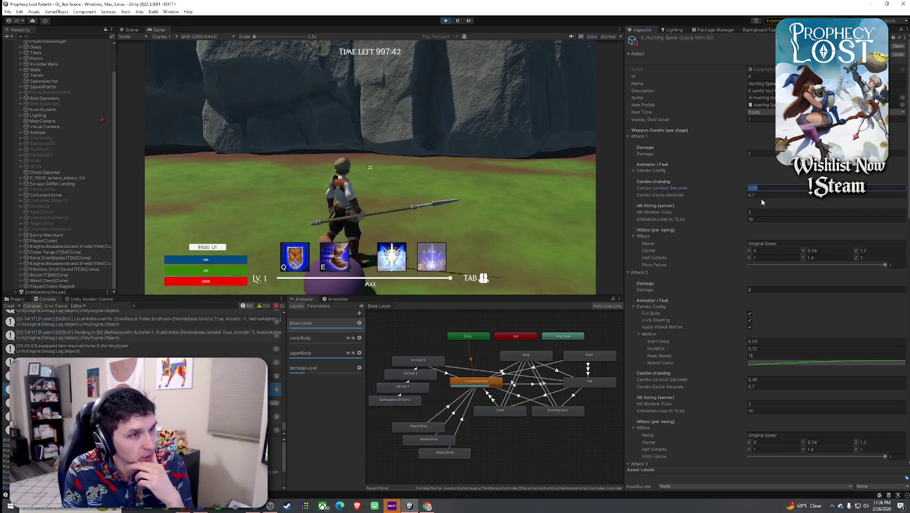
Set Attack 1's Combo Lockout Seconds to 0.6 and Combo Expire Seconds to 1.
type("0.6")
left_click(759, 196)
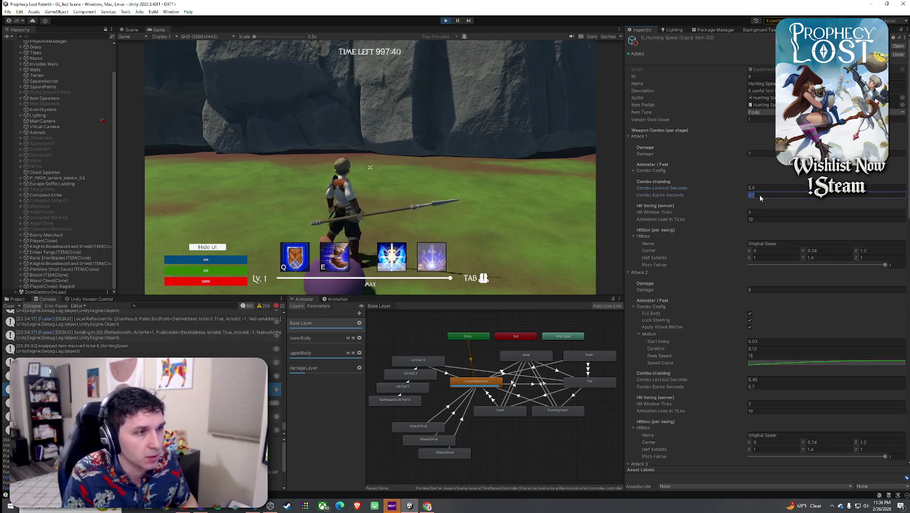
key("BackSpace")
key("Return")
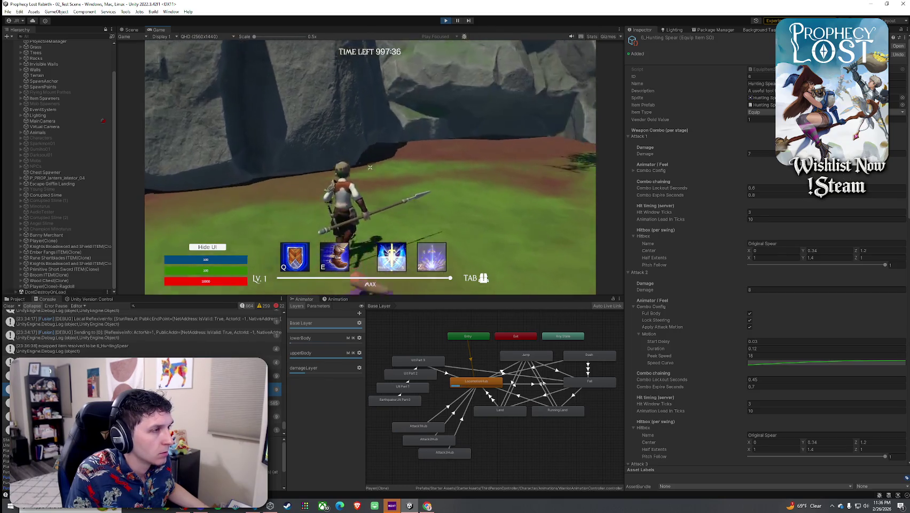
left_click(763, 188)
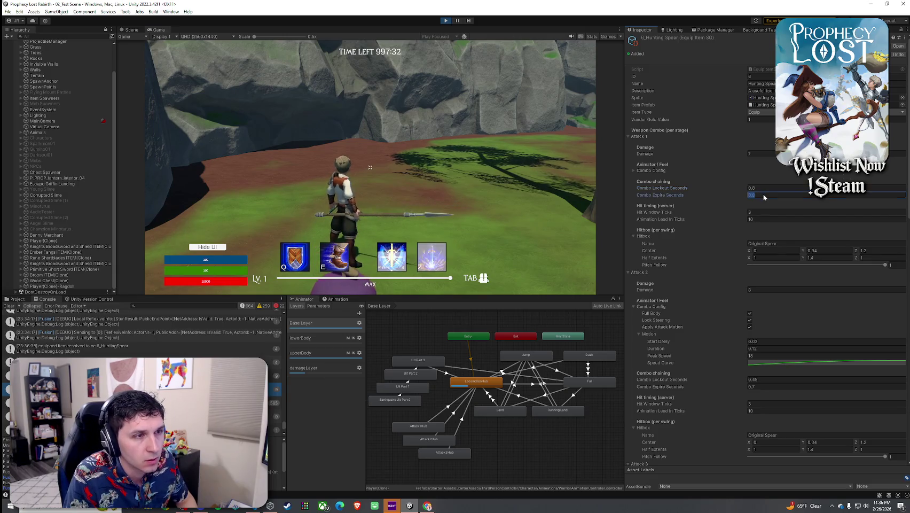
type("1")
key("Return")
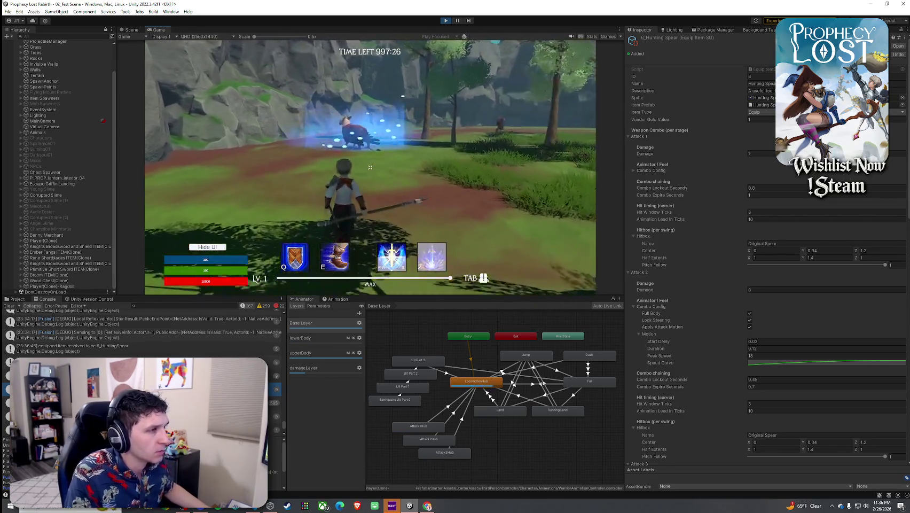
left_click(425, 427)
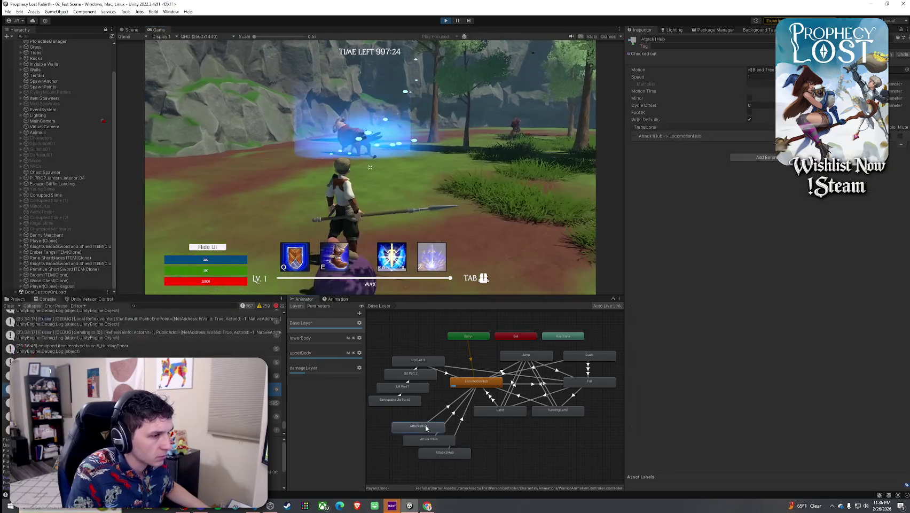
Open the Attack1Hub blend tree, then return to the Base Layer and test a swing and jump.
double_click(432, 430)
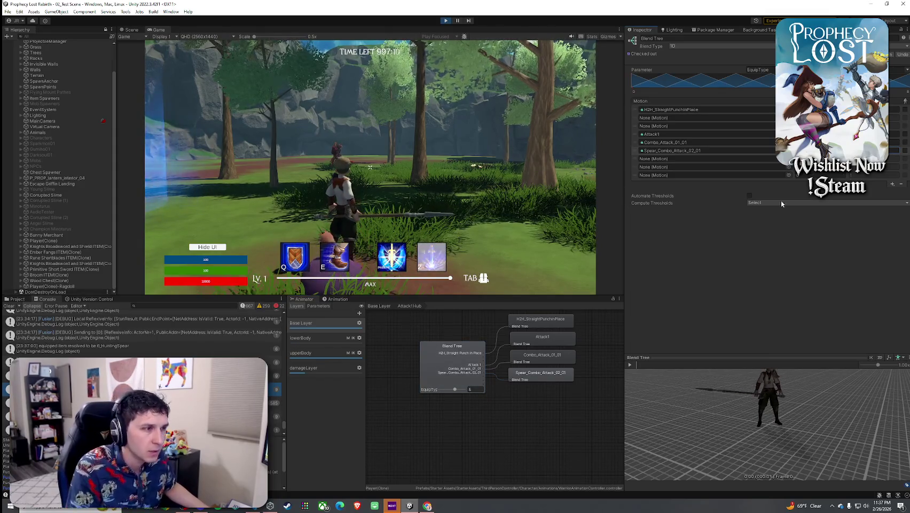
left_click(10, 306)
left_click(16, 298)
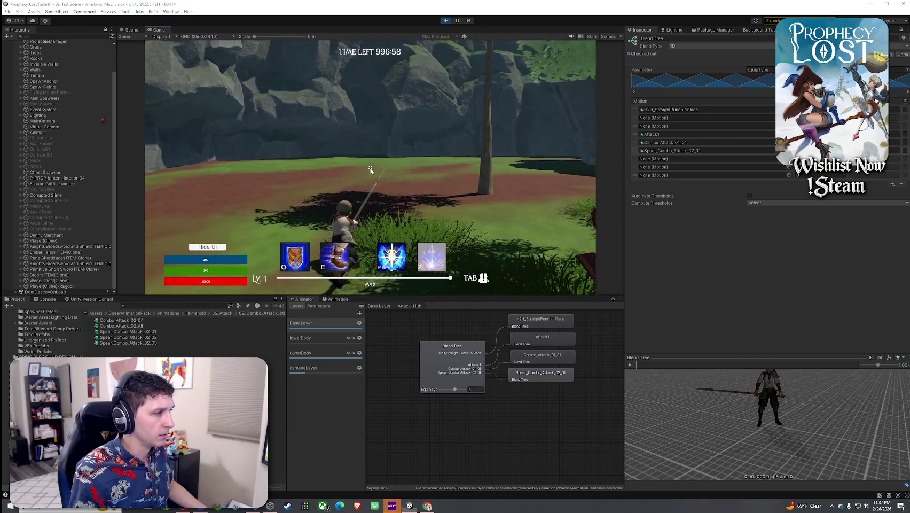
left_click(379, 305)
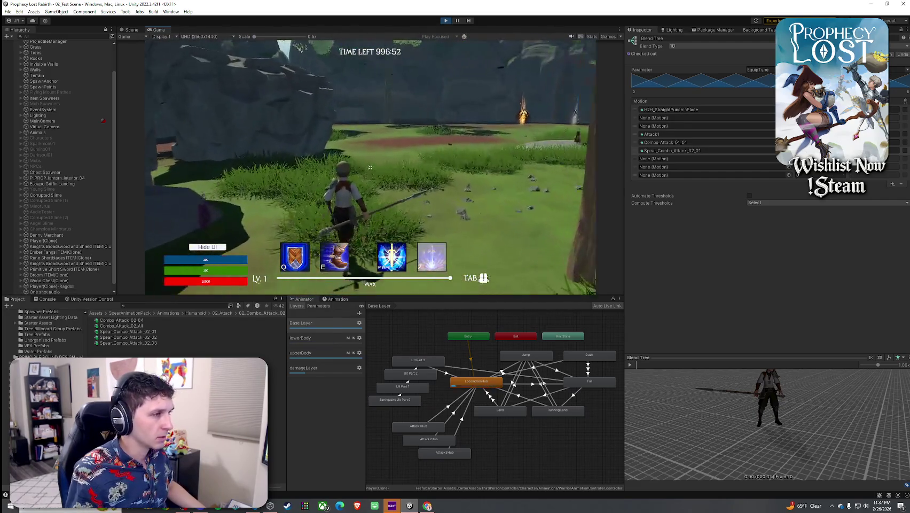
left_click(369, 167)
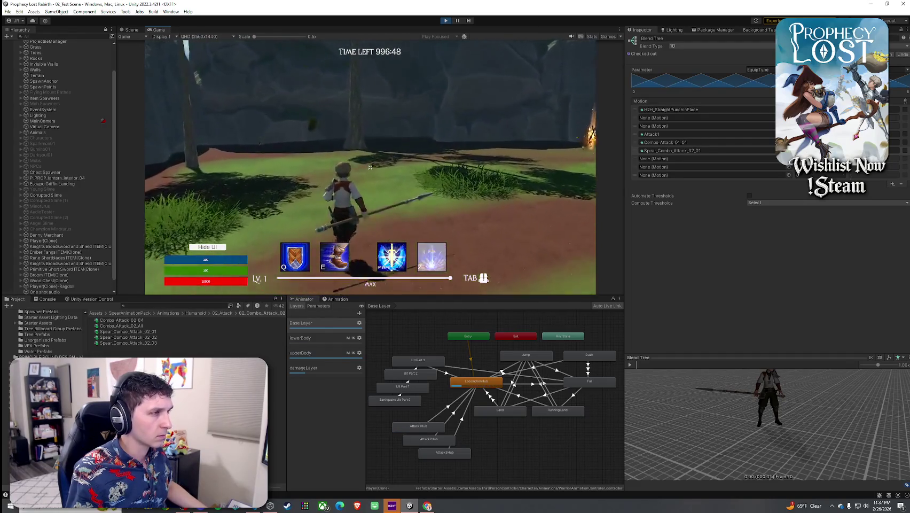
key("space")
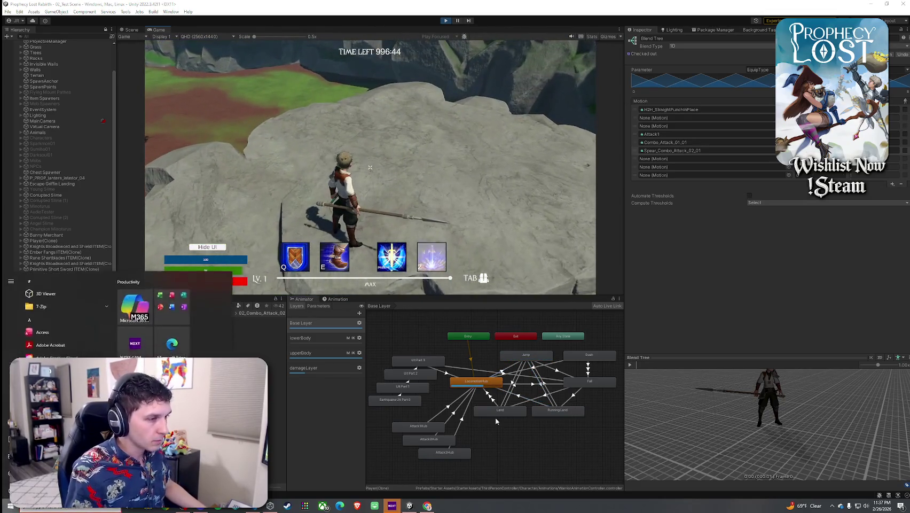
Preview the Spear_Combo_Attack_02_01 clip from inside the Attack1Hub blend tree.
left_click(436, 430)
double_click(420, 426)
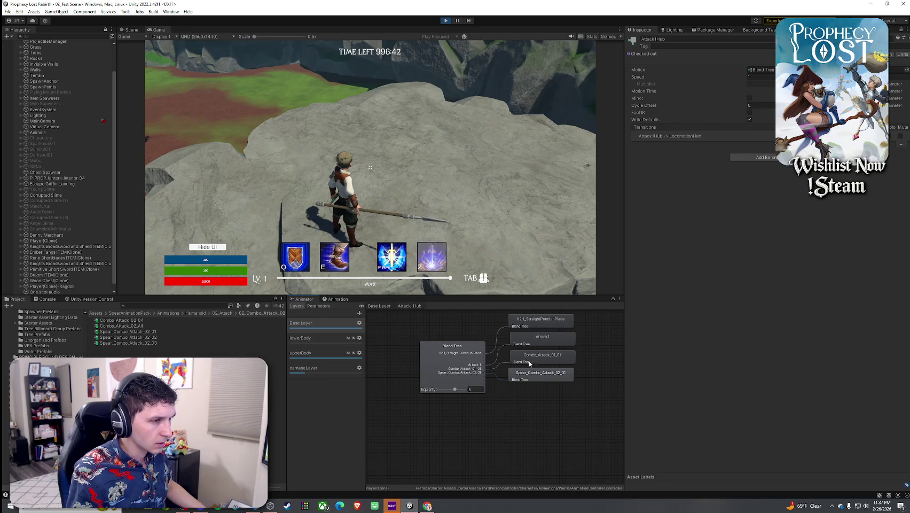
left_click(540, 375)
left_click(629, 364)
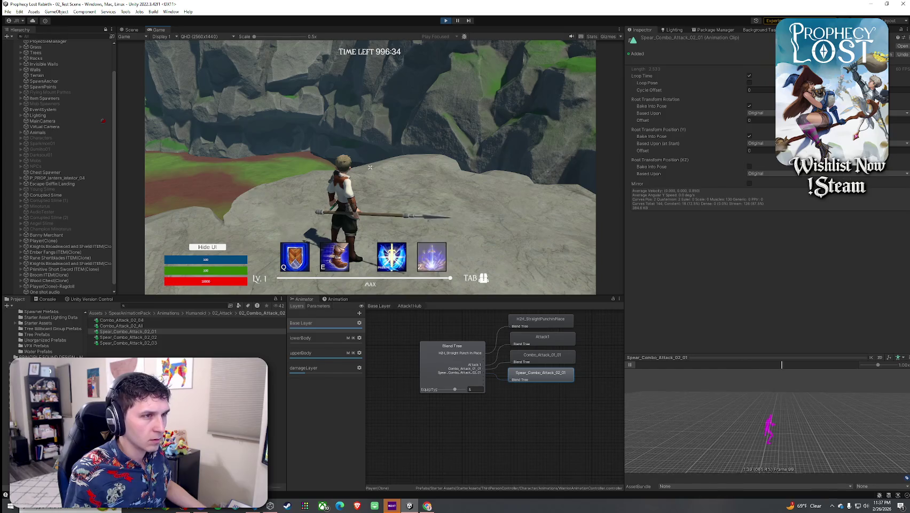
key("super")
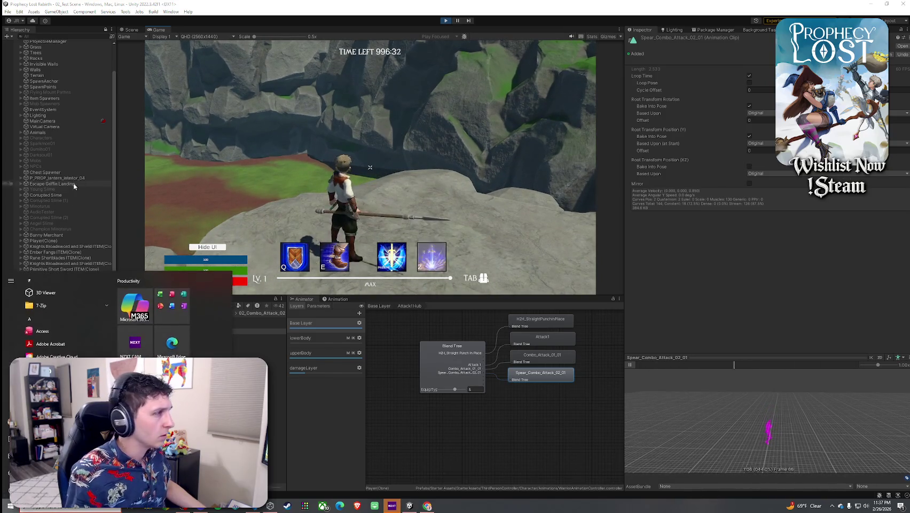
left_click(53, 234)
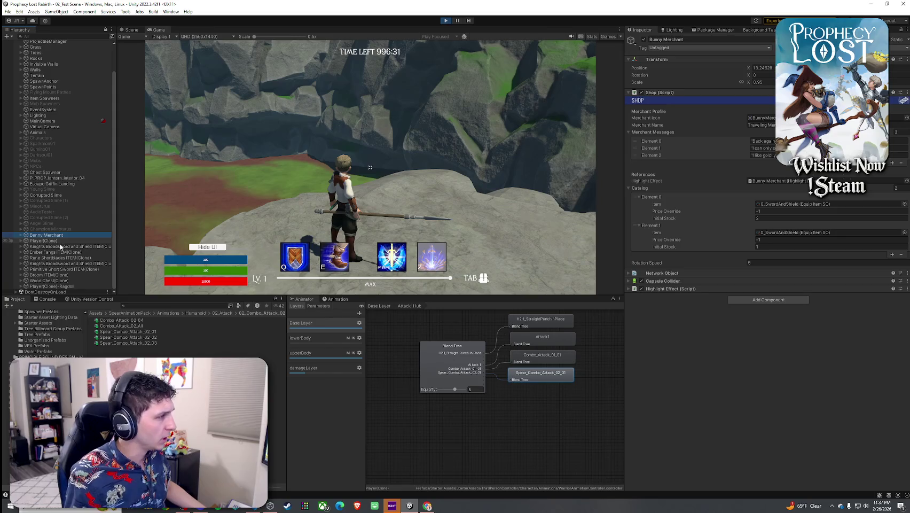
Select Player(Clone), test several spear combo attacks, then collapse Combo 1 and focus the Project search.
left_click(54, 240)
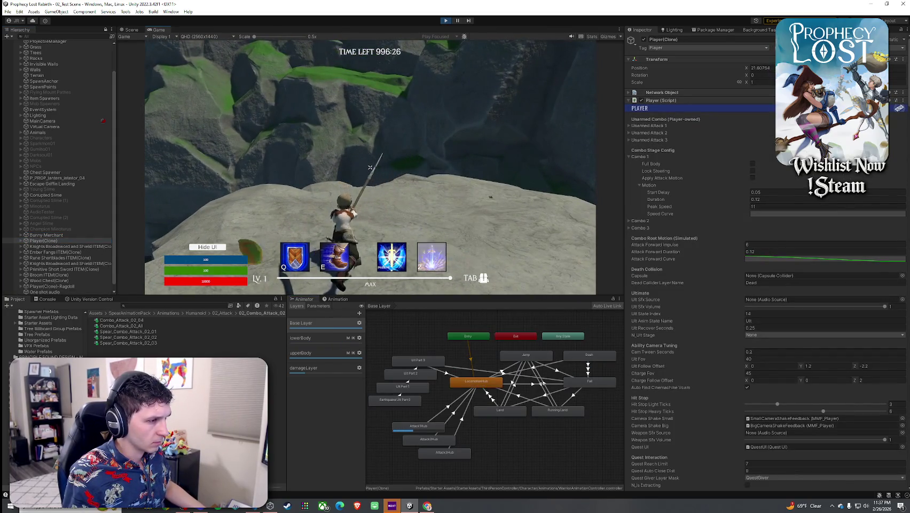
left_click(370, 167)
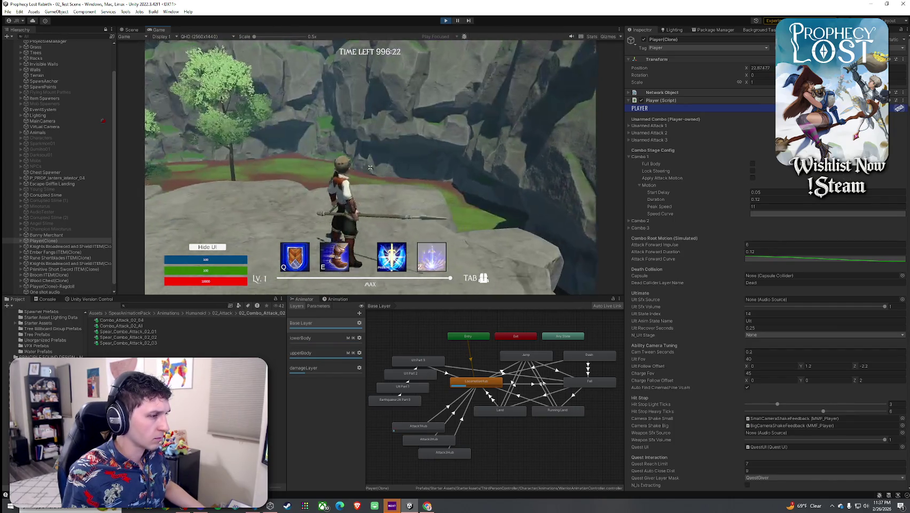
left_click(370, 167)
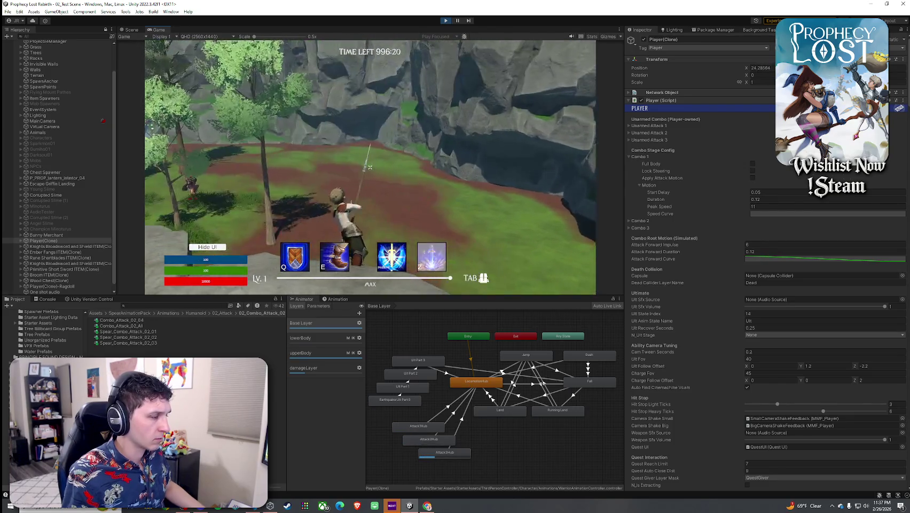
left_click(370, 167)
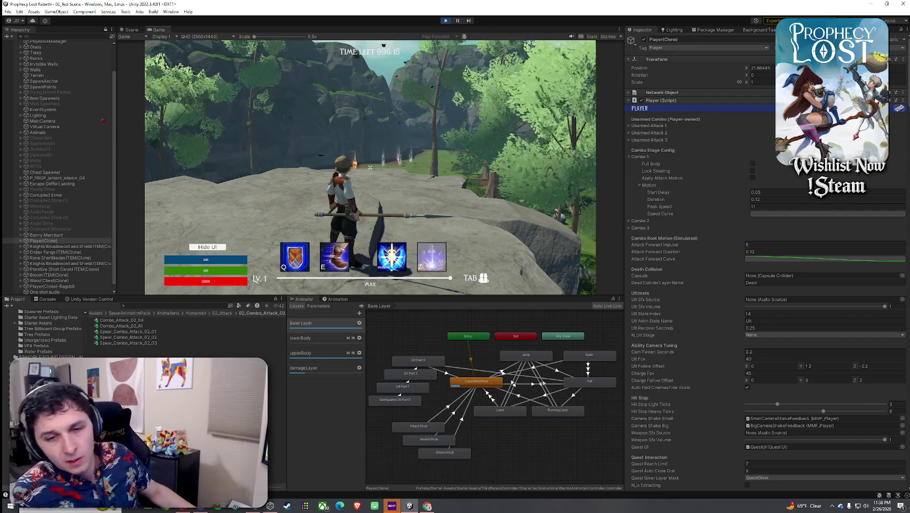
left_click(370, 167)
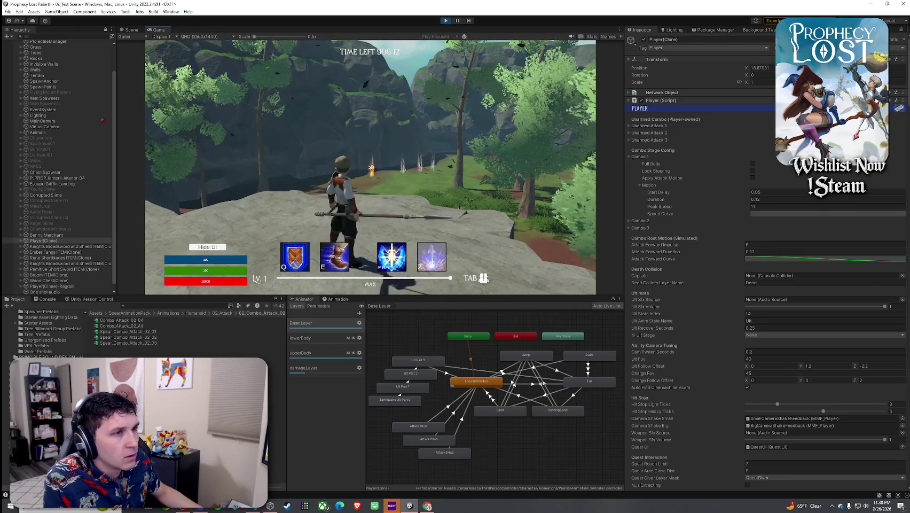
key("super")
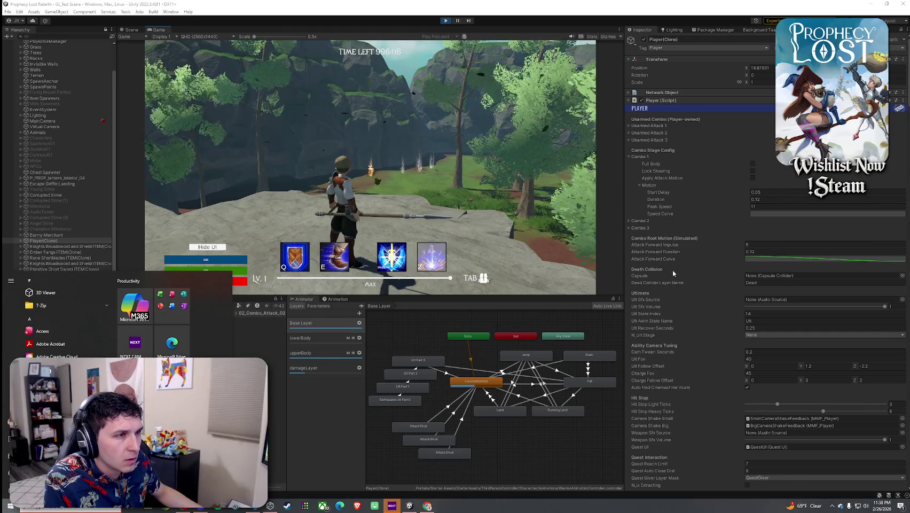
left_click(642, 157)
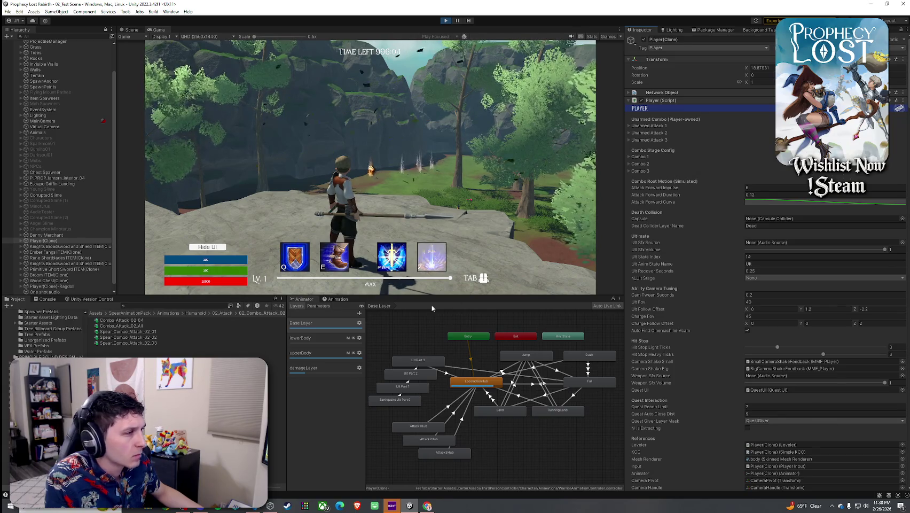
left_click(166, 306)
Search 'Hunting Spear' and expand 6_HuntingSpear's Attack 1 Combo Config Motion settings.
type("Hunting Spear")
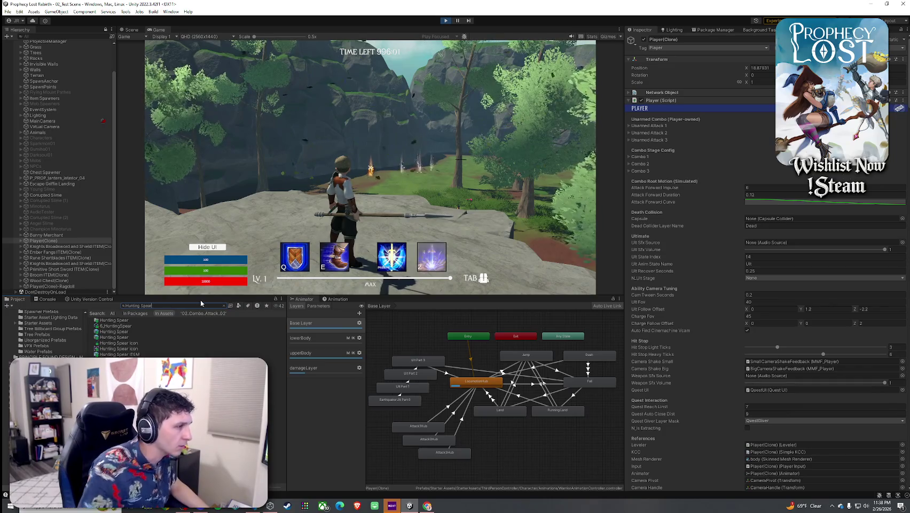
left_click(116, 325)
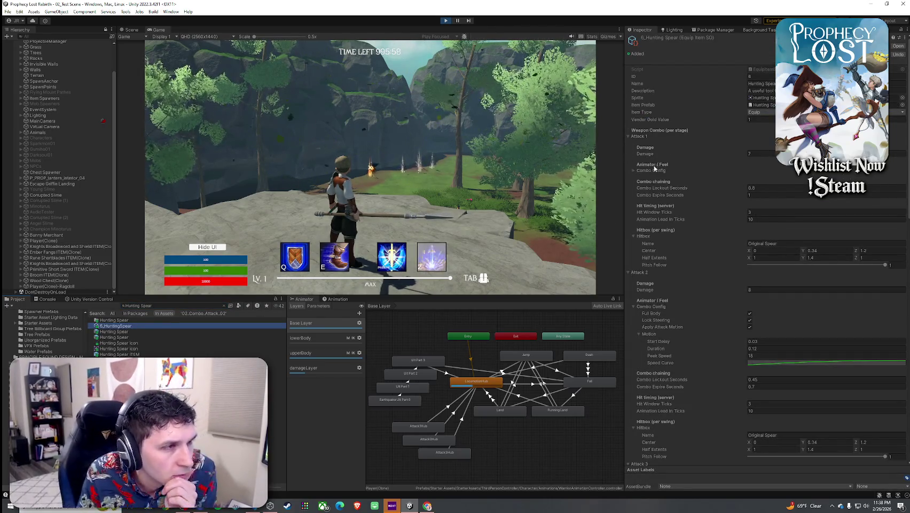
left_click(644, 170)
left_click(648, 198)
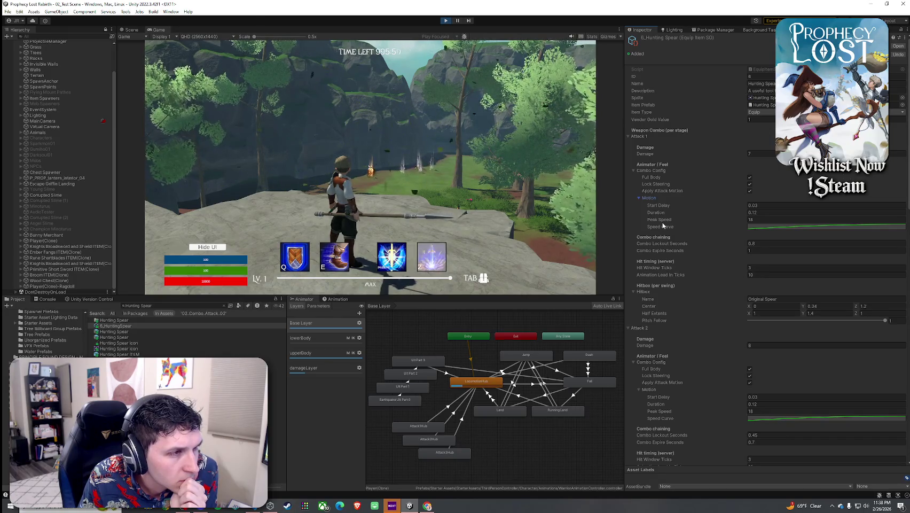
Turn on Lock Steering for Attack 1, toggling Full Body off and back on while test-swinging.
left_click(750, 178)
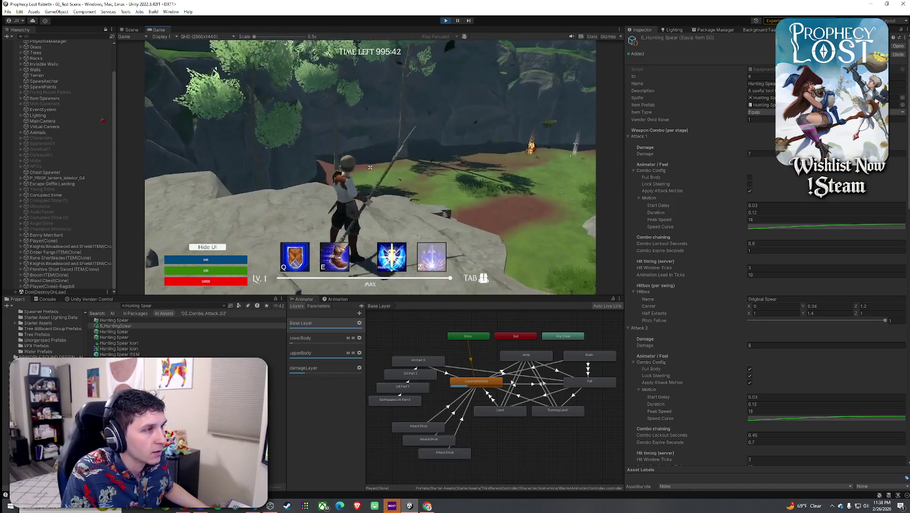
key("super")
left_click(751, 183)
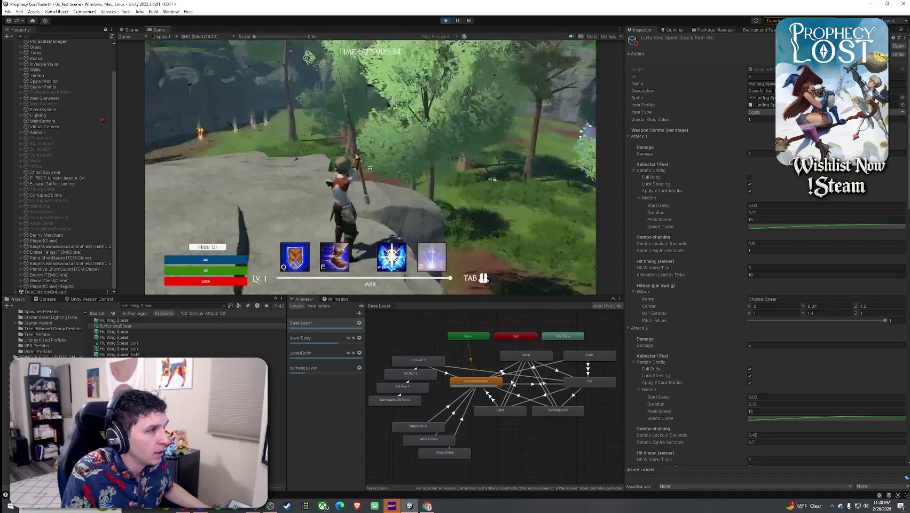
left_click(371, 167)
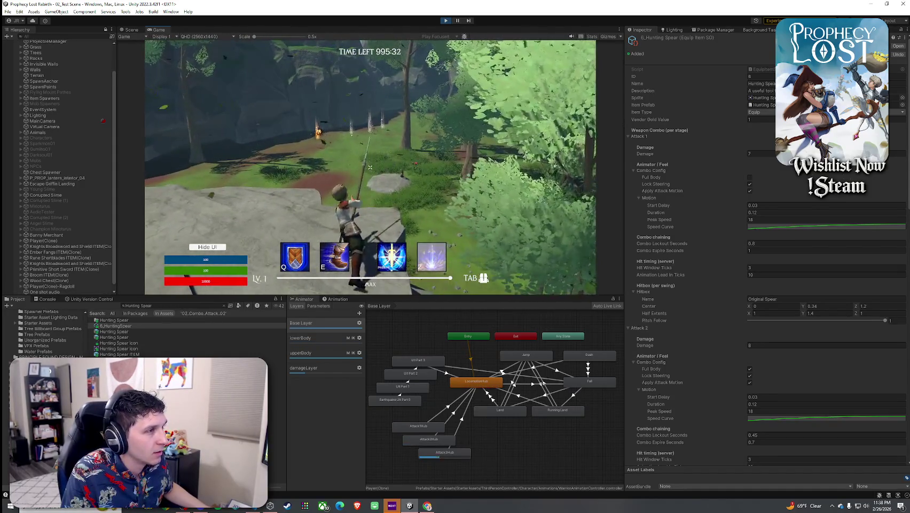
key("super")
left_click(750, 177)
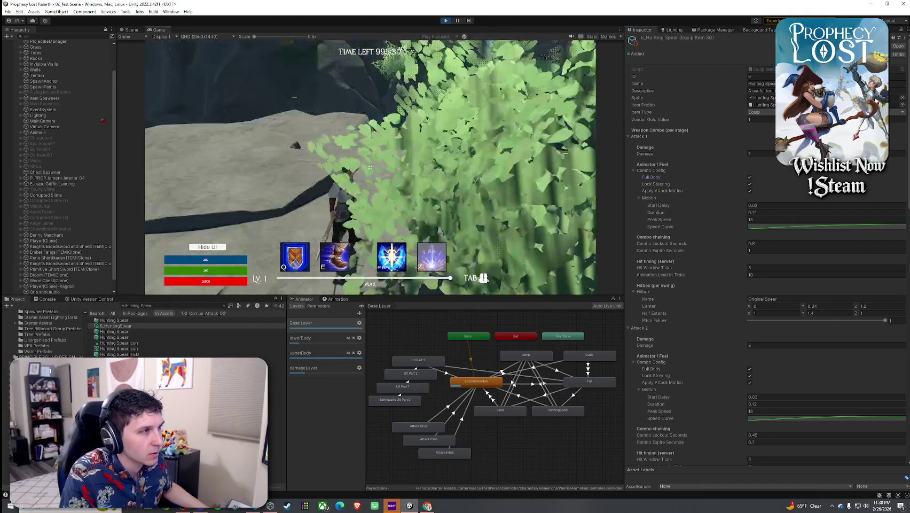
left_click(370, 168)
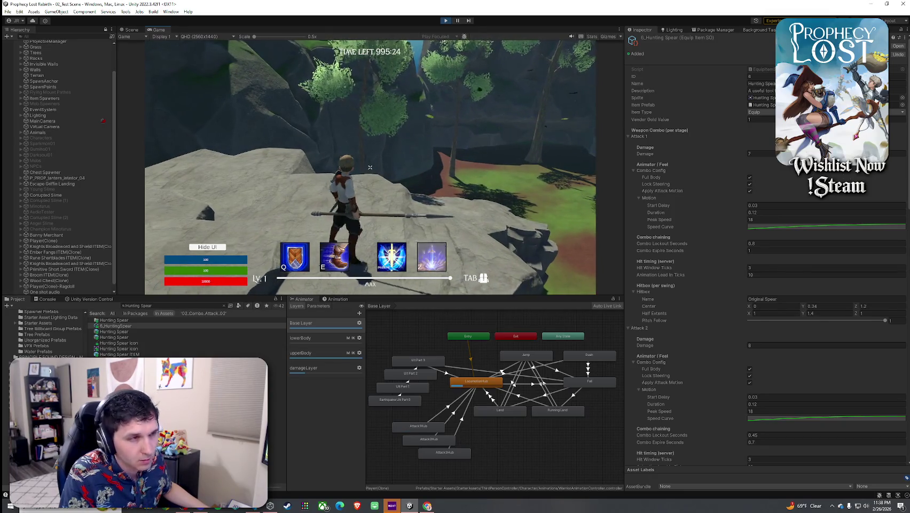
key("super")
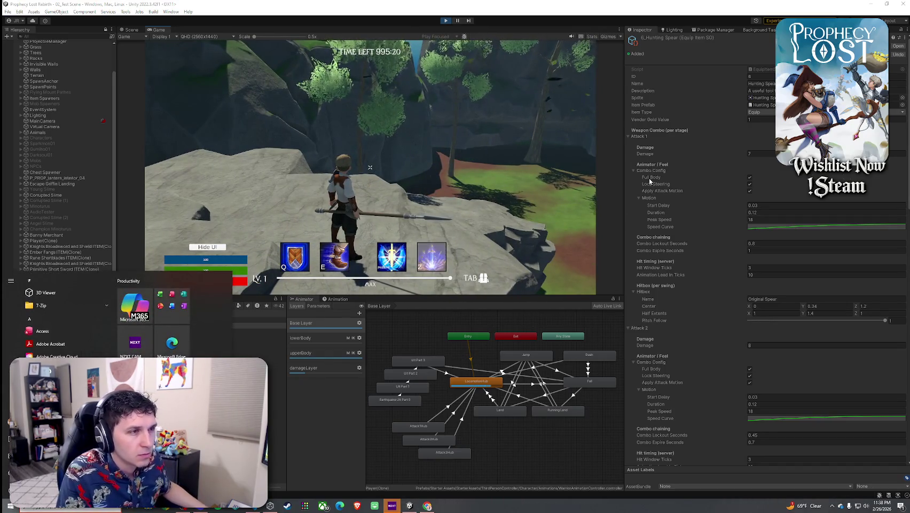
Adjust Attack 1's Start Delay and test spear swings in the running game.
left_click(756, 207)
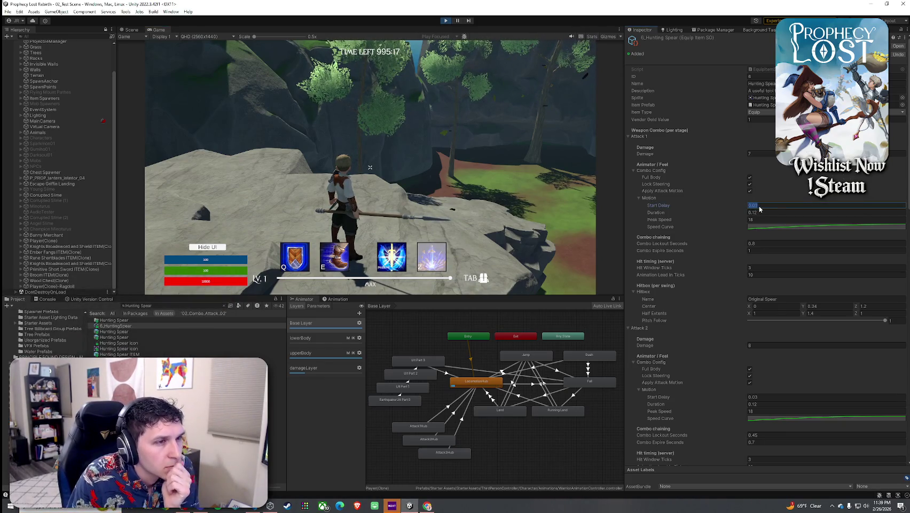
left_click(370, 167)
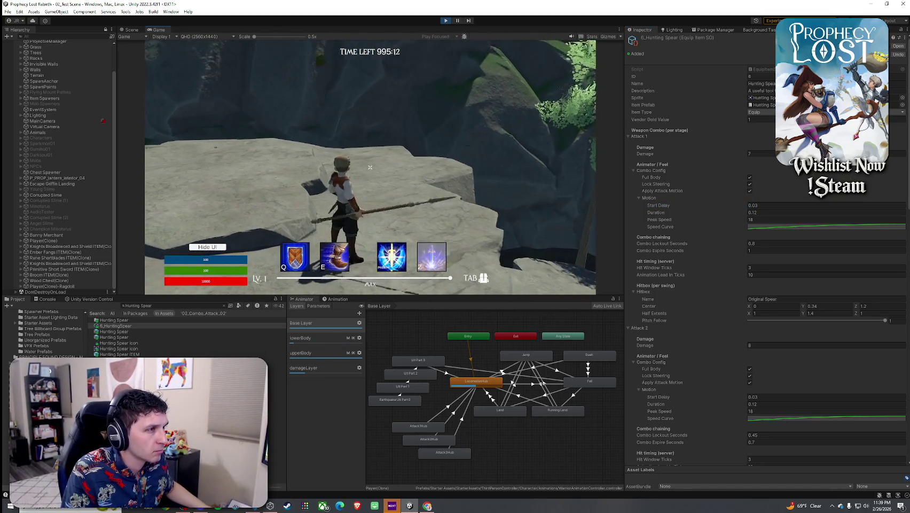
left_click(371, 167)
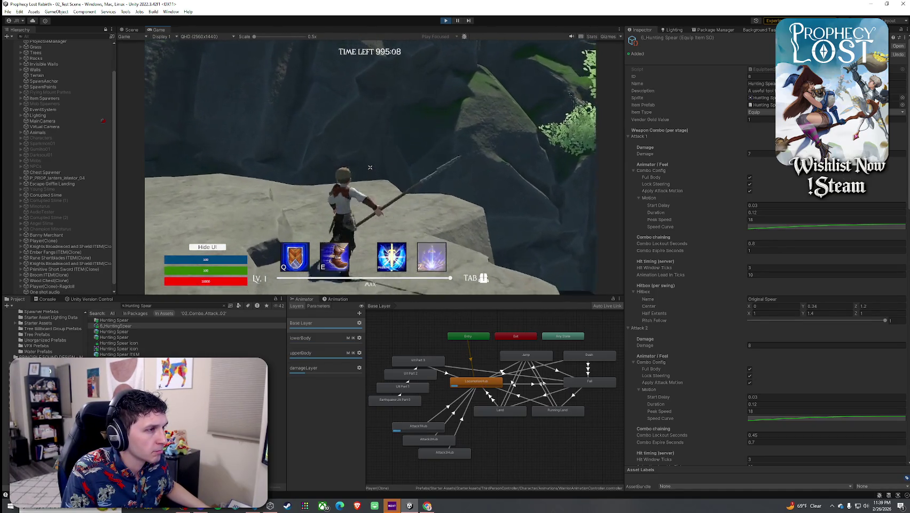
key("super")
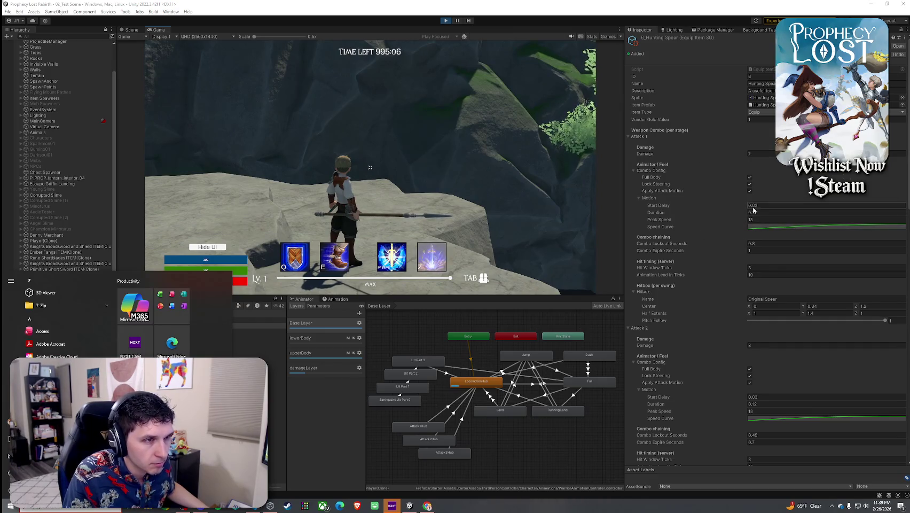
left_click(759, 206)
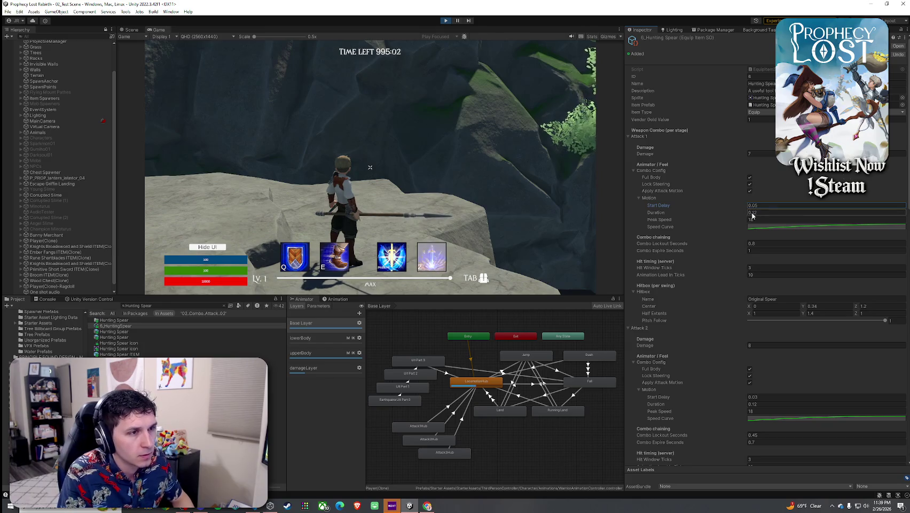
left_click(481, 187)
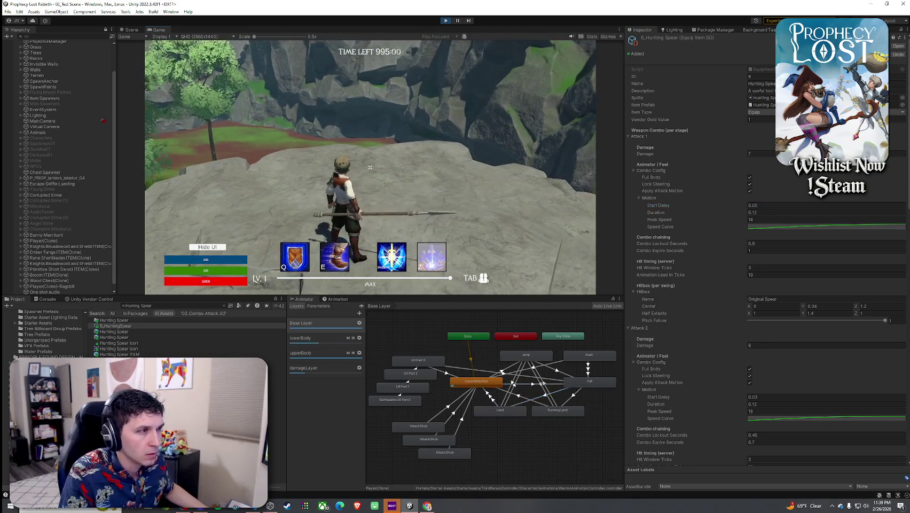
left_click(370, 168)
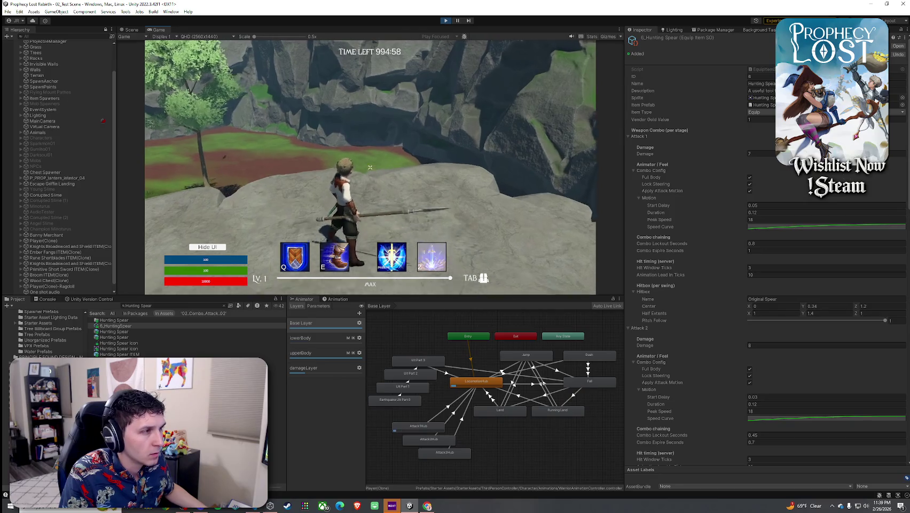
key("super")
Try a 0.065 Start Delay, then settle Attack 1's Start Delay at 0.07.
left_click(758, 207)
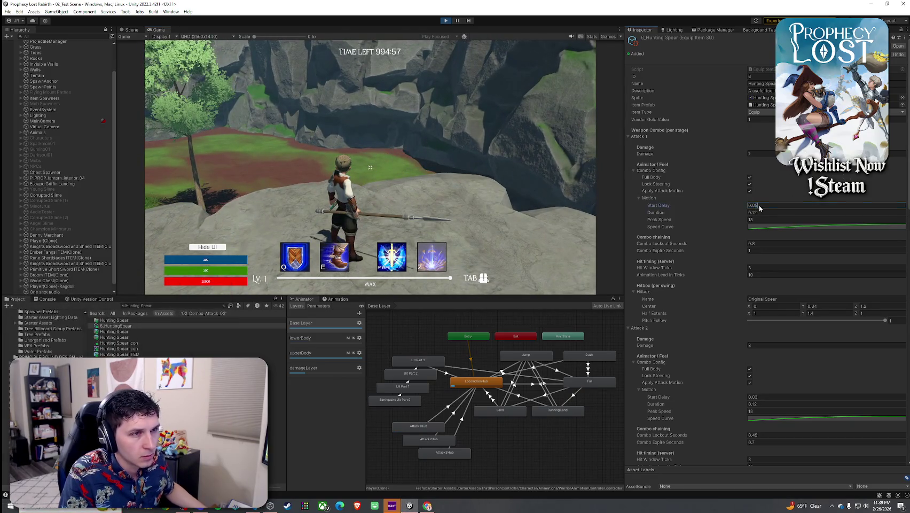
type(".06")
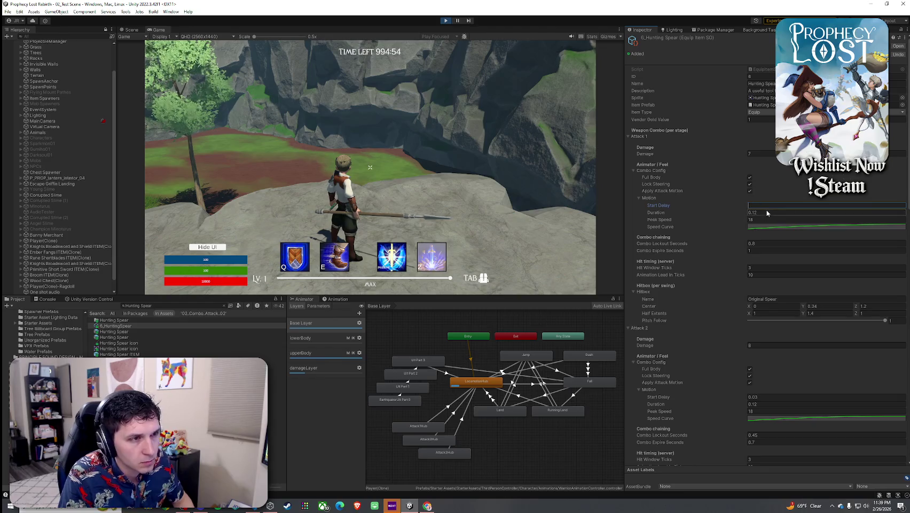
type("5")
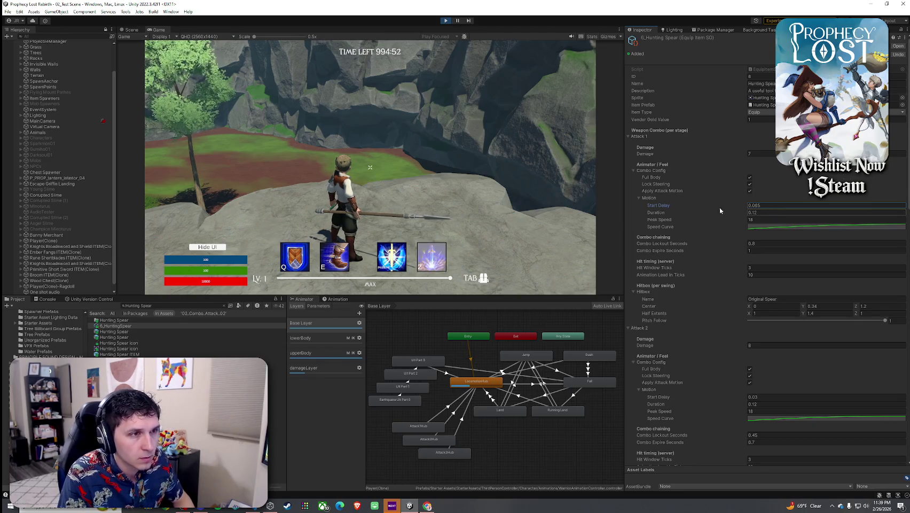
left_click(370, 168)
key("w")
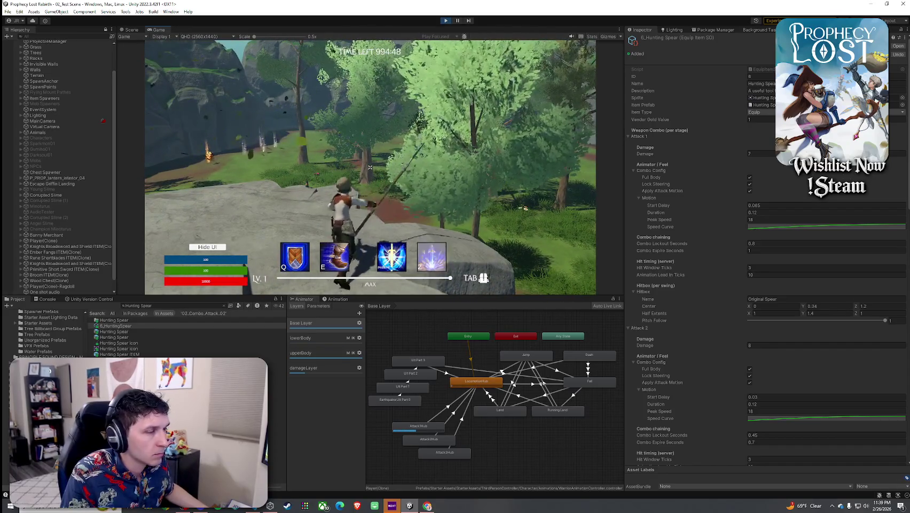
key("Escape")
left_click(760, 207)
type("0.07")
left_click(363, 169)
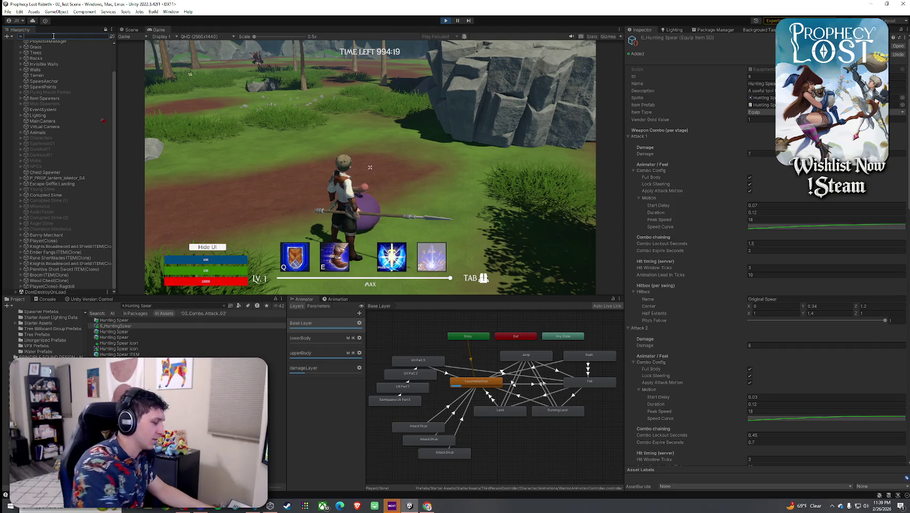
type("slime")
Select the Corrupted Slime, clear the Hierarchy filter, and swing the spear twice.
left_click(54, 55)
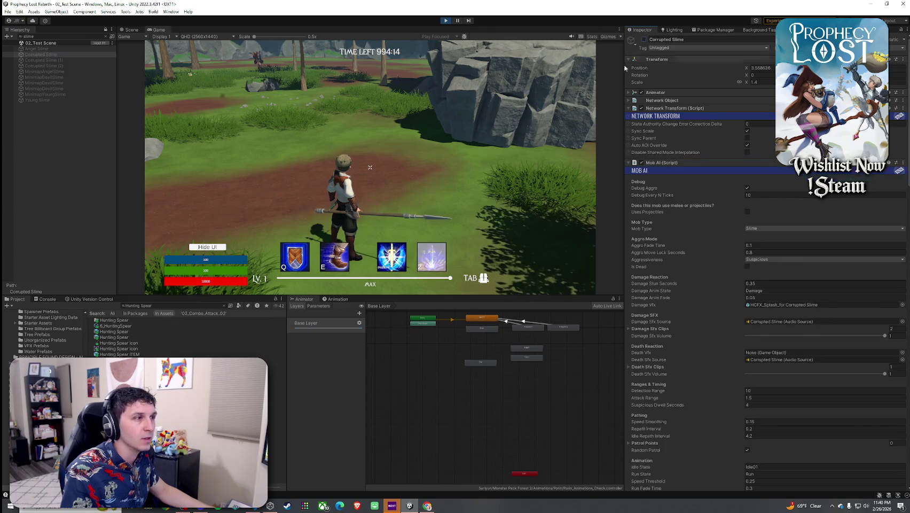
left_click(105, 37)
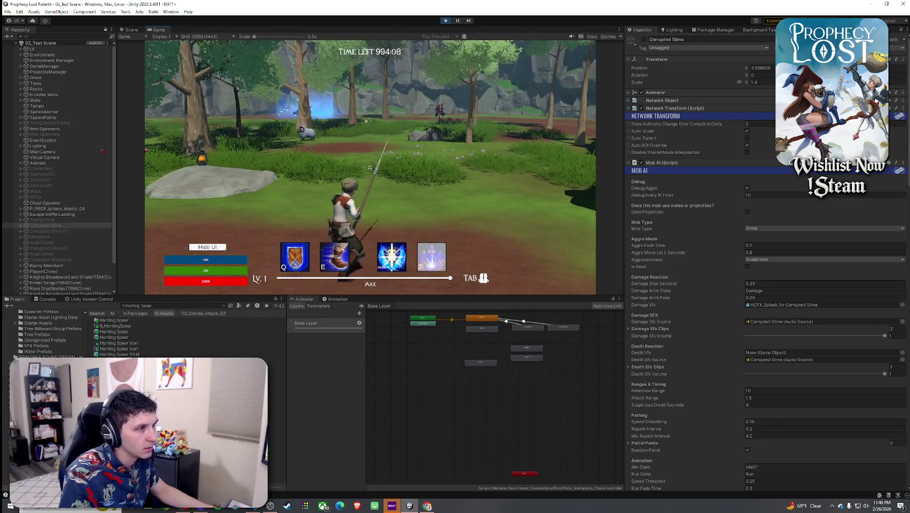
left_click(369, 167)
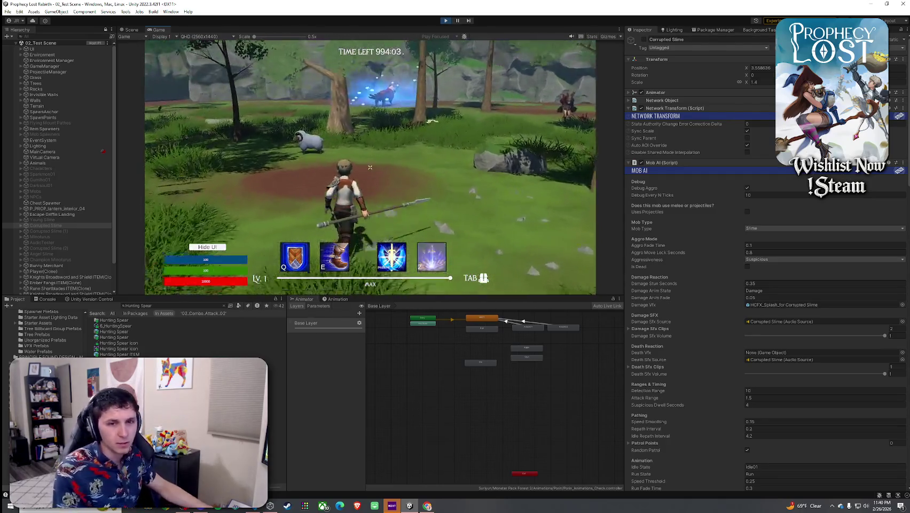
left_click(370, 167)
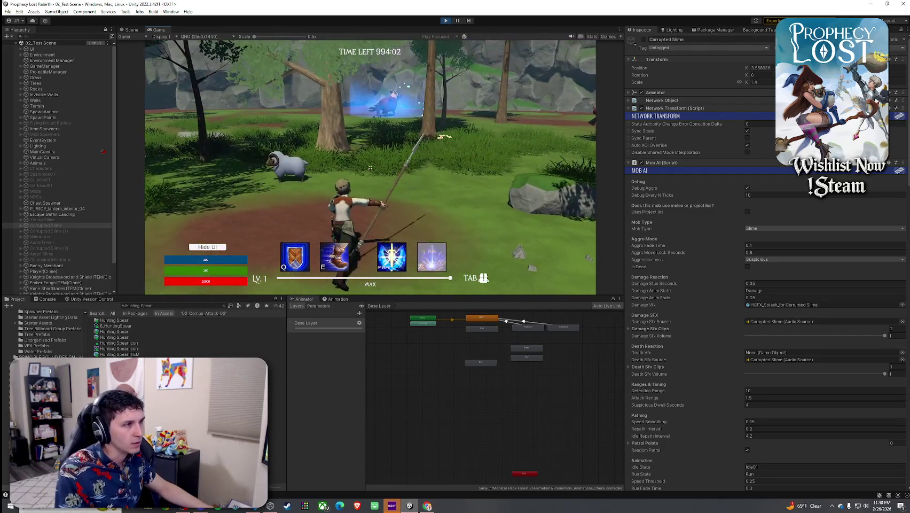
key("super")
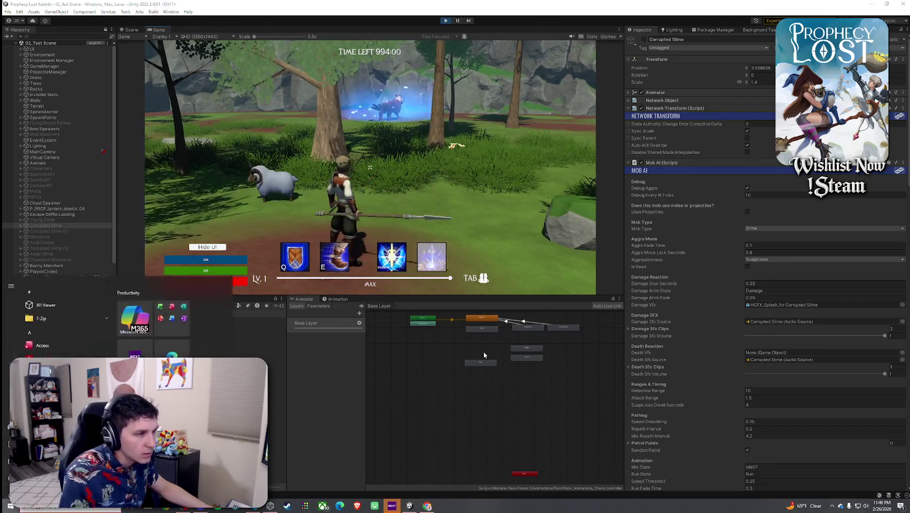
left_click(336, 299)
Return to the Animator graph and select Player(Clone) in the Hierarchy.
left_click(302, 299)
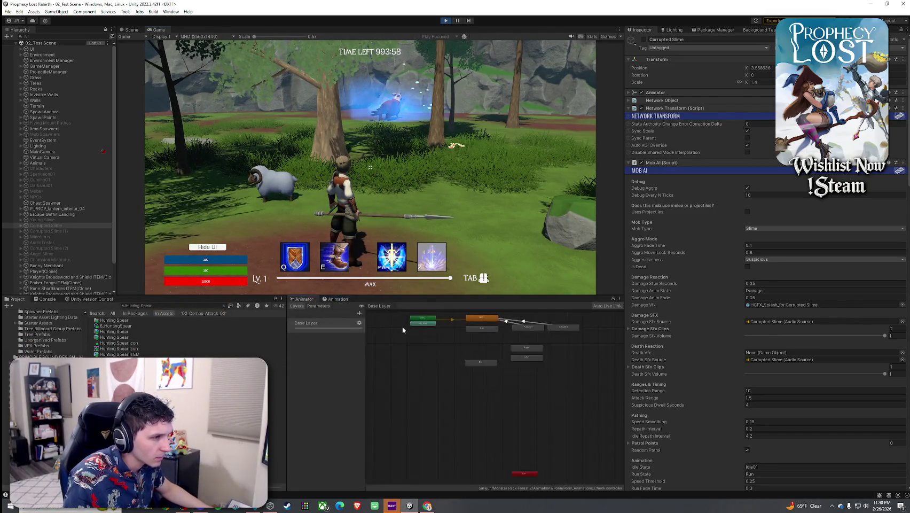
scroll(62, 251, "down", 2)
left_click(54, 240)
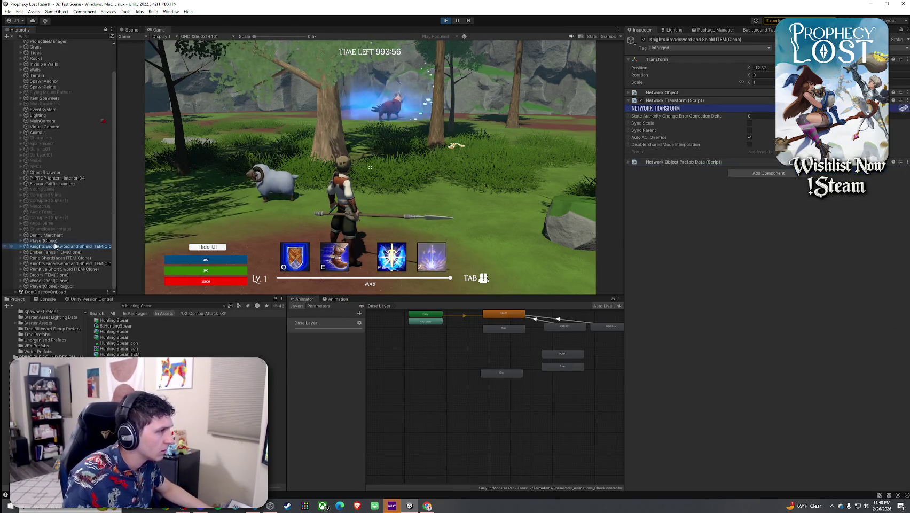
Open the Attack1Hub blend tree and inspect the Spear_Combo_Attack_02_01 clip settings.
left_click(422, 426)
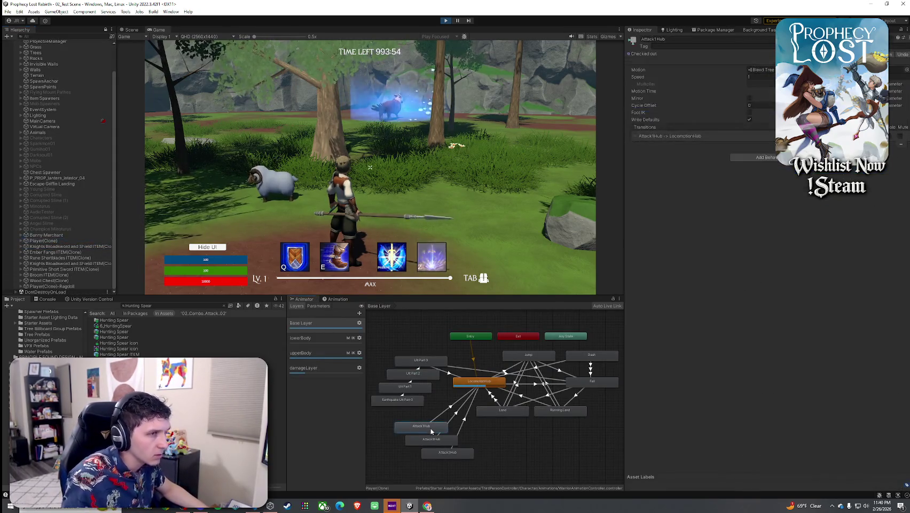
double_click(432, 428)
left_click(513, 356)
left_click(545, 373)
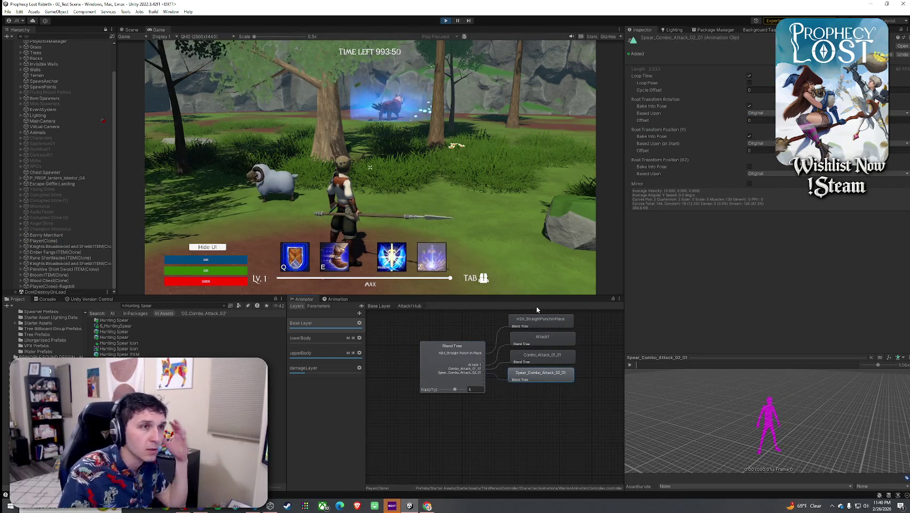
Capture the clip settings area with the Snipping Tool.
key("super")
type("s")
left_click(57, 310)
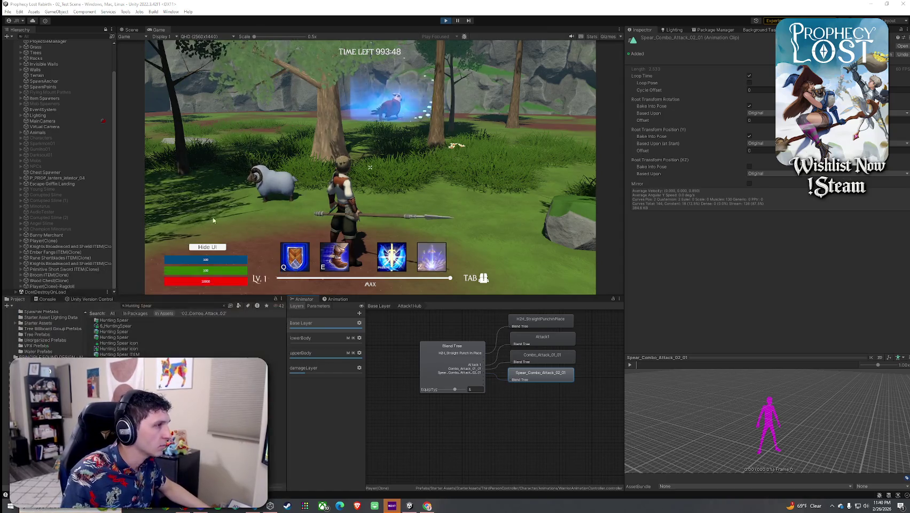
left_click(18, 86)
mouse_move(614, 21)
left_mouse_down()
mouse_move(872, 268)
mouse_move(909, 241)
left_mouse_up()
left_click(870, 5)
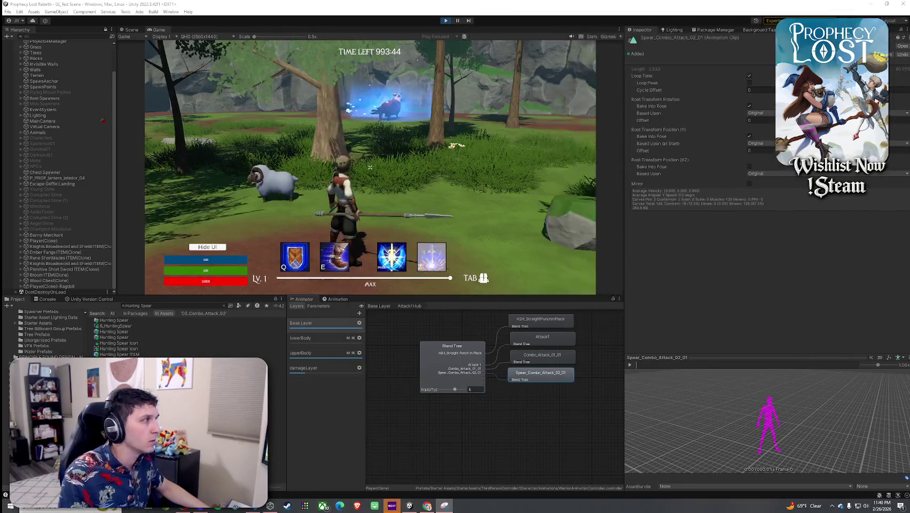
Inspect Spear_Combo_Attack_02_02 in Attack2Hub, then return to Spear_Combo_Attack_02_01 in Attack1Hub.
left_click(386, 307)
double_click(433, 442)
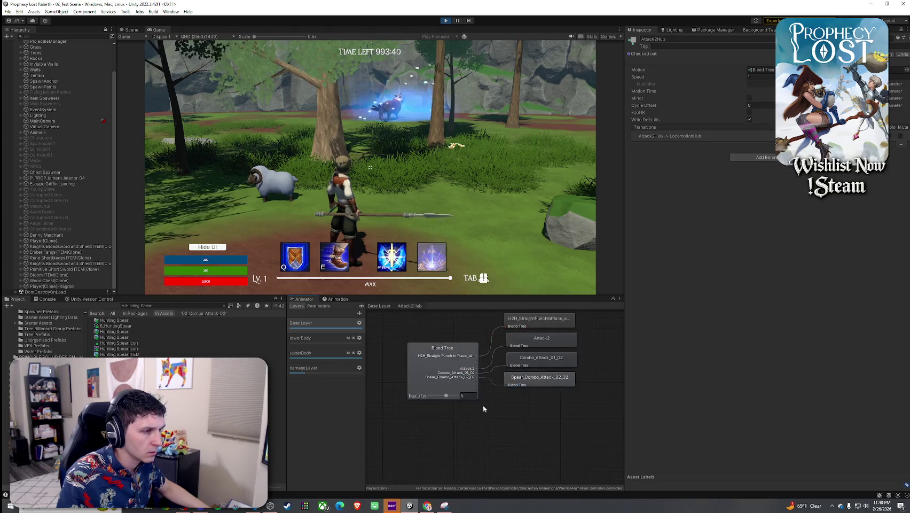
left_click(526, 381)
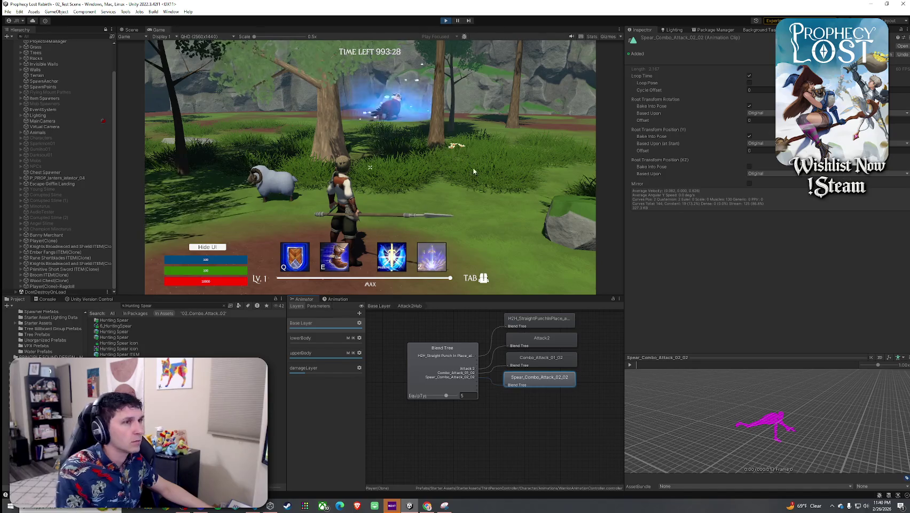
left_click(389, 306)
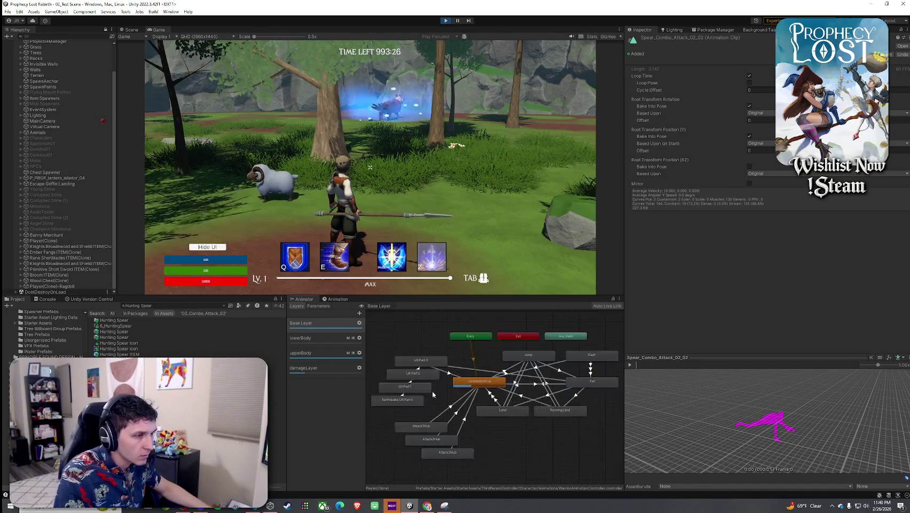
double_click(439, 427)
left_click(539, 376)
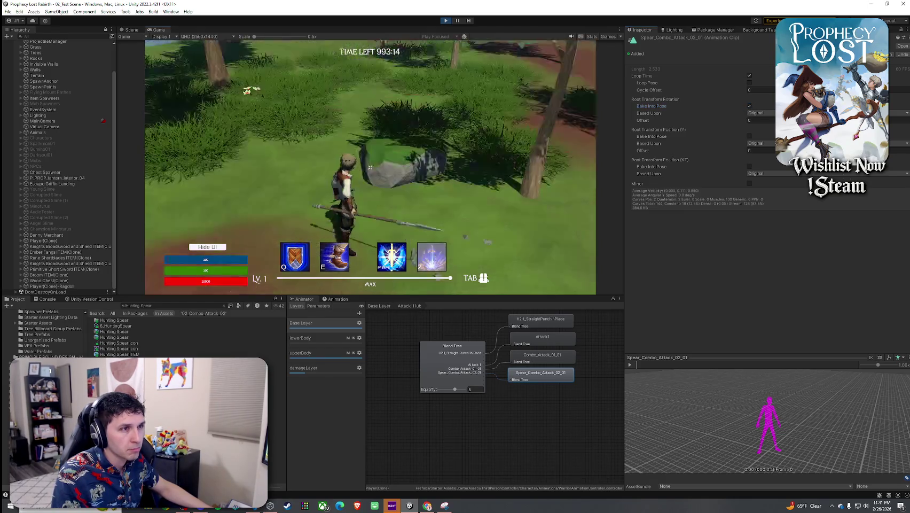
Chain several spear swings, including the horizontal thrust and upward diagonal swing.
left_click(370, 167)
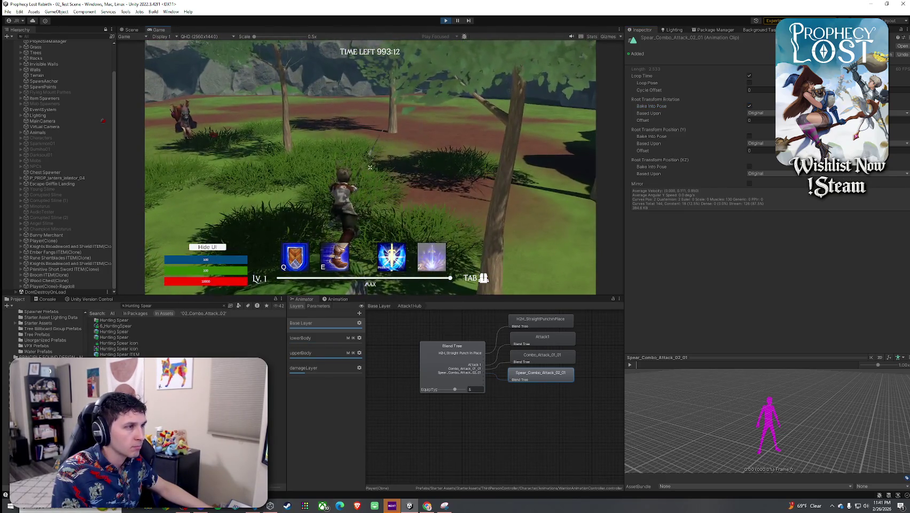
left_click(369, 167)
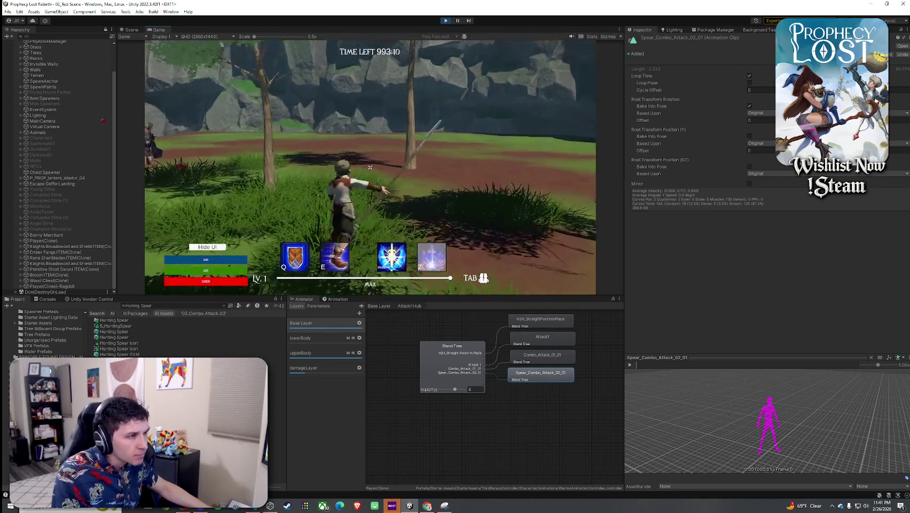
left_click(370, 168)
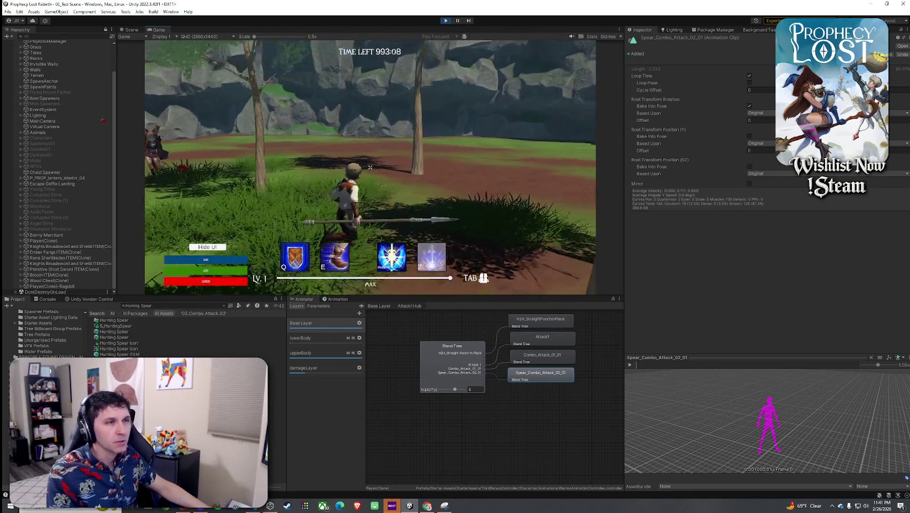
left_click(370, 168)
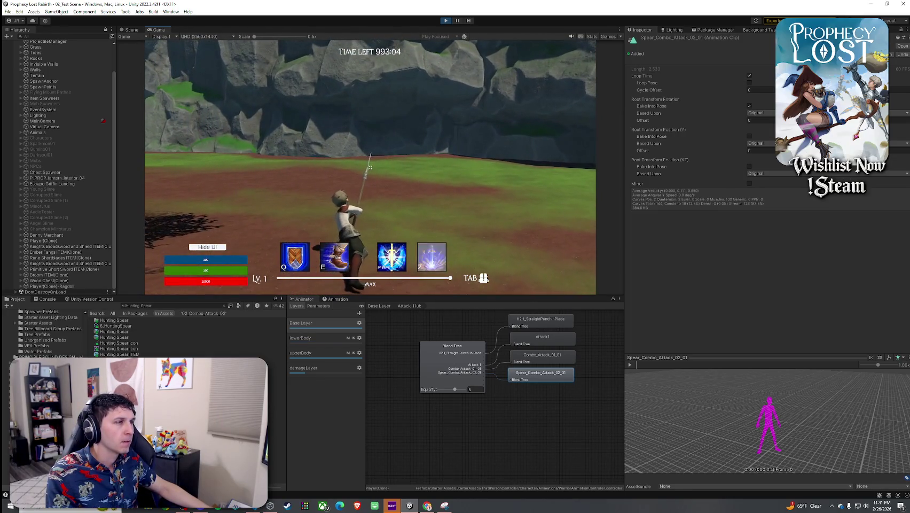
key("w")
left_click(370, 167)
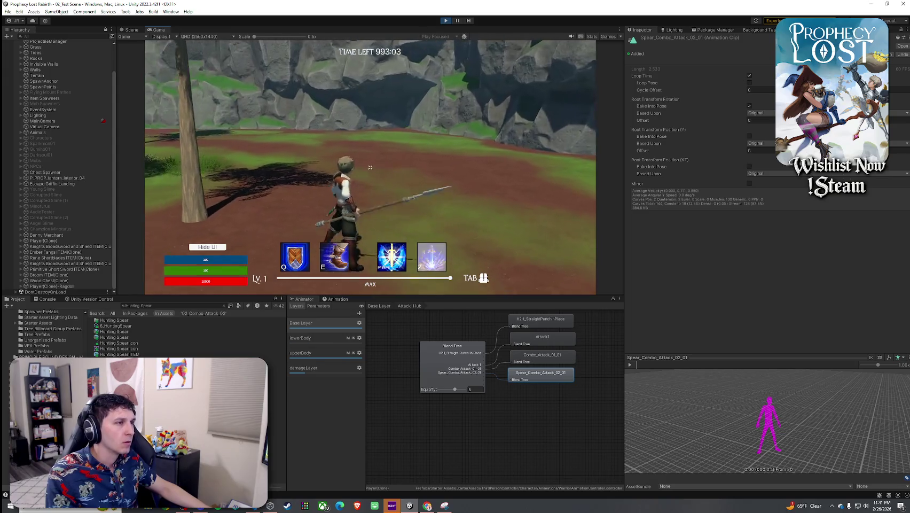
Enable Bake Into Pose for Root Transform Position (Y) and test another attack.
left_click(750, 136)
left_click(453, 209)
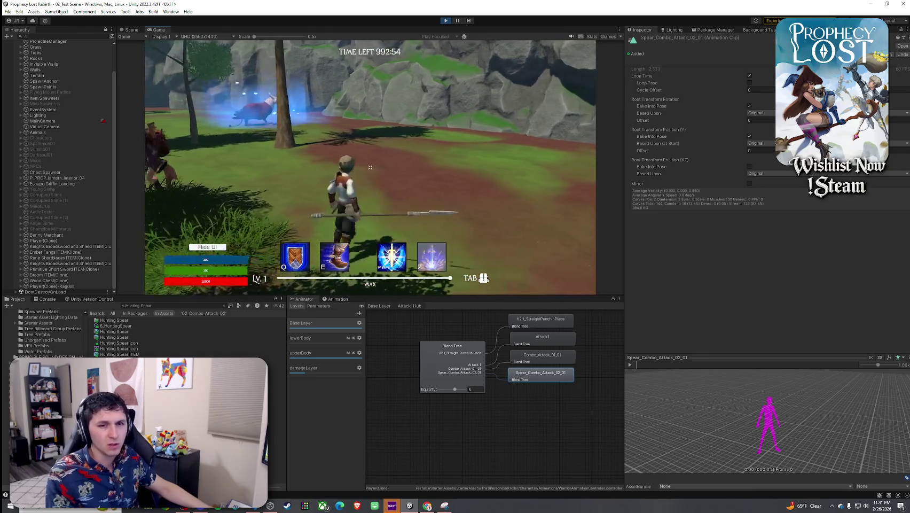
left_click(370, 168)
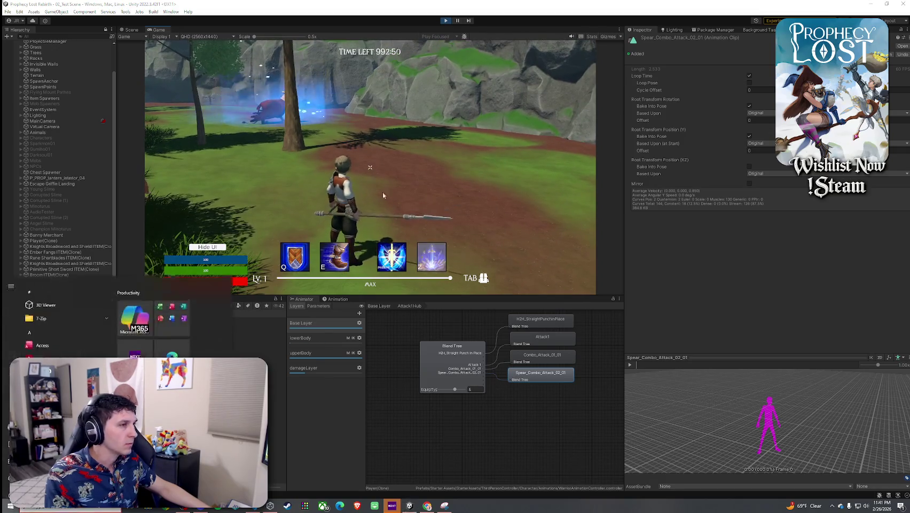
left_click(270, 397)
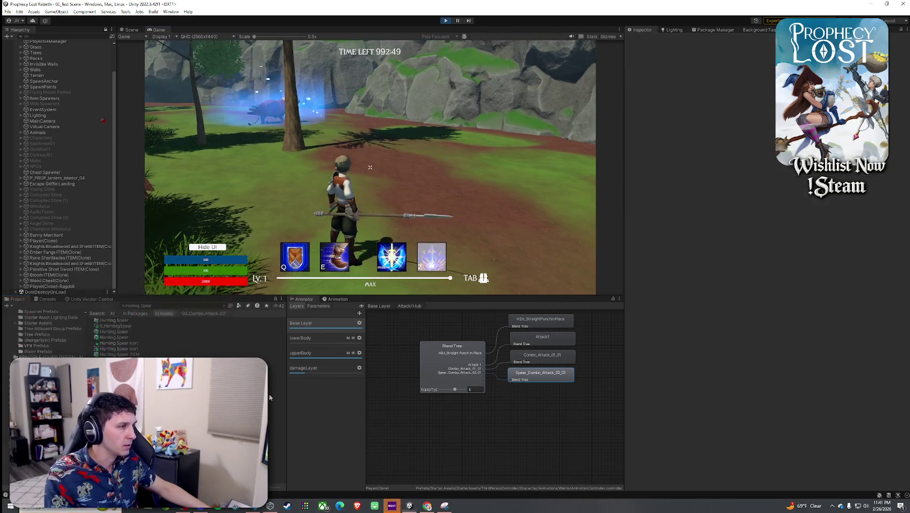
Check the console and inventory in play, then open 6_HuntingSpear's item data.
left_click(46, 301)
left_click(310, 281)
key("w")
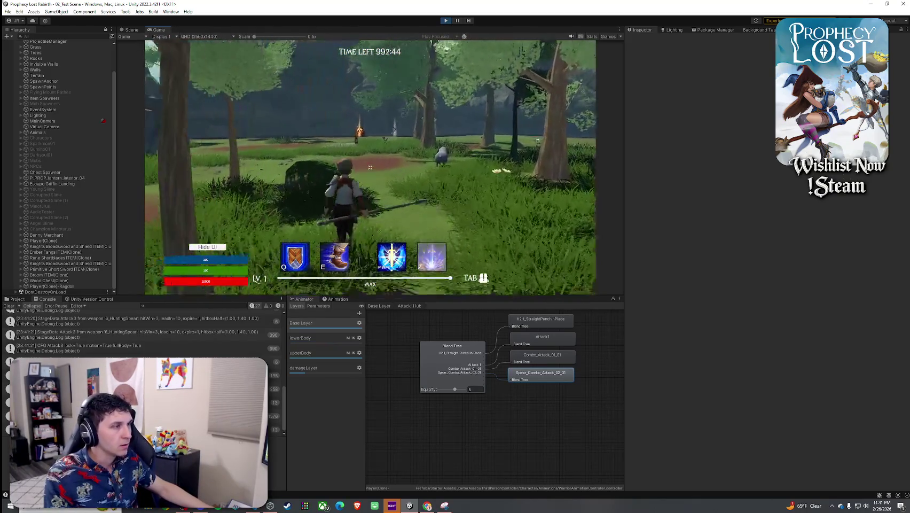
key("Tab")
key("Tab")
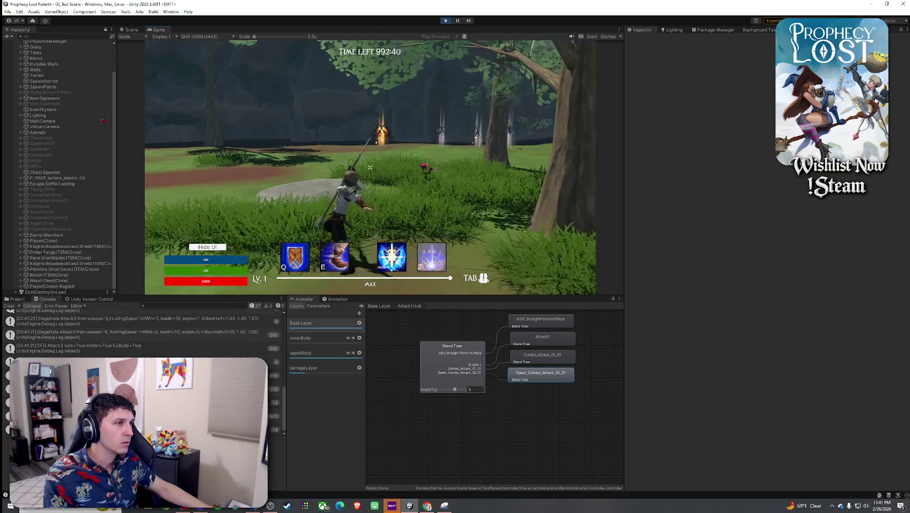
key("super")
key("super")
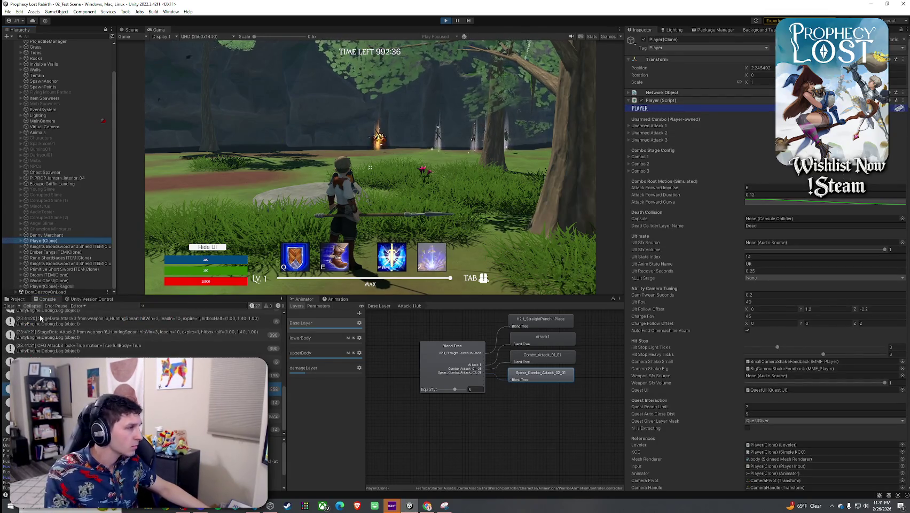
left_click(17, 298)
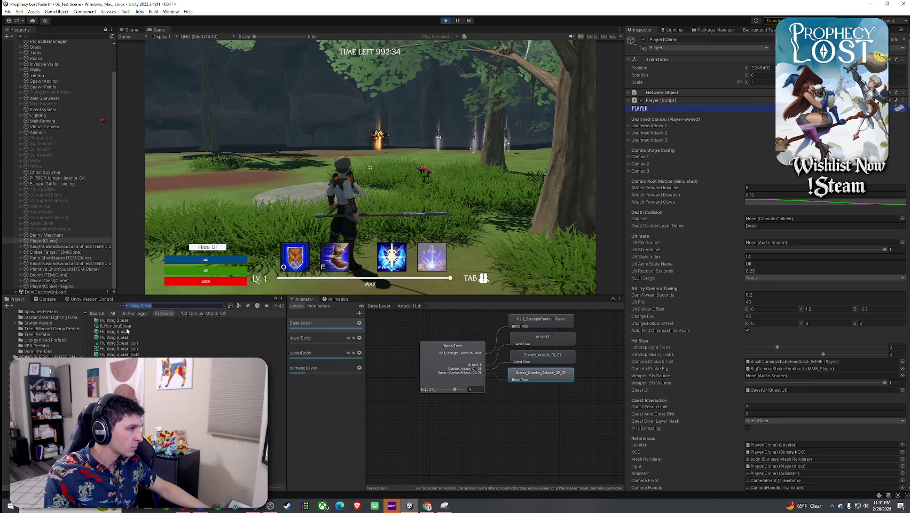
left_click(116, 326)
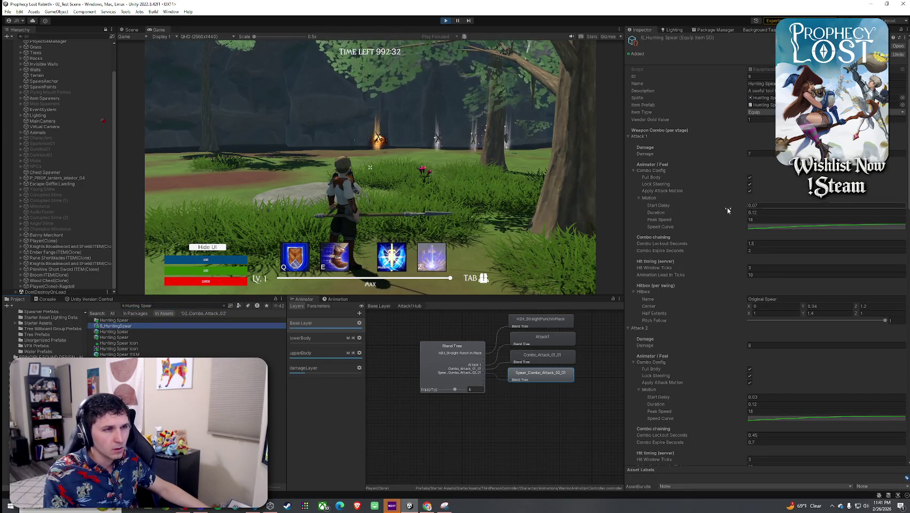
Revise Attack 1's Combo Lockout and Combo Expire times toward 0.3 and 0.7 seconds.
left_click(771, 246)
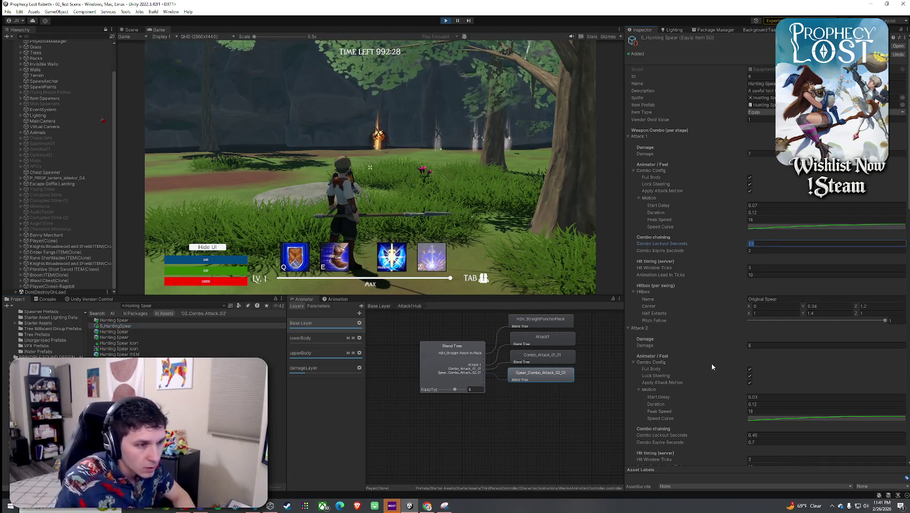
scroll(712, 366, "down", 3)
type("1")
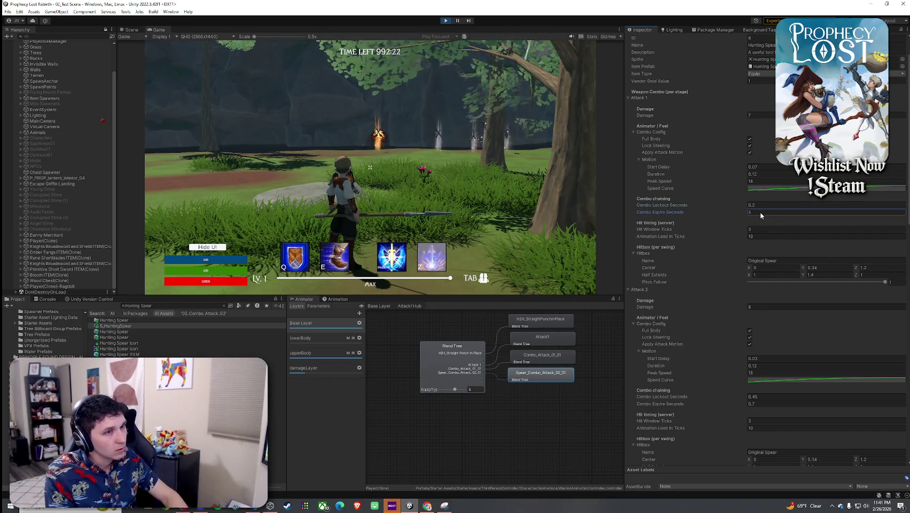
key("BackSpace")
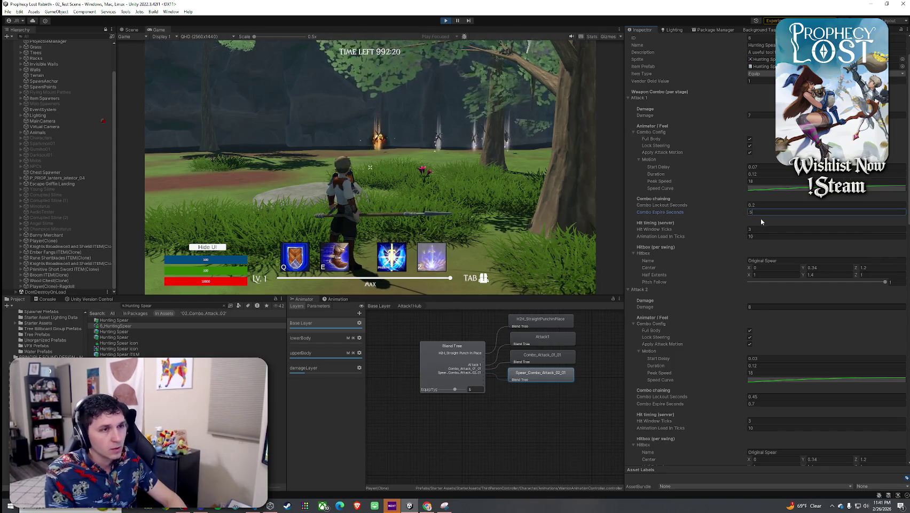
left_click(427, 160)
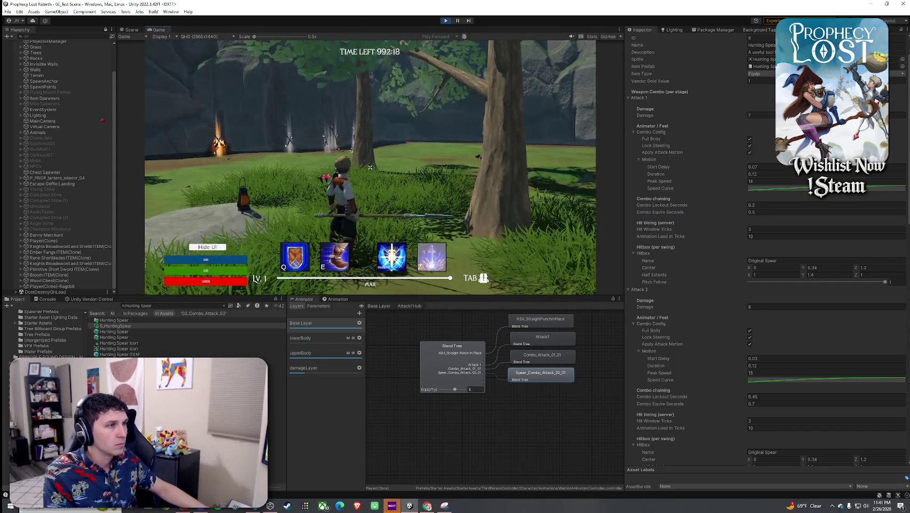
key("super")
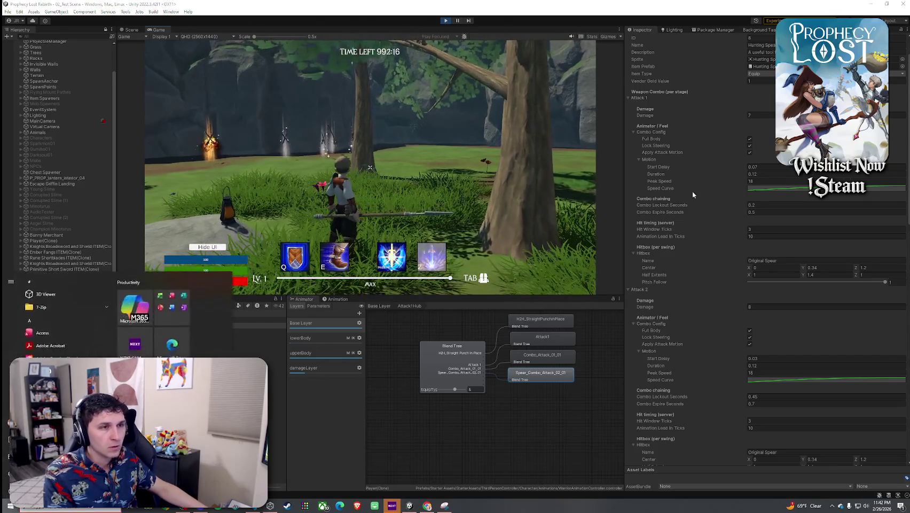
left_click(757, 206)
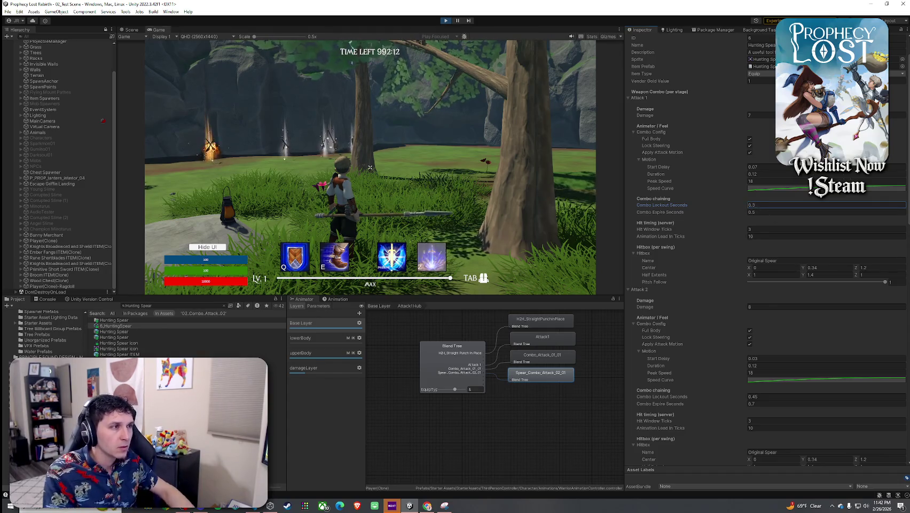
left_click(370, 167)
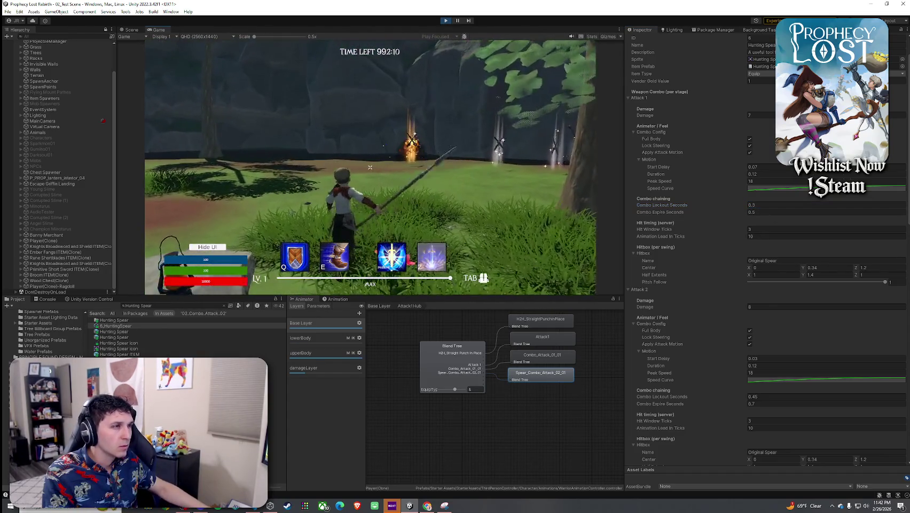
left_click(757, 205)
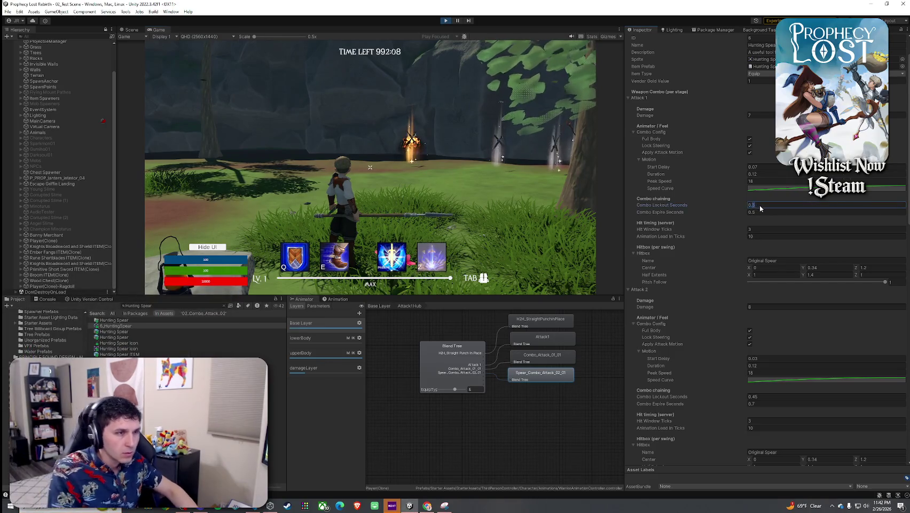
type("0.4")
left_click(754, 212)
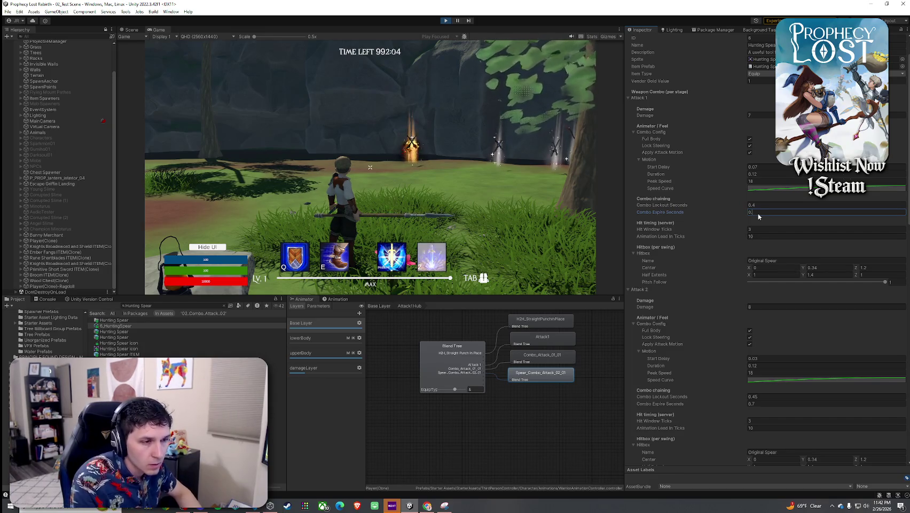
type("7")
left_click(370, 167)
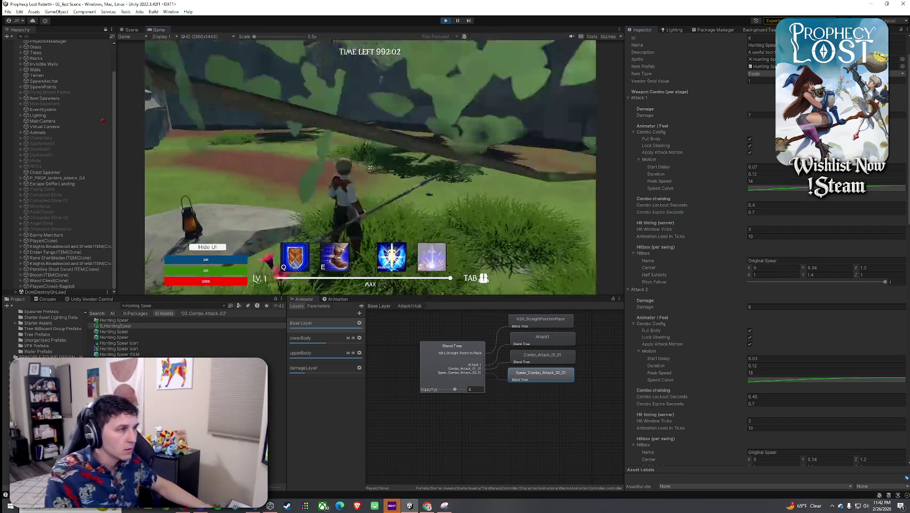
Test the new combo timing with a series of chained spear swings.
left_click(369, 167)
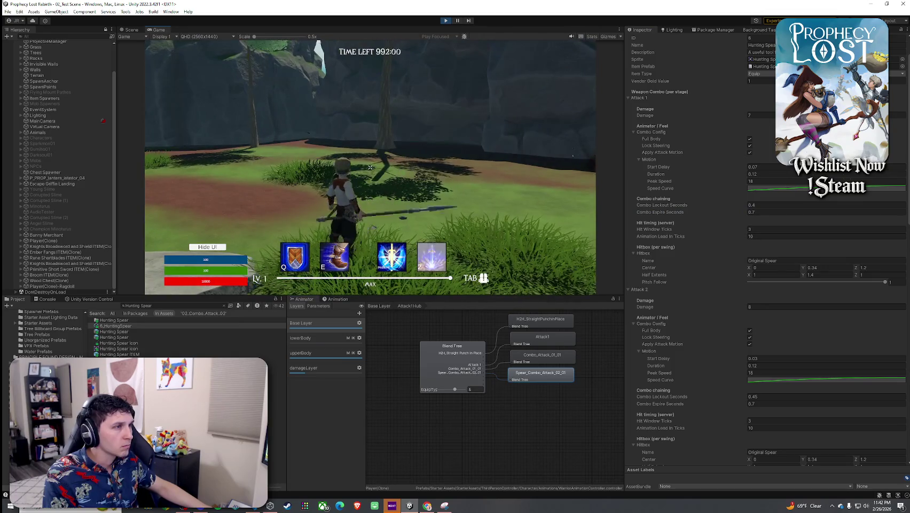
left_click(370, 167)
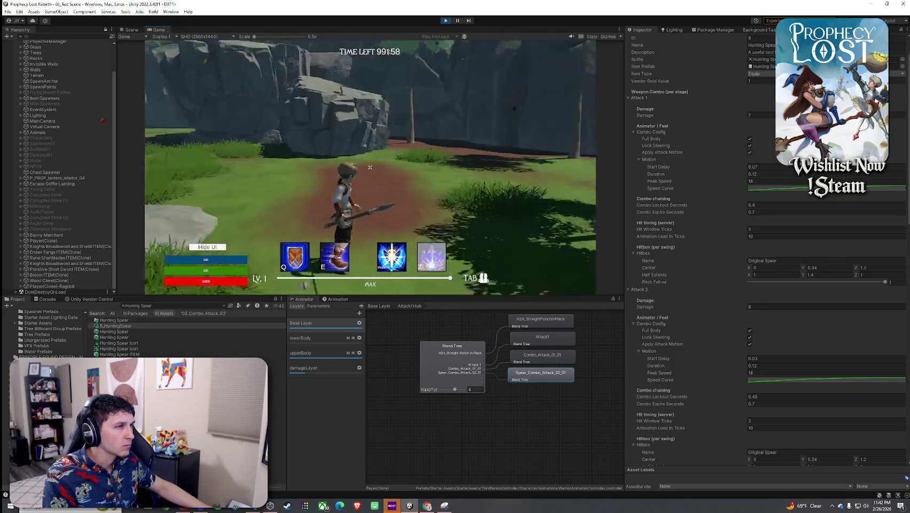
left_click(369, 167)
left_click(370, 167)
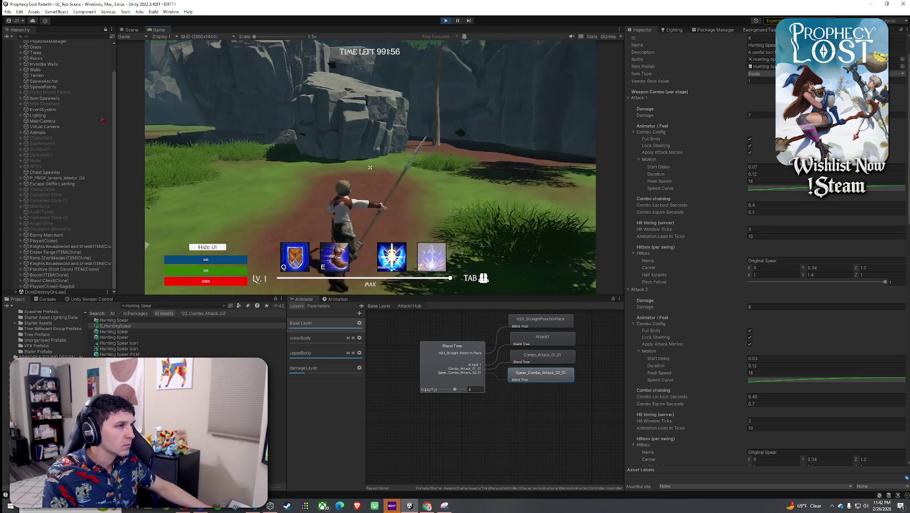
left_click(370, 167)
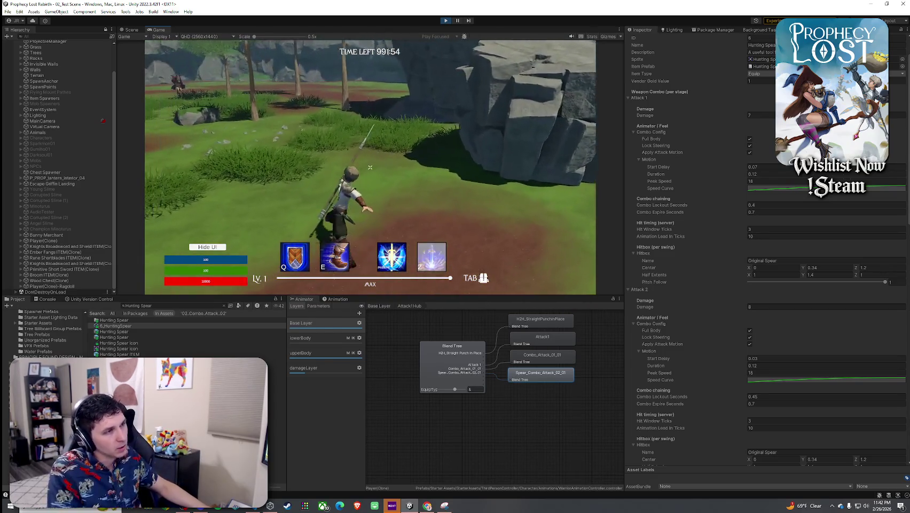
left_click(370, 167)
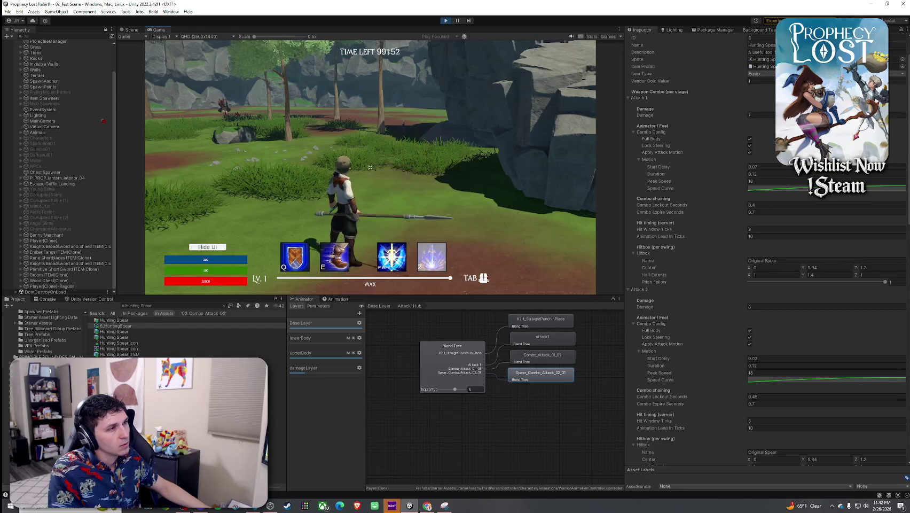
left_click(370, 167)
left_click(369, 167)
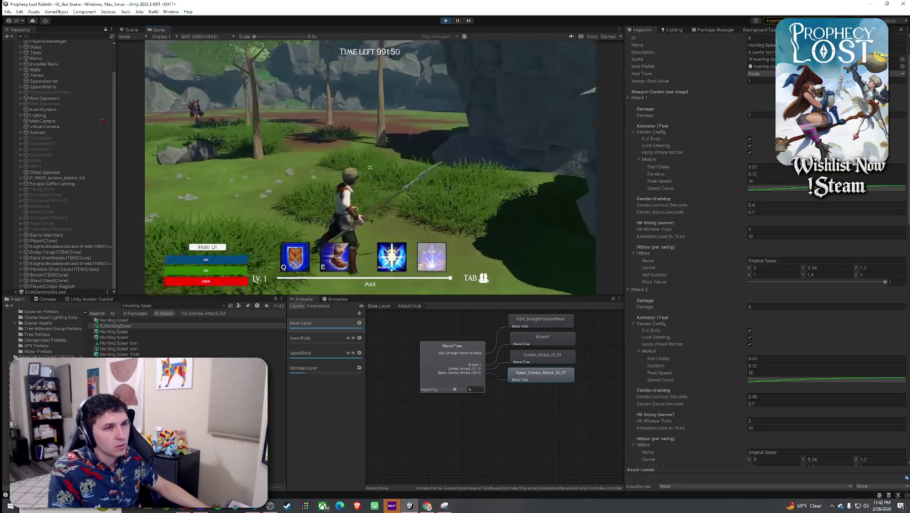
Adjust the Combo Lockout again, test swings near enemies, and enable Apply Attack Motion.
left_click(753, 206)
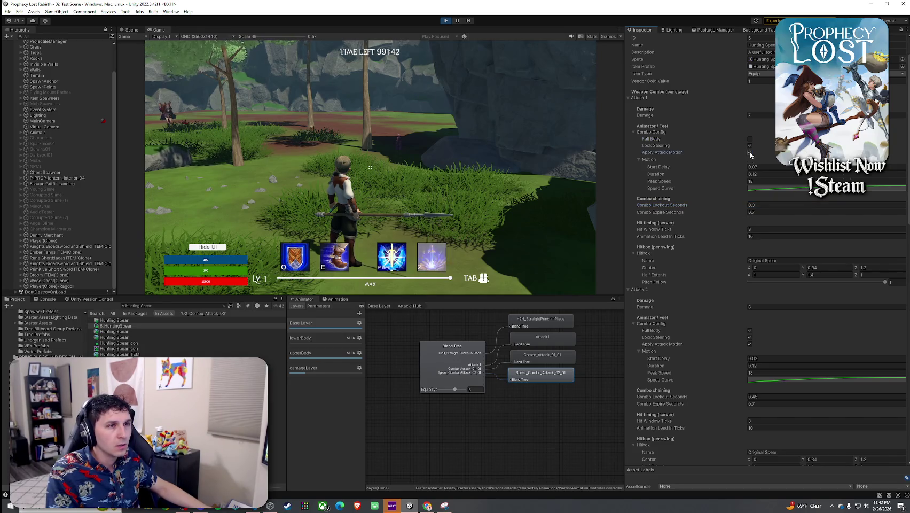
left_click(369, 167)
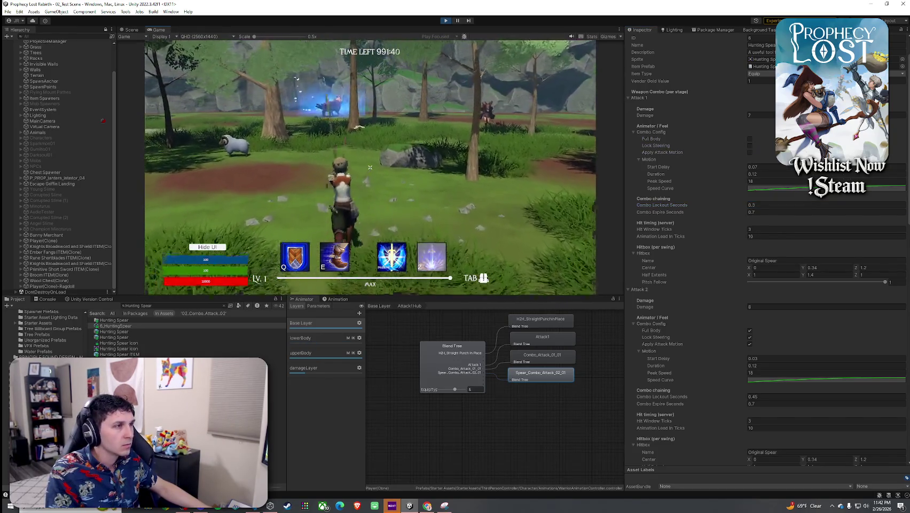
key("w")
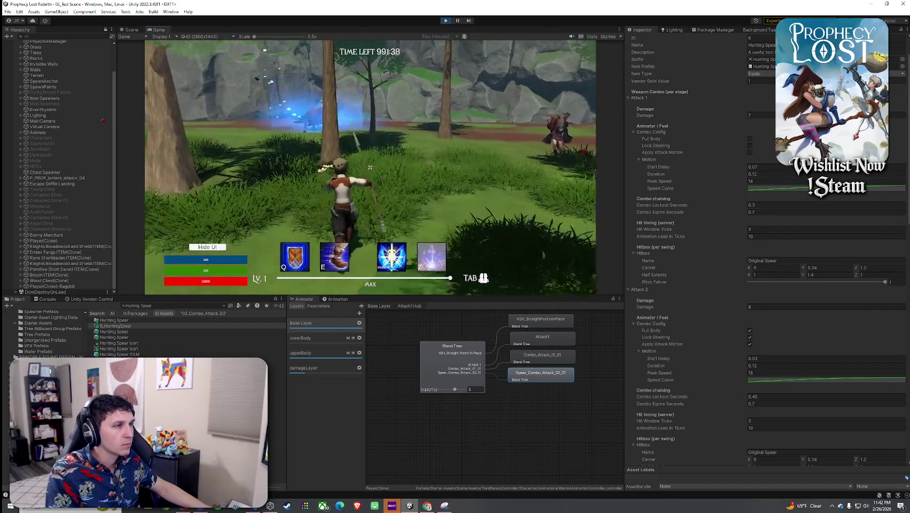
key("w")
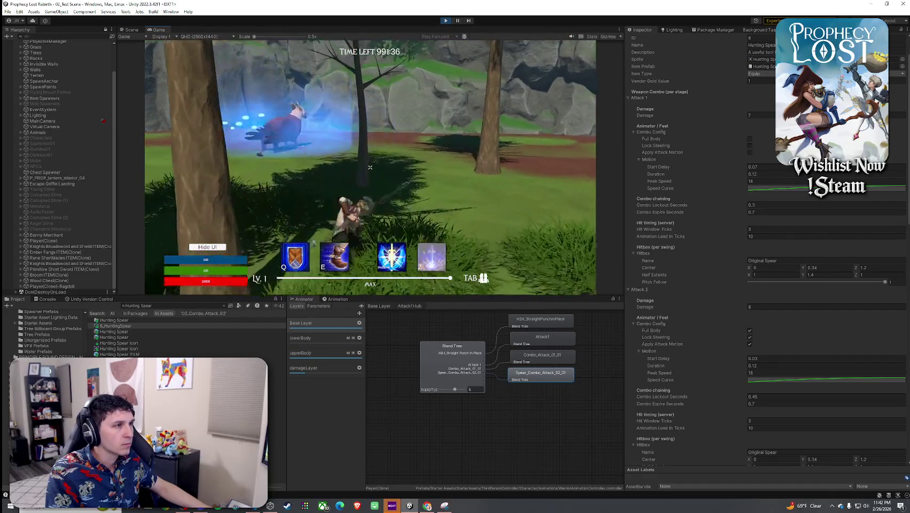
key("w")
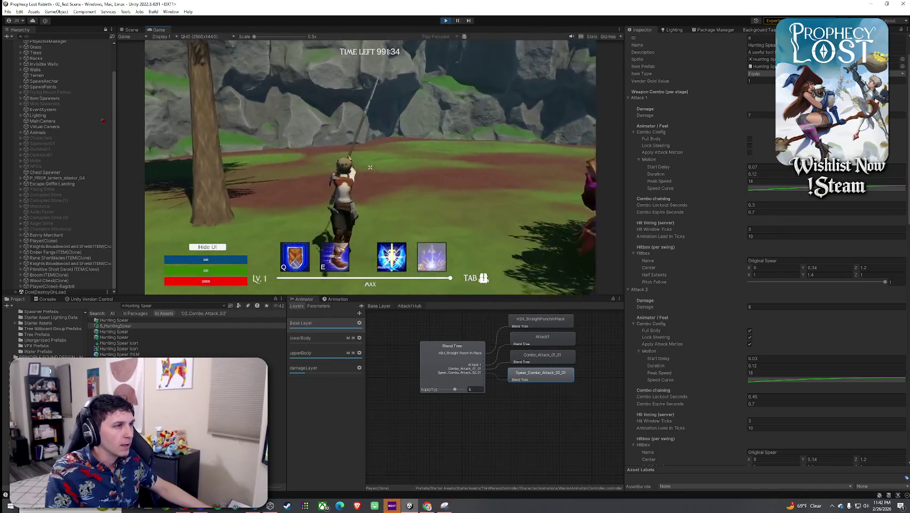
left_click(370, 167)
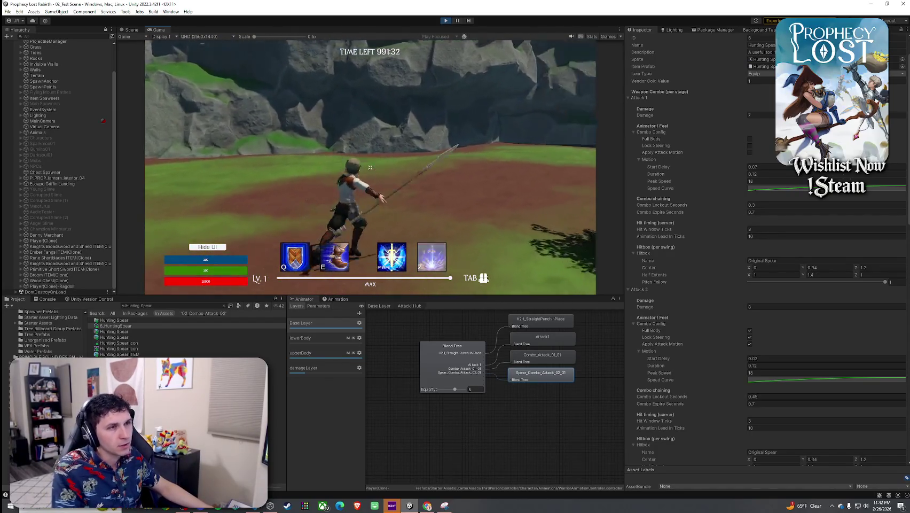
left_click(370, 167)
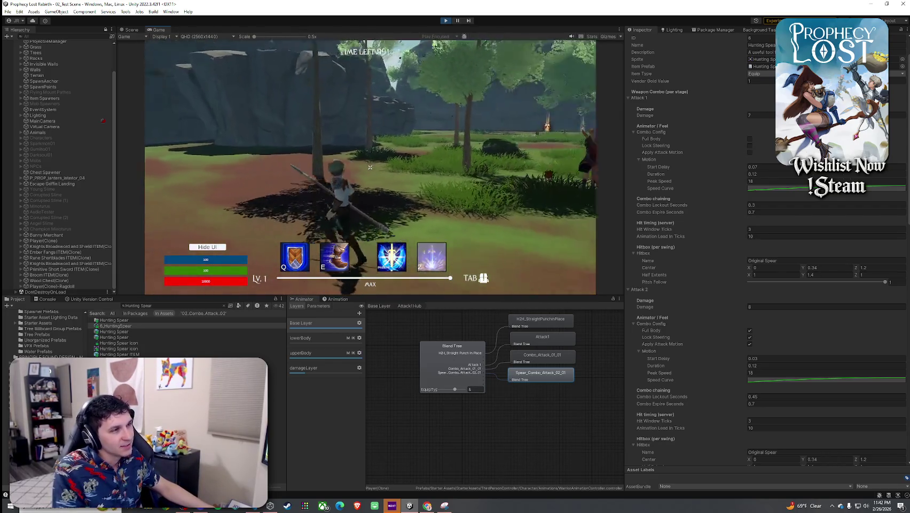
left_click(370, 167)
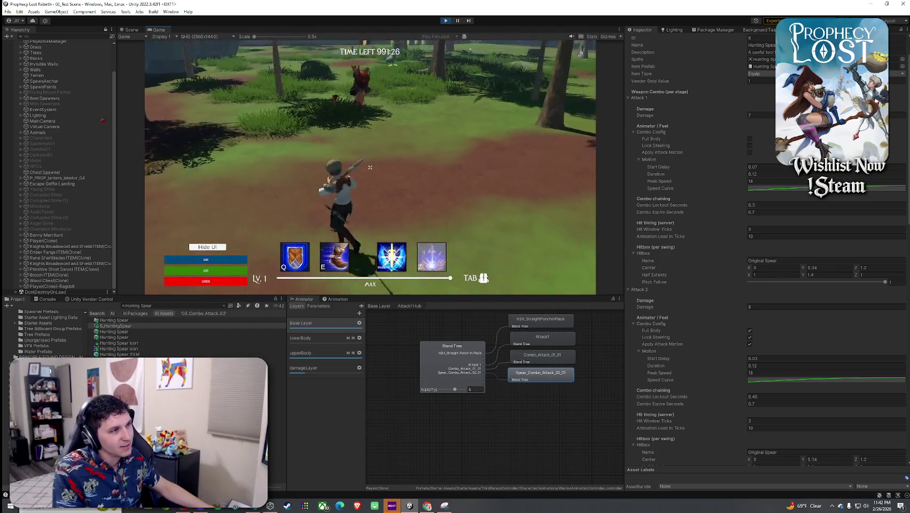
left_click(370, 168)
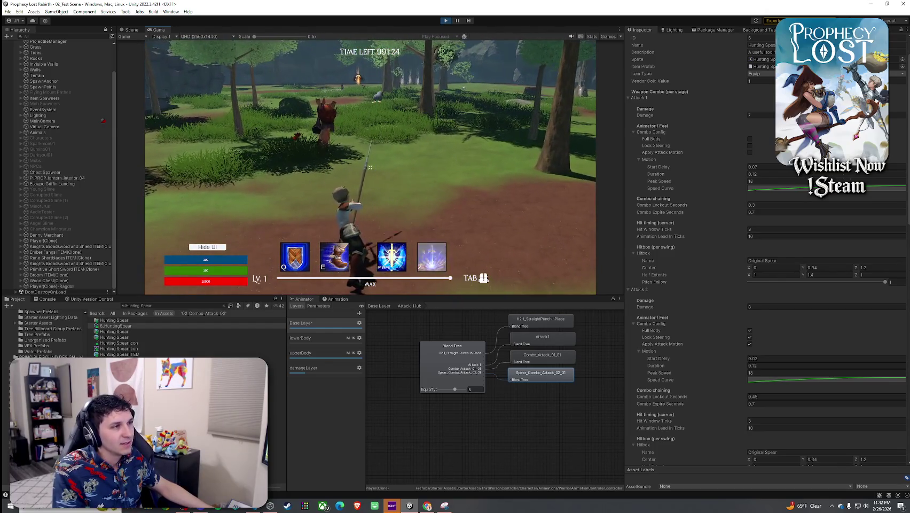
key("super")
left_click(750, 153)
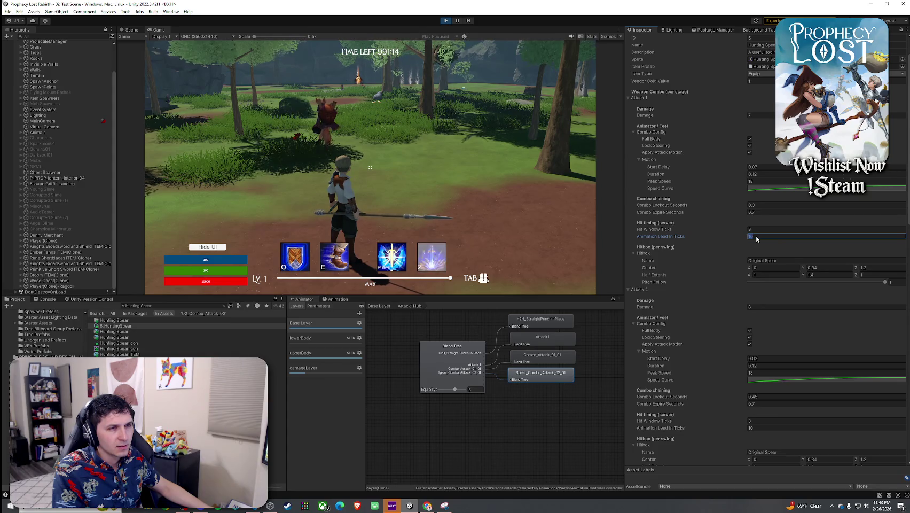
Walk the character toward the sheep and test a spear swing.
left_click(490, 174)
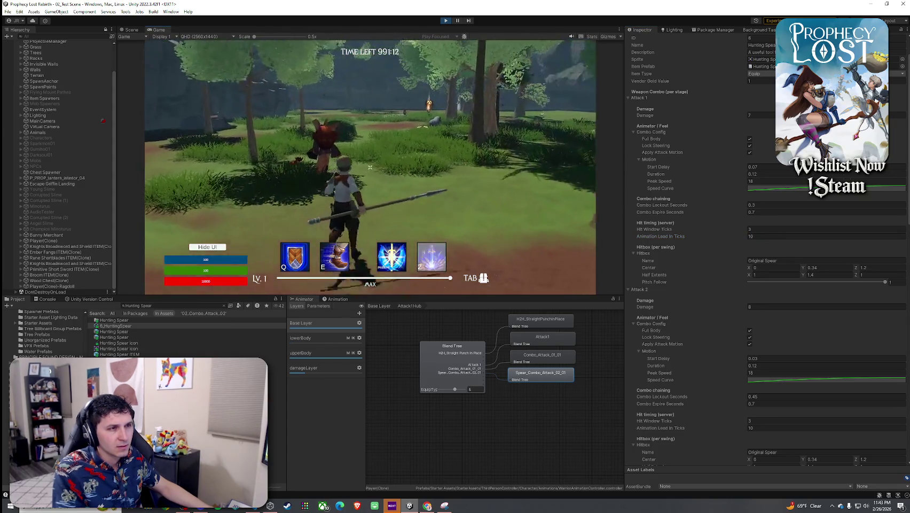
key("w")
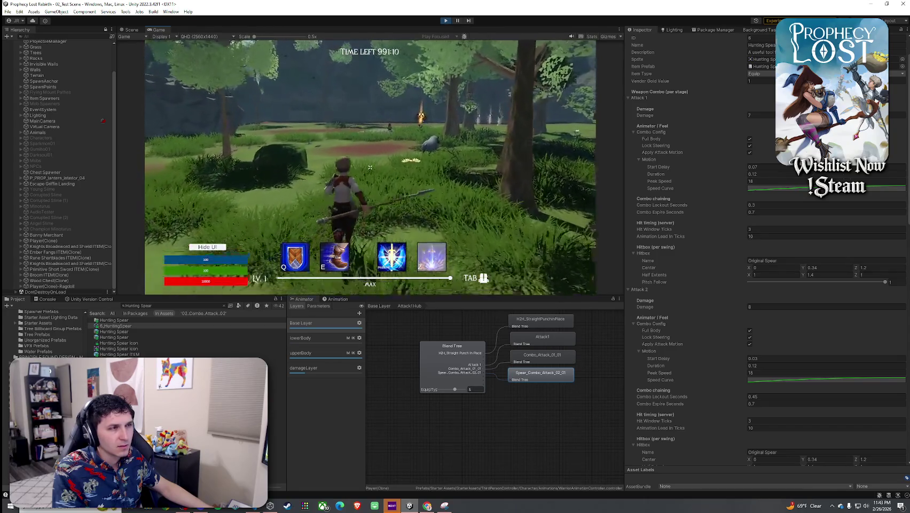
key("w")
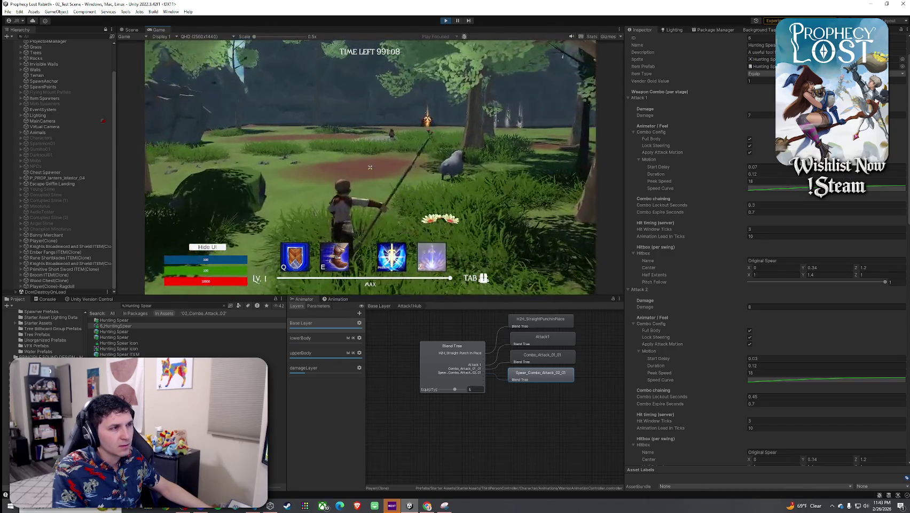
key("w")
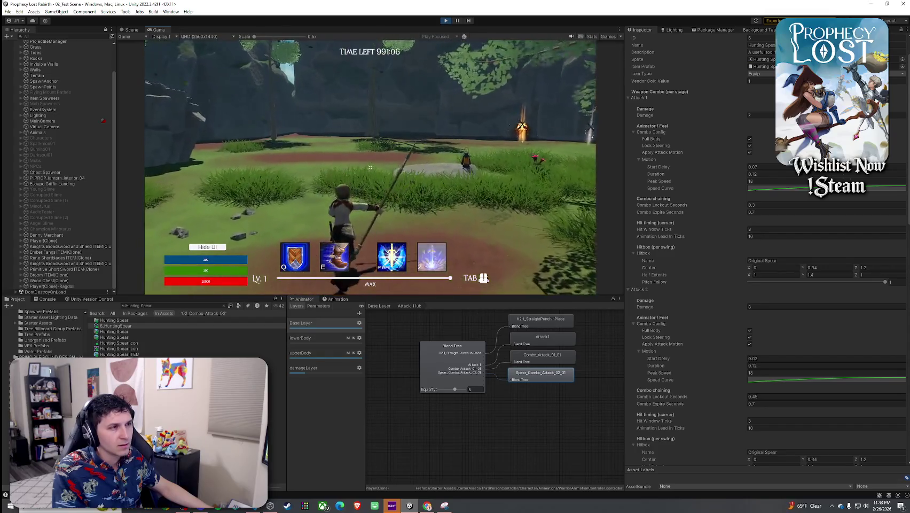
key("w")
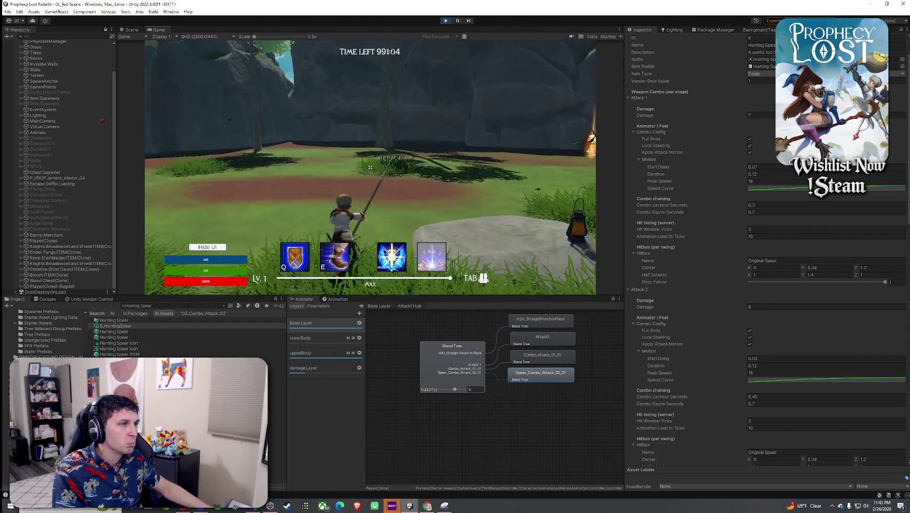
left_click(370, 167)
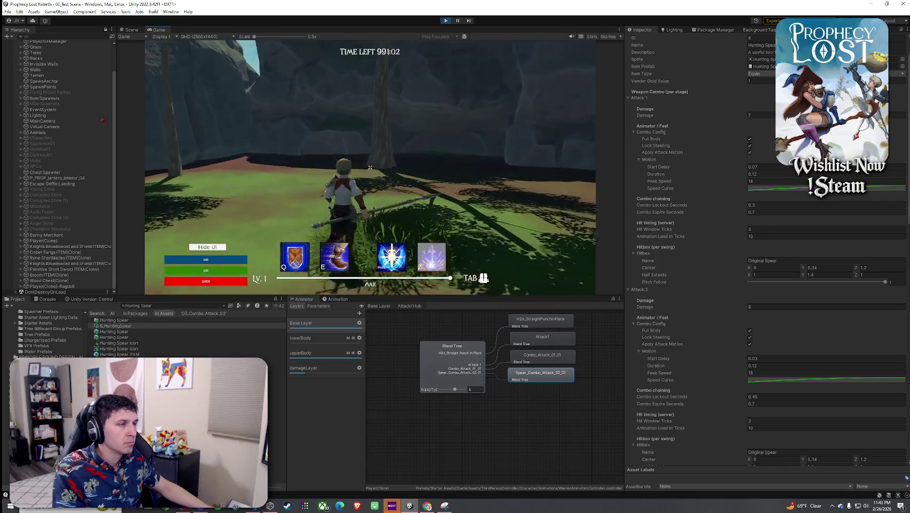
key("Escape")
Set Attack 1's Combo Expire Seconds to 0.1, then to 0.5.
left_click(759, 212)
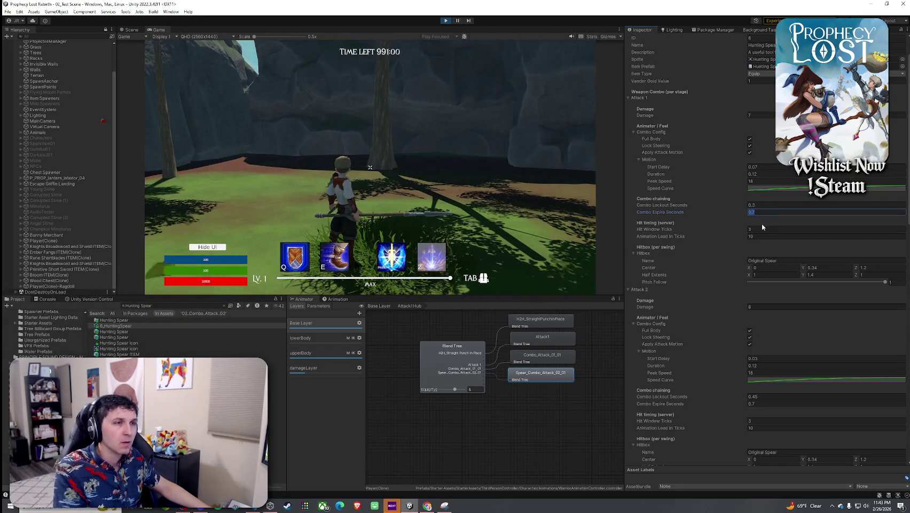
type("0.1")
left_click(369, 168)
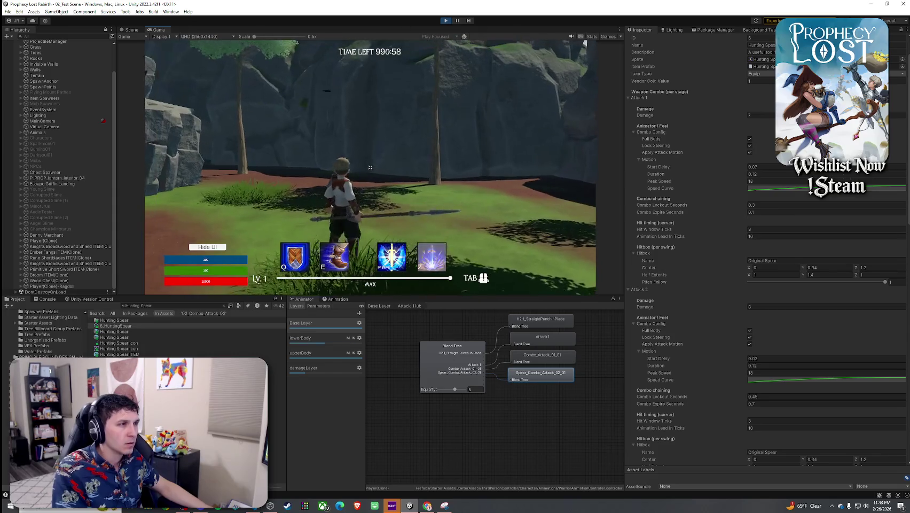
key("Escape")
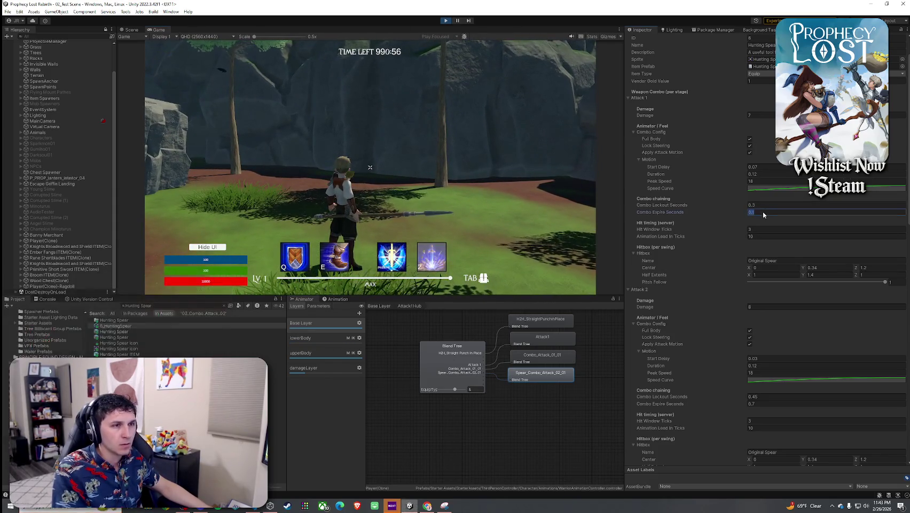
left_click(764, 212)
type("0.5")
left_click(369, 167)
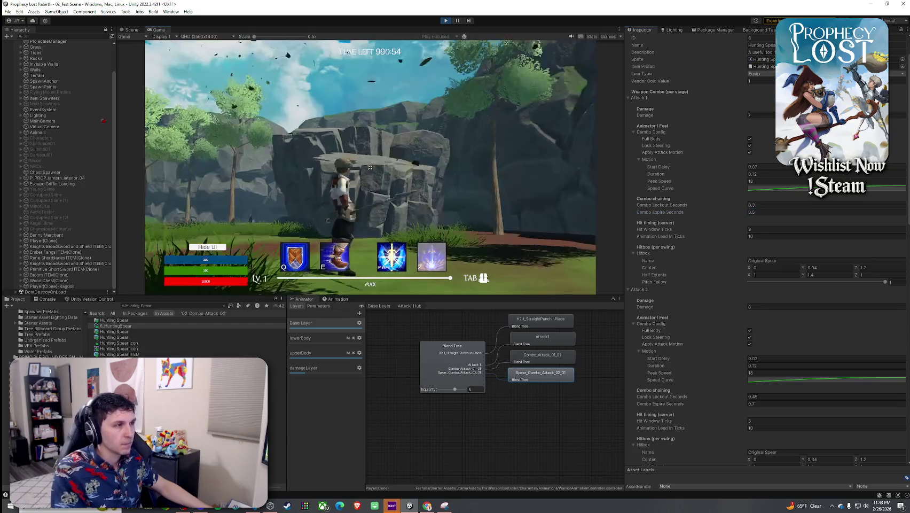
Test chained spear swings near the sheep with the 0.5-second combo expiry.
left_click(370, 167)
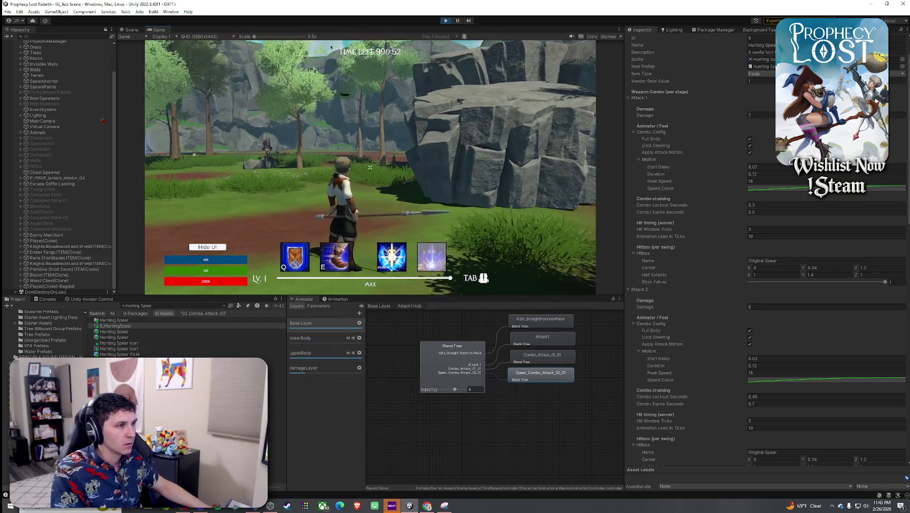
left_click(369, 167)
left_click(370, 167)
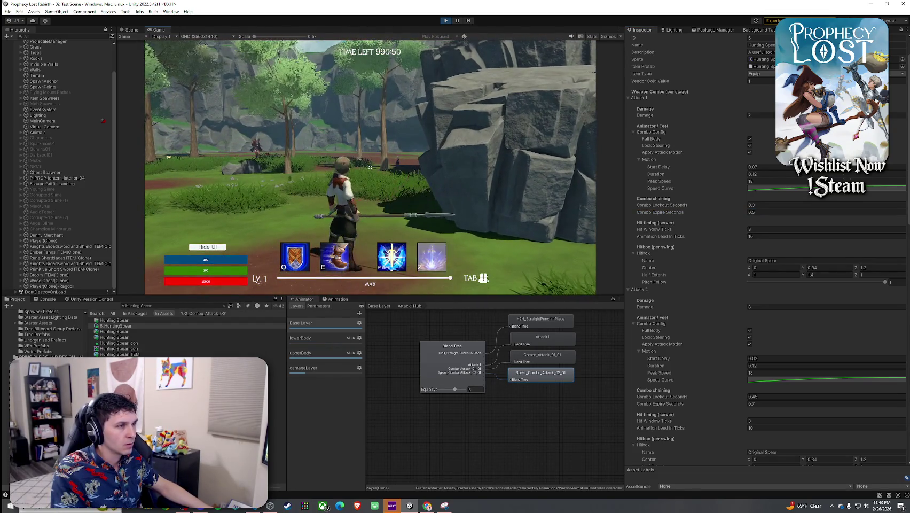
left_click(370, 168)
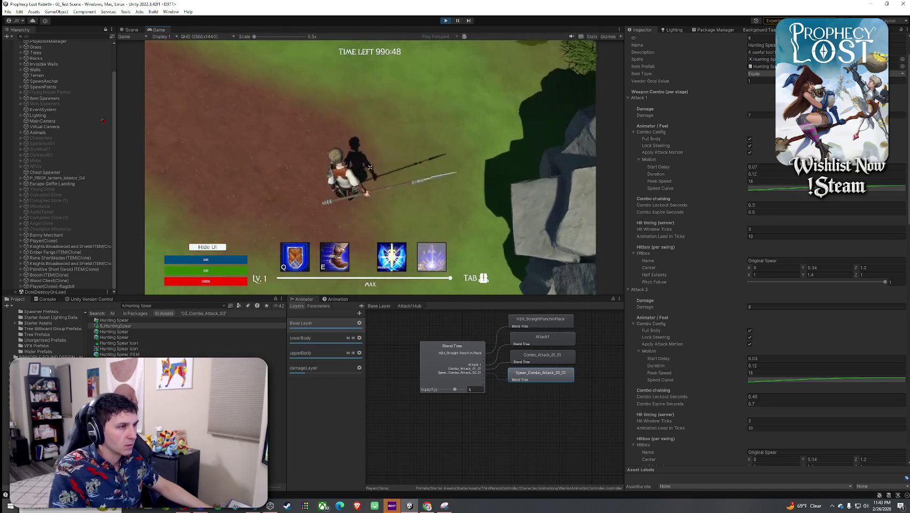
left_click(370, 167)
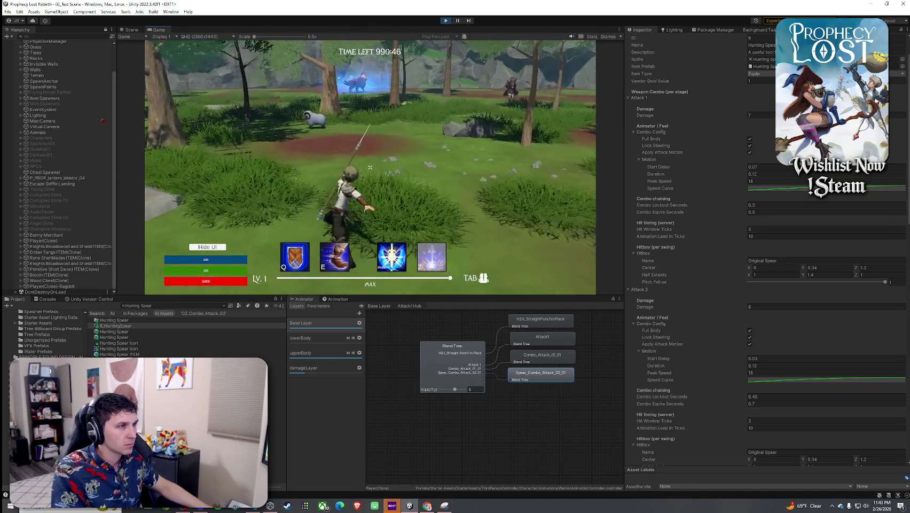
left_click(370, 167)
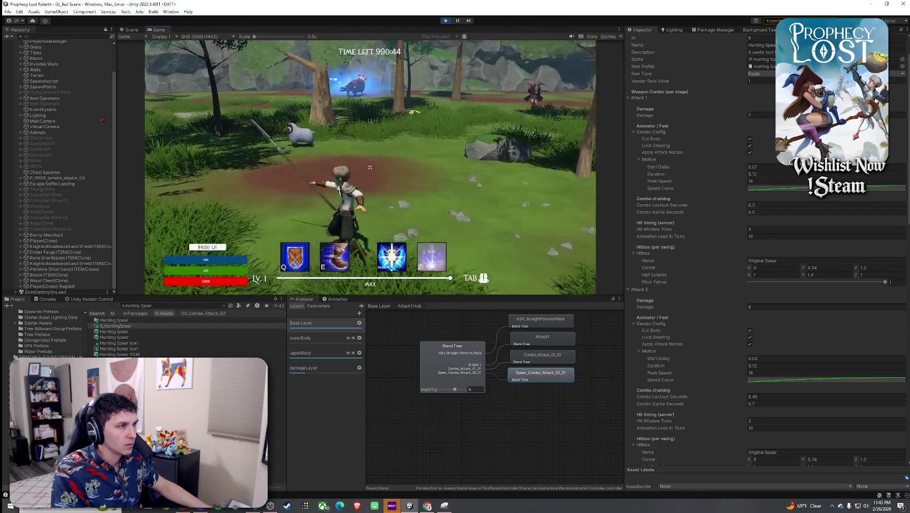
left_click(370, 167)
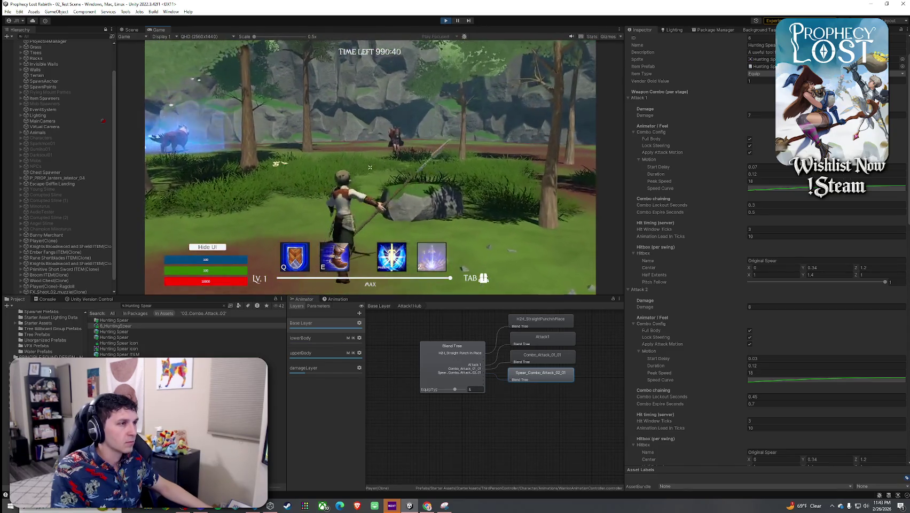
left_click(369, 167)
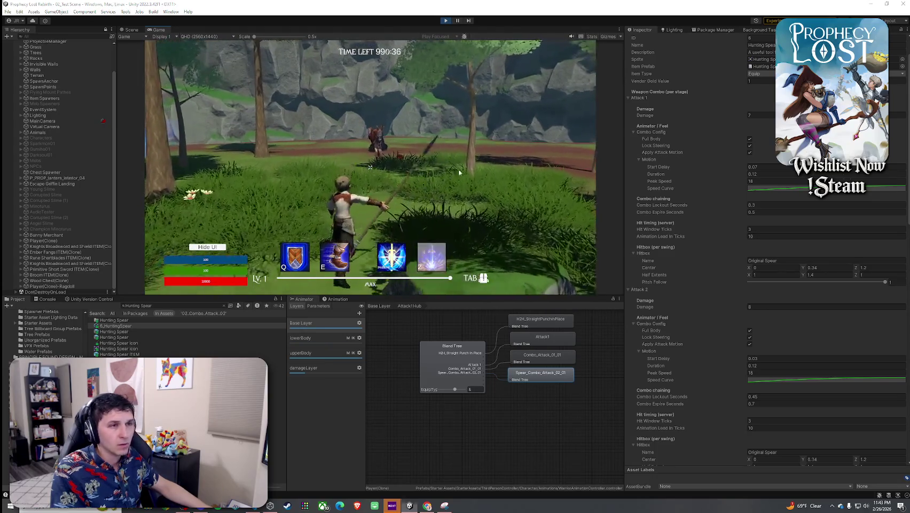
left_click(767, 213)
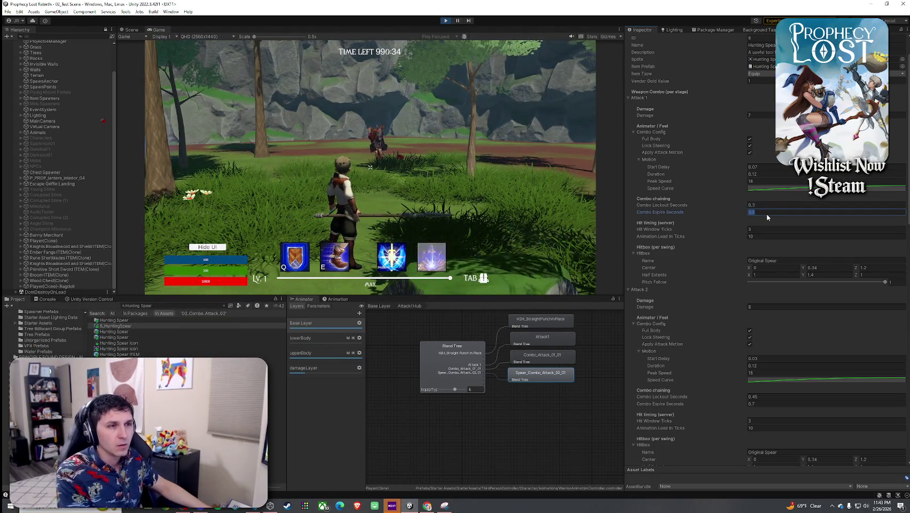
type("0.6")
Enter 0.6 as Attack 1's Combo Expire Seconds and test the spear attack timing.
left_click(370, 167)
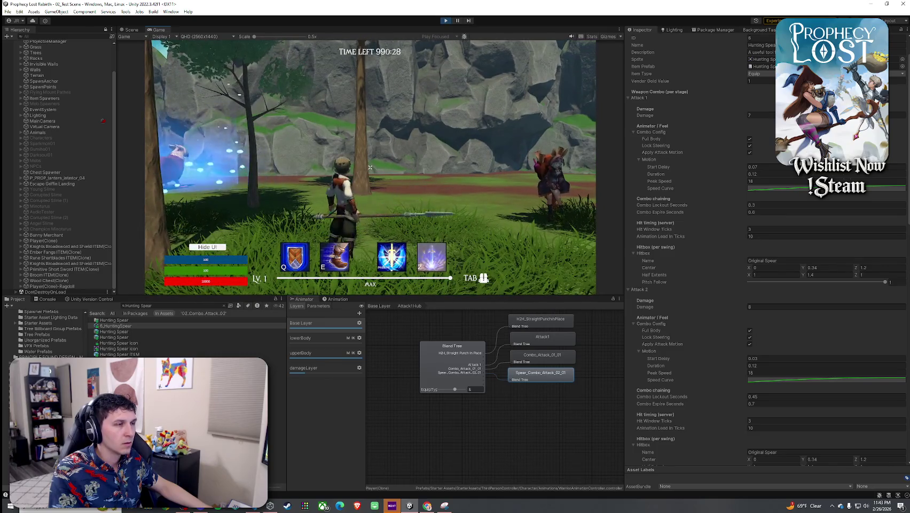
key("super")
left_click(763, 212)
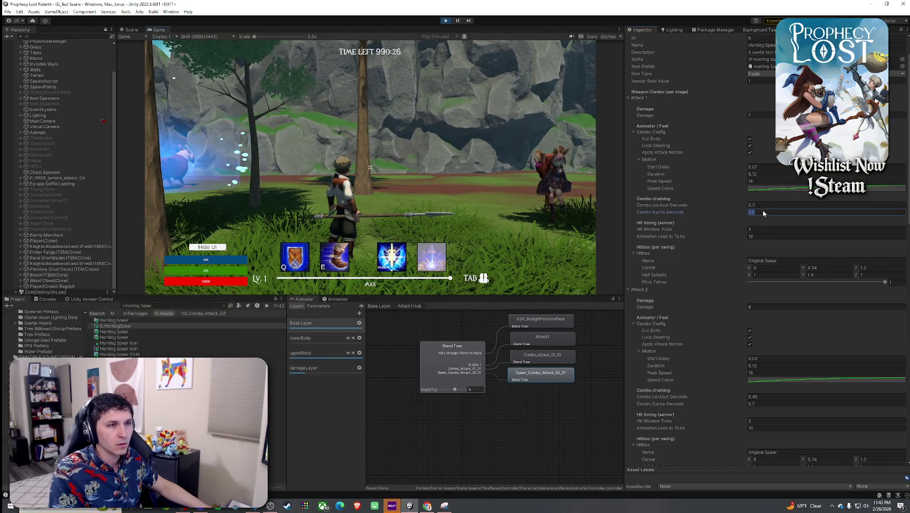
type("0.6")
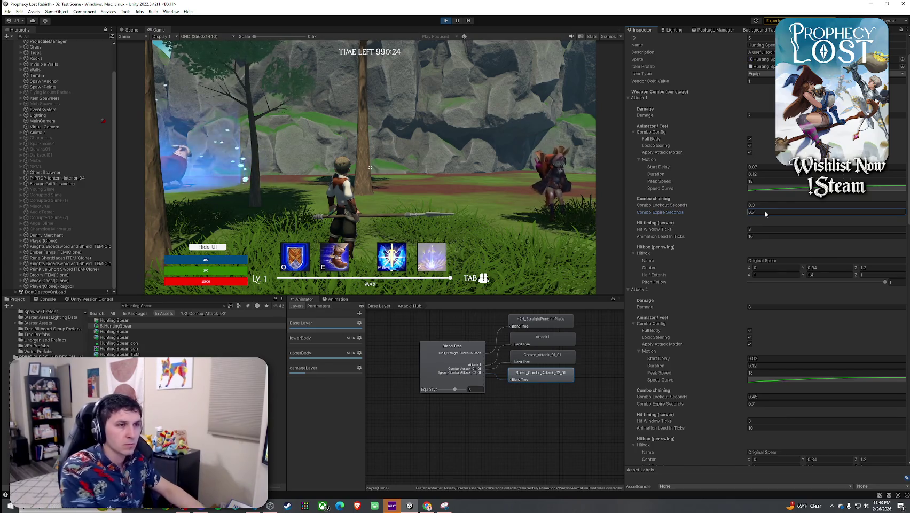
key("Return")
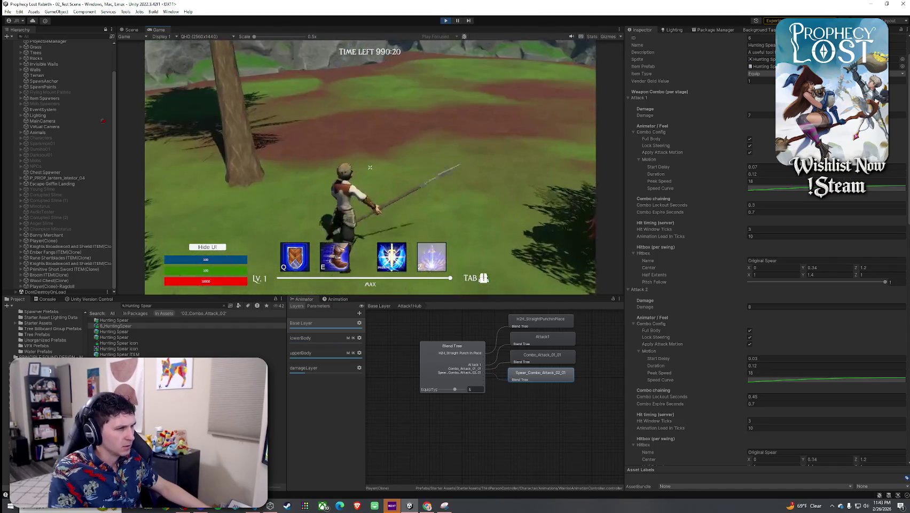
left_click(370, 168)
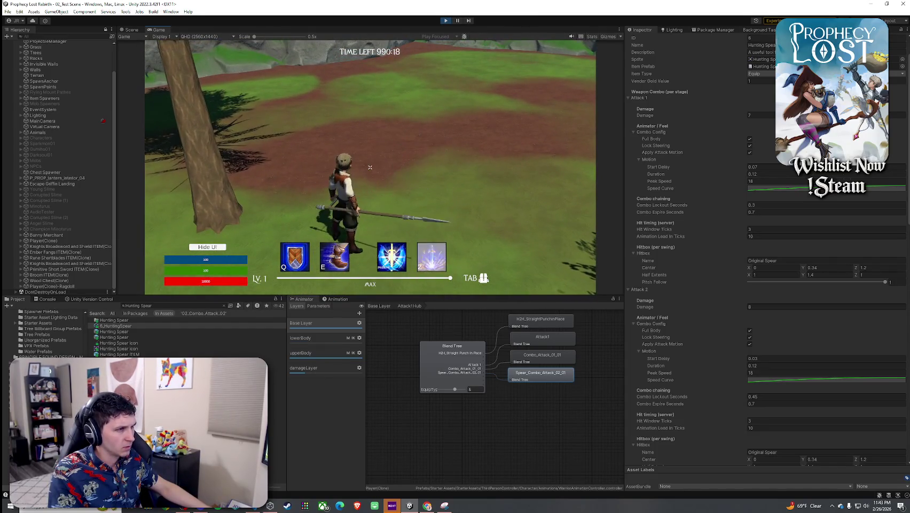
key("super")
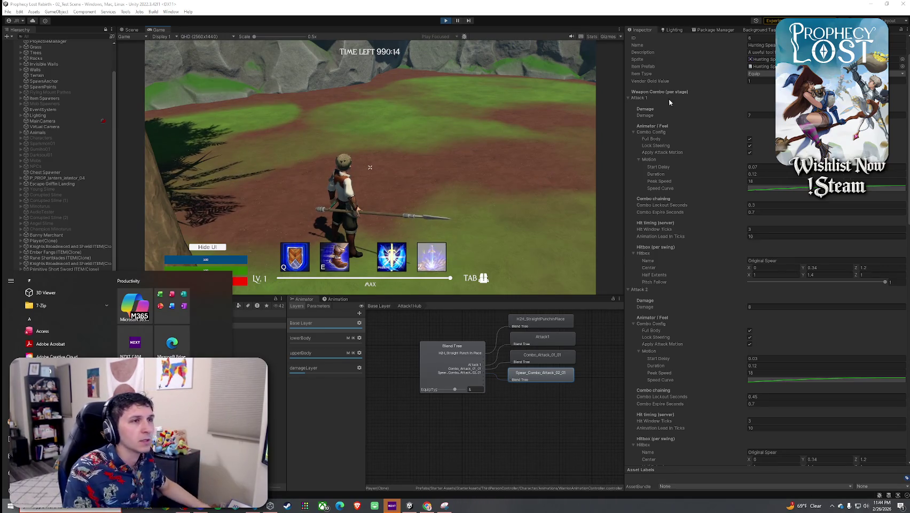
scroll(670, 103, "up", 3)
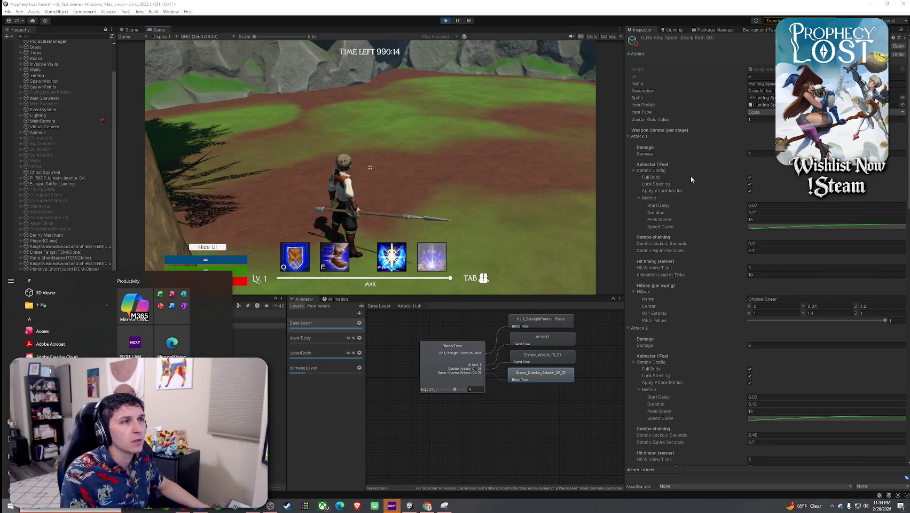
Stop play mode and select Spear_Combo_Attack_02_01 inside the Attack1Hub blend tree.
left_click(449, 26)
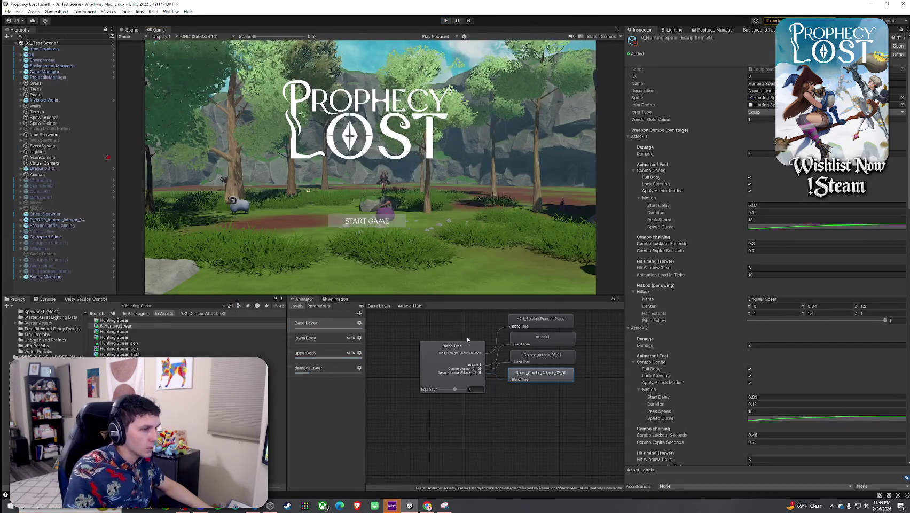
left_click(380, 306)
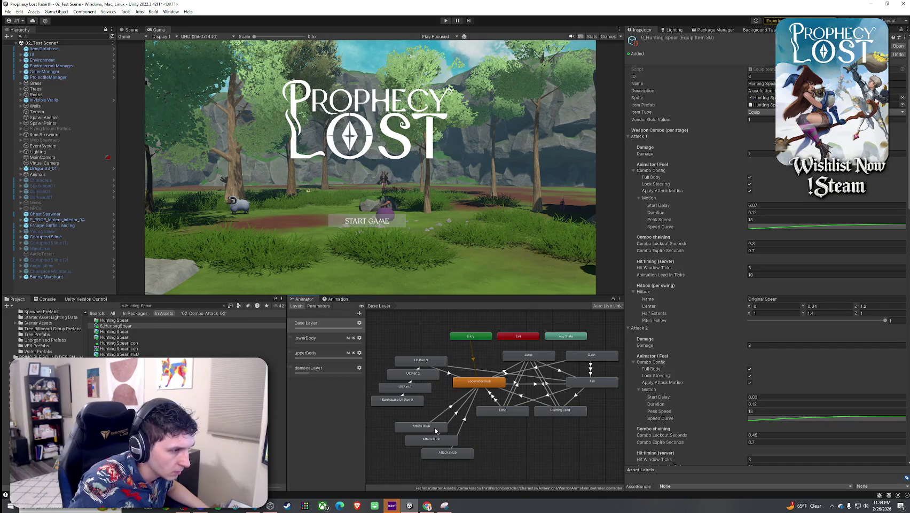
double_click(434, 426)
left_click(540, 374)
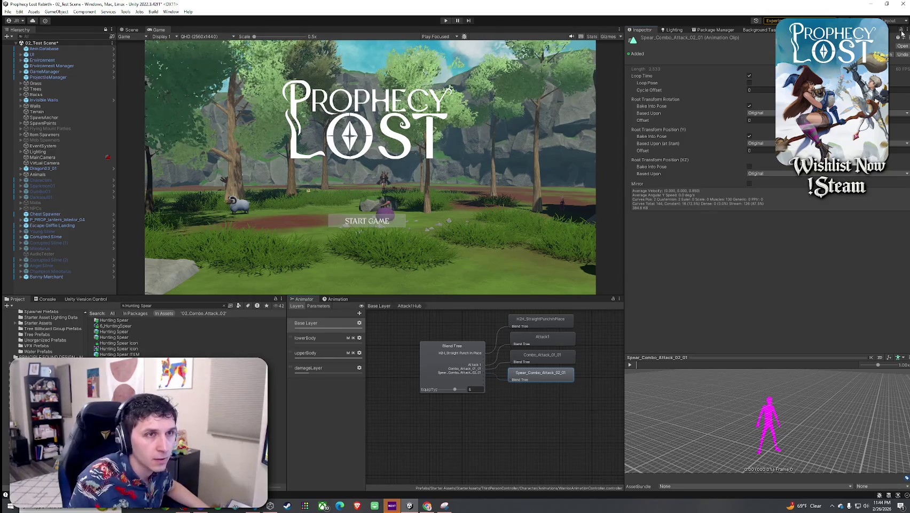
Load the Player prefab from Player Prefabs into the clip preview and play it.
left_click(159, 307)
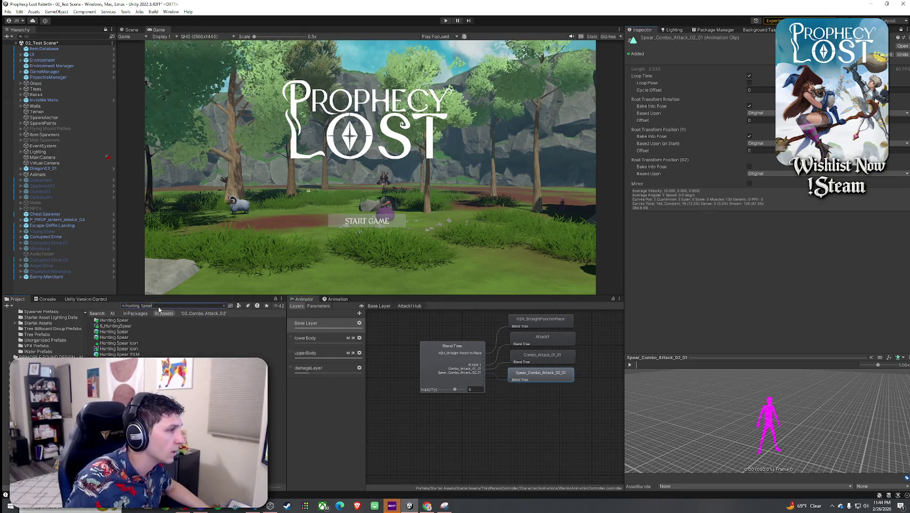
type("player prefa")
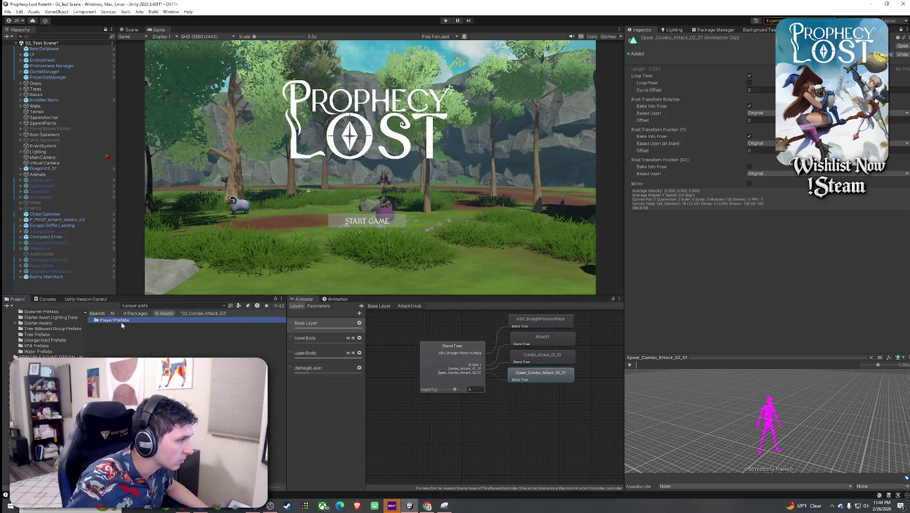
double_click(113, 320)
mouse_move(106, 320)
left_mouse_down()
mouse_move(793, 428)
mouse_move(748, 417)
mouse_move(785, 432)
mouse_move(770, 420)
left_mouse_up()
left_click(630, 365)
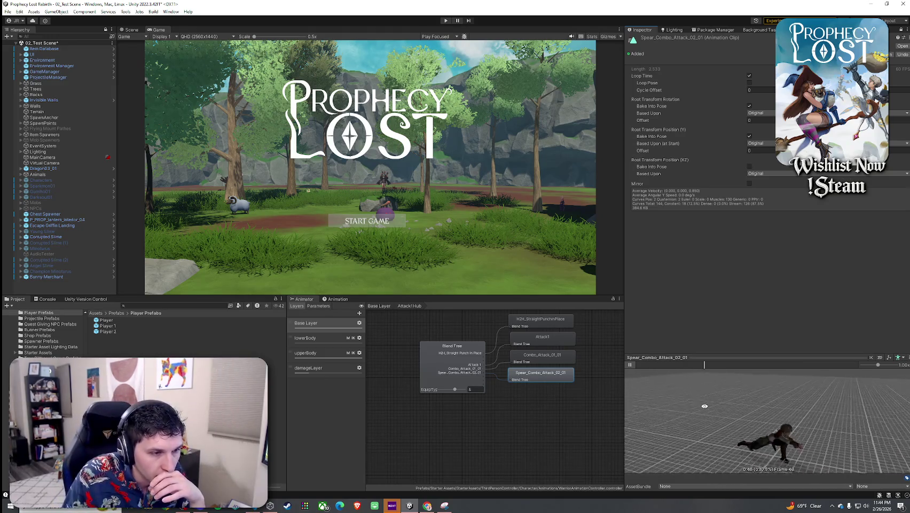
Orbit the clip preview from above and the side, then pause the playback.
mouse_move(740, 417)
left_mouse_down()
mouse_move(798, 410)
mouse_move(727, 414)
mouse_move(785, 457)
left_mouse_up()
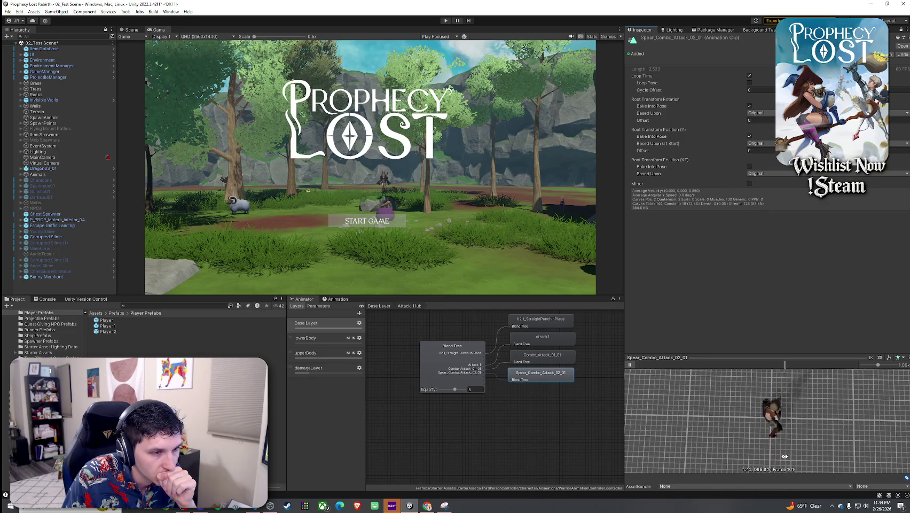
mouse_move(785, 457)
left_mouse_down()
mouse_move(660, 388)
mouse_move(704, 401)
left_mouse_up()
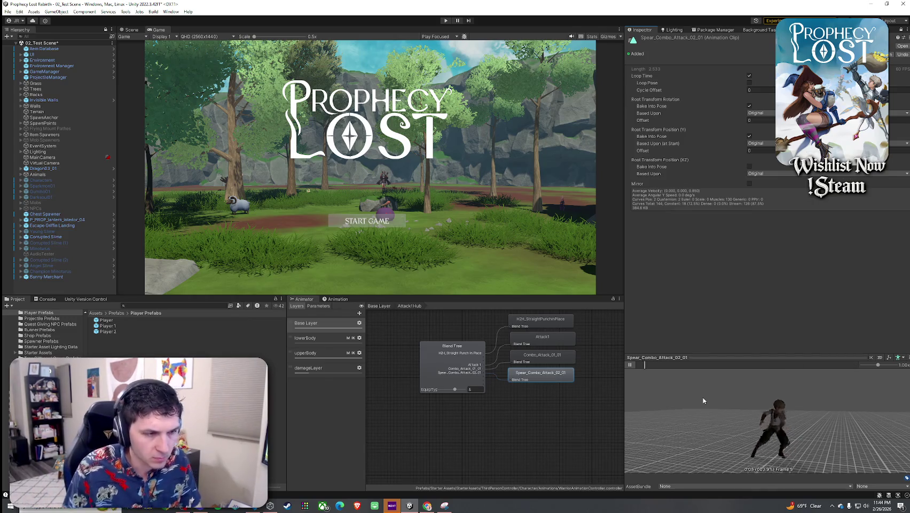
mouse_move(759, 406)
left_mouse_down()
mouse_move(811, 415)
mouse_move(655, 403)
mouse_move(583, 408)
mouse_move(737, 417)
mouse_move(689, 411)
mouse_move(669, 389)
left_mouse_up()
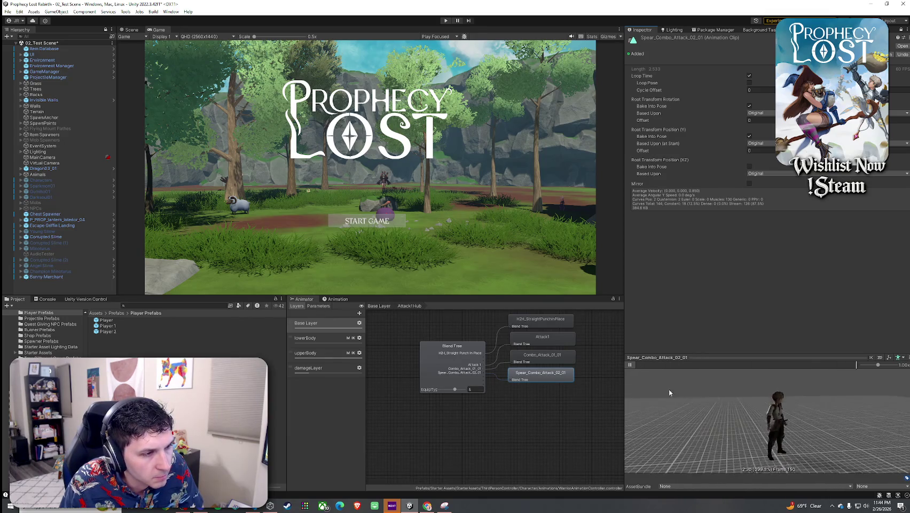
left_click(631, 365)
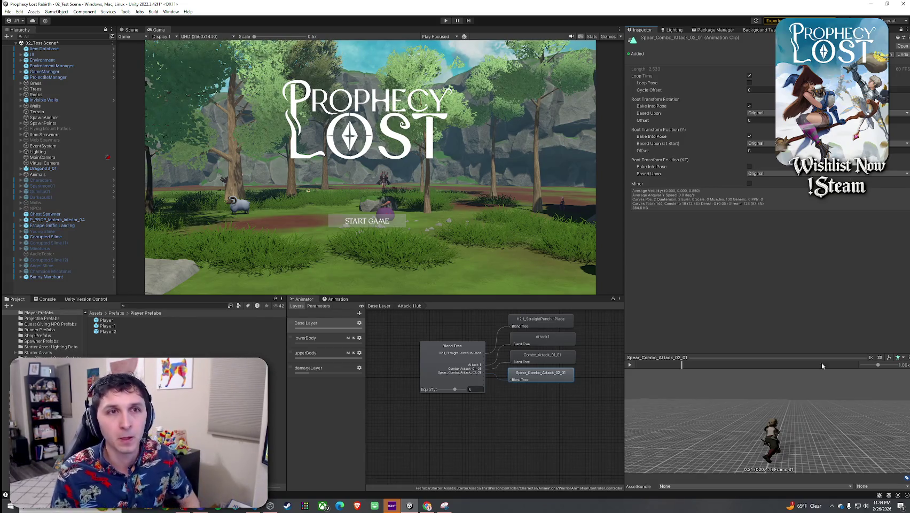